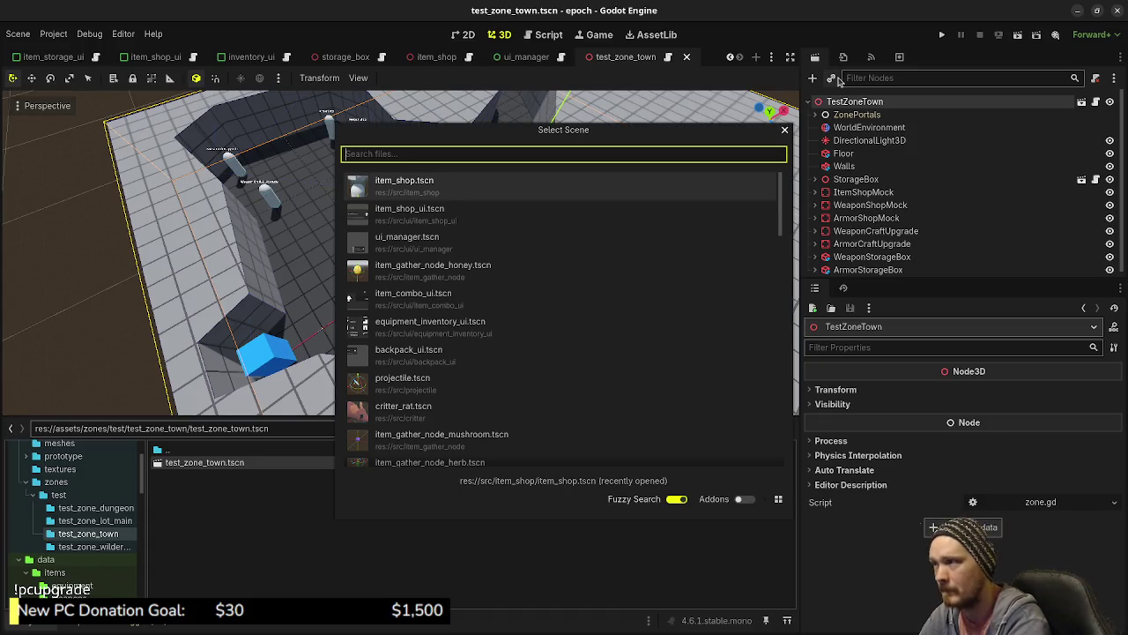
- Instantiate item_shop.tscn in the town and move it 2 m in top view
key(Return)
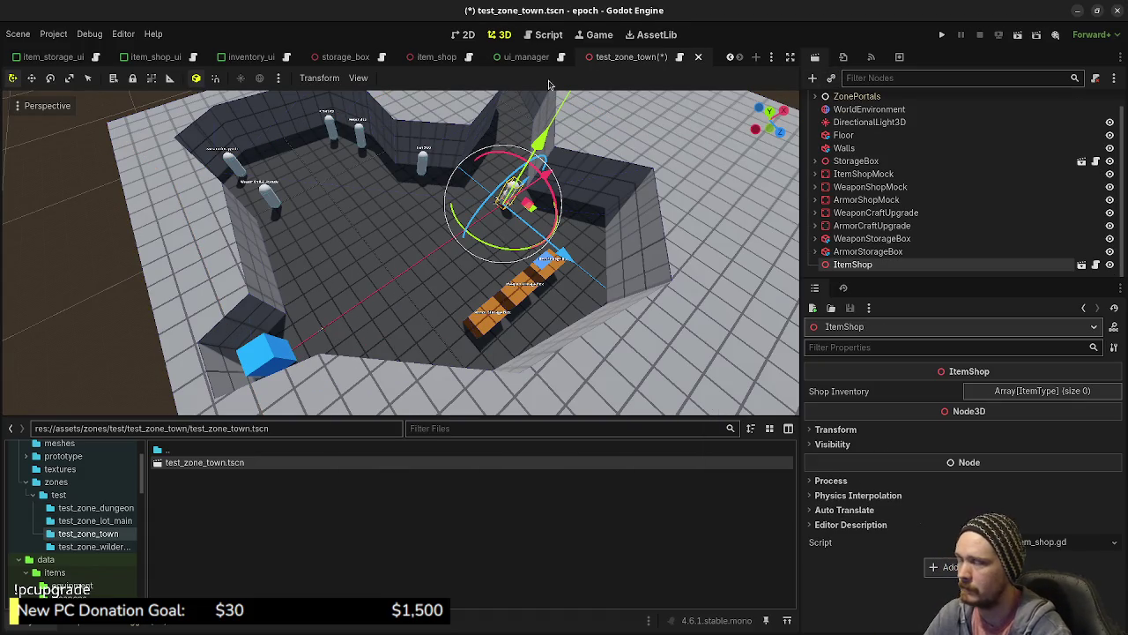
key(f)
drag(331, 216, 625, 298)
key(KP_7)
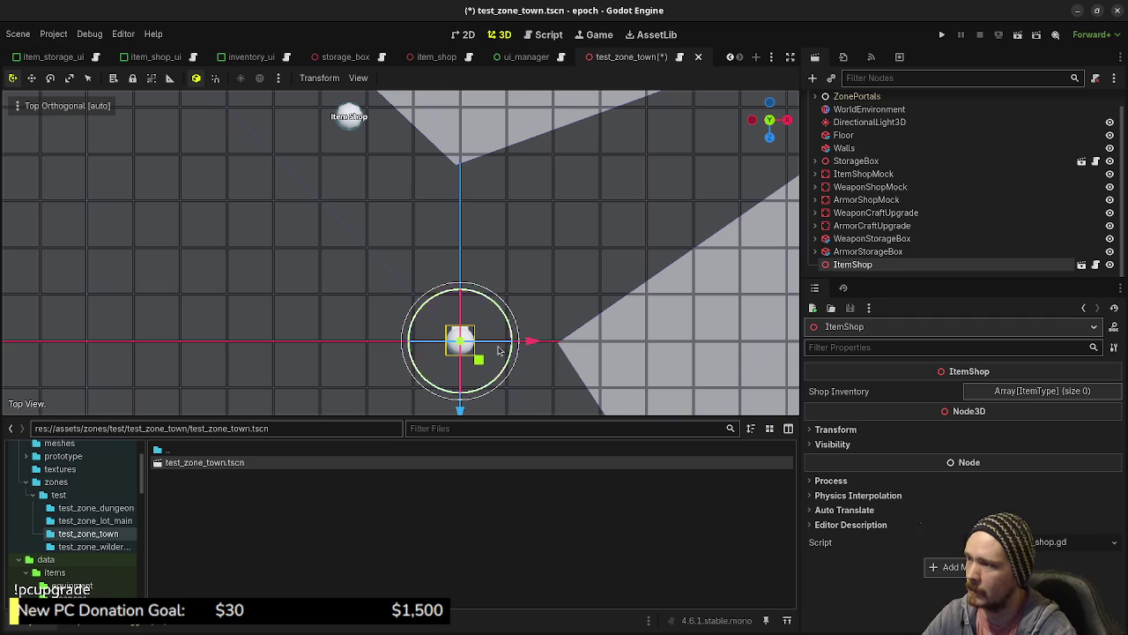
mouse_move(481, 361)
mouse_down()
mouse_move(457, 231)
mouse_move(431, 188)
mouse_move(509, 294)
mouse_move(436, 252)
mouse_move(433, 279)
mouse_move(468, 265)
mouse_move(451, 200)
mouse_move(452, 215)
mouse_move(441, 210)
mouse_up()
key(f)
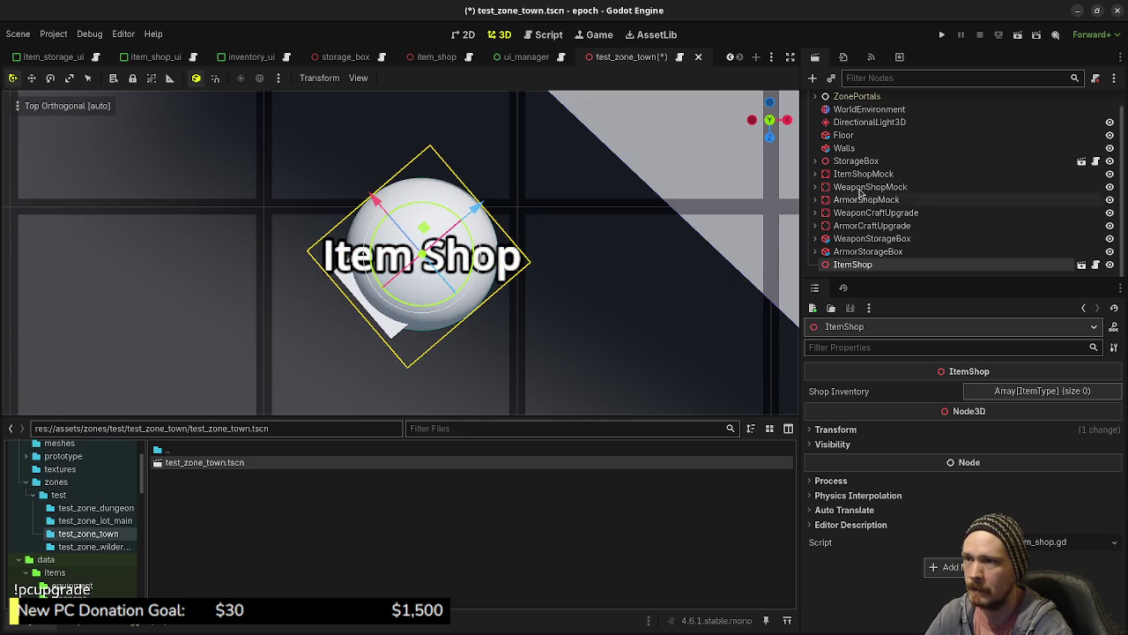
- Delete the ItemShopMock node and its children
click(883, 175)
right_click(908, 174)
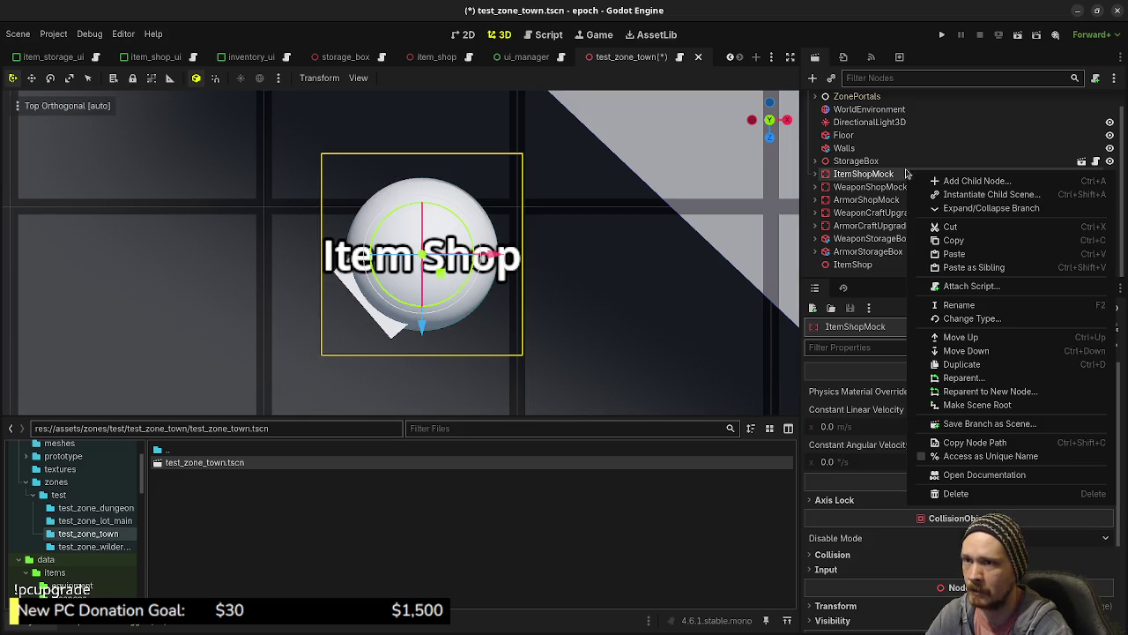
click(1092, 494)
click(617, 346)
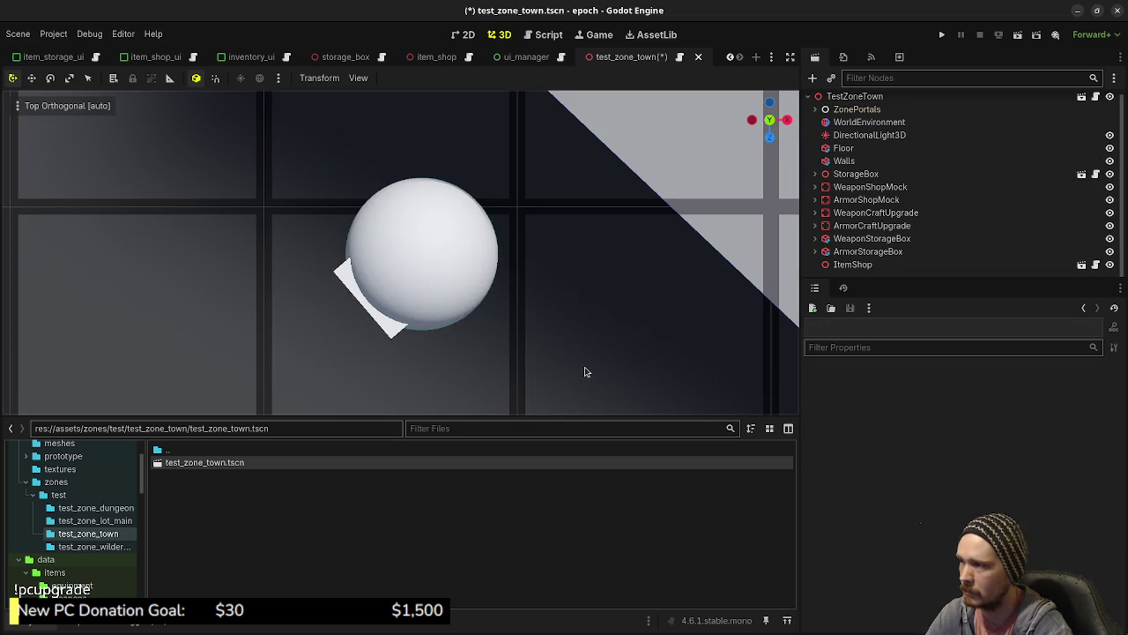
- Save the test_zone_town scene and run the project
drag(585, 370, 574, 232)
scroll(577, 238, down, 5)
scroll(542, 224, up, 2)
key(ctrl+s)
click(943, 35)
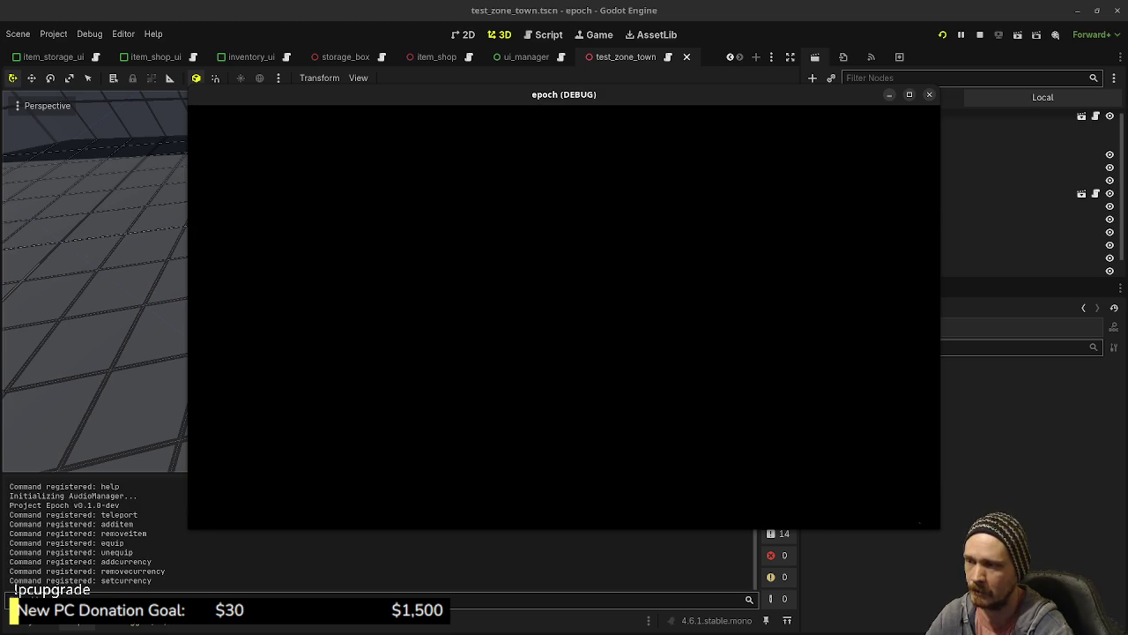
- Walk the player past the Jump Height blocks and through the doorway to the white shop NPC
key(shift+w)
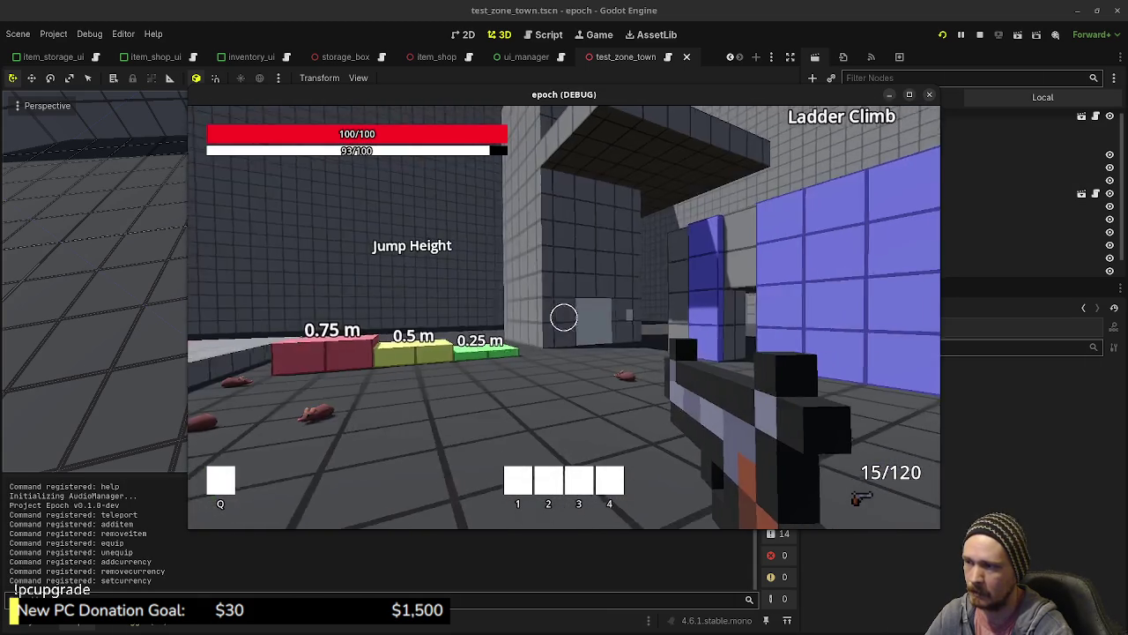
key(shift+w)
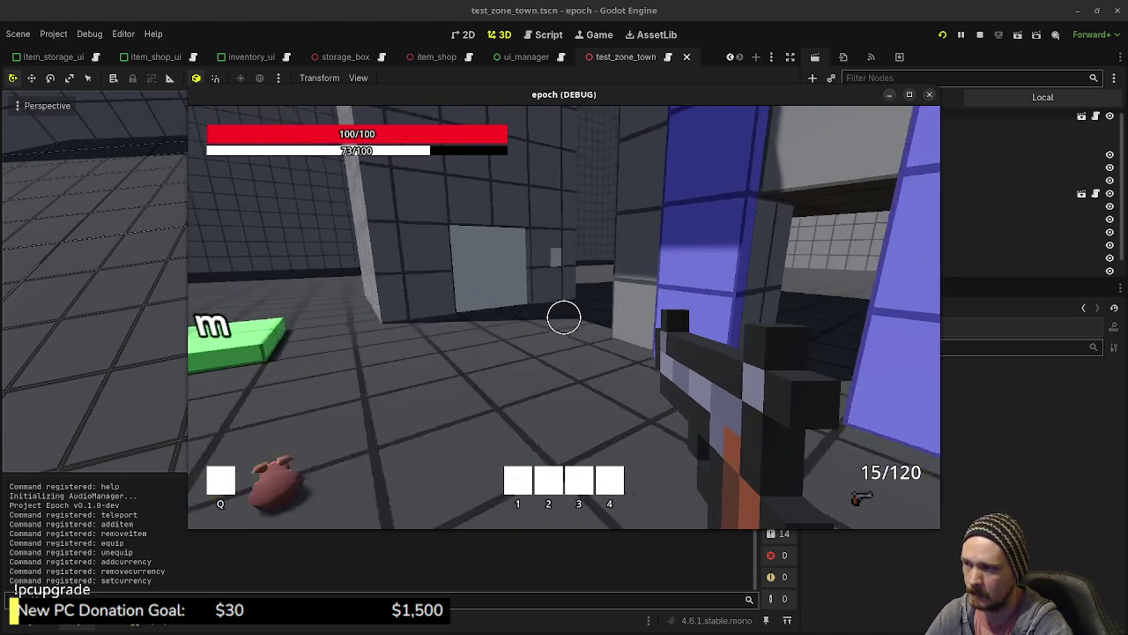
key(w)
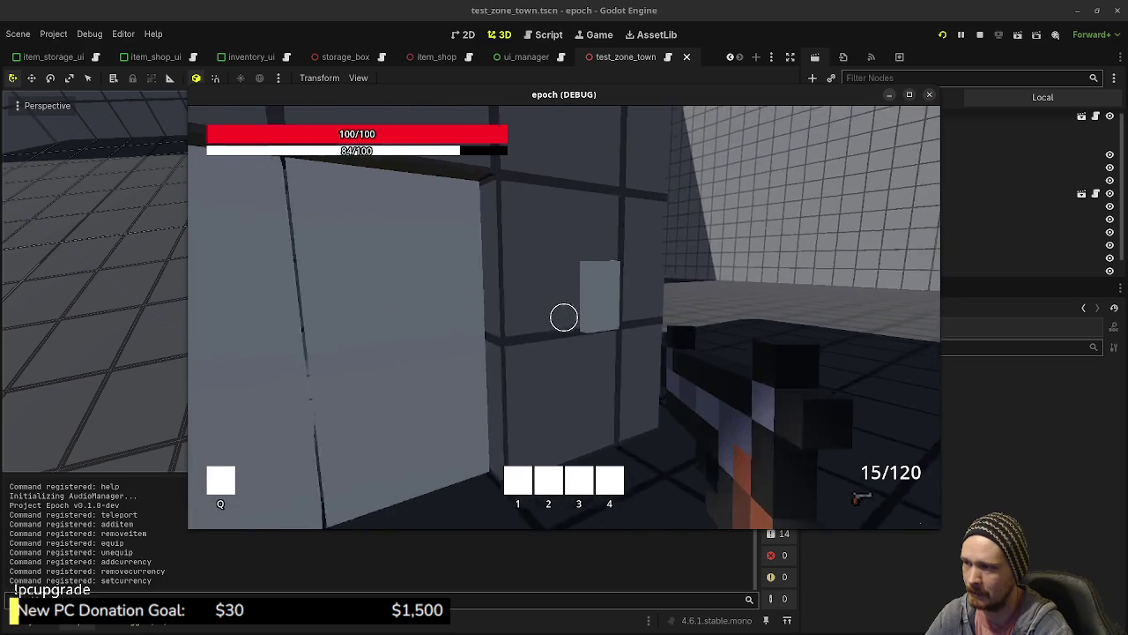
key(w)
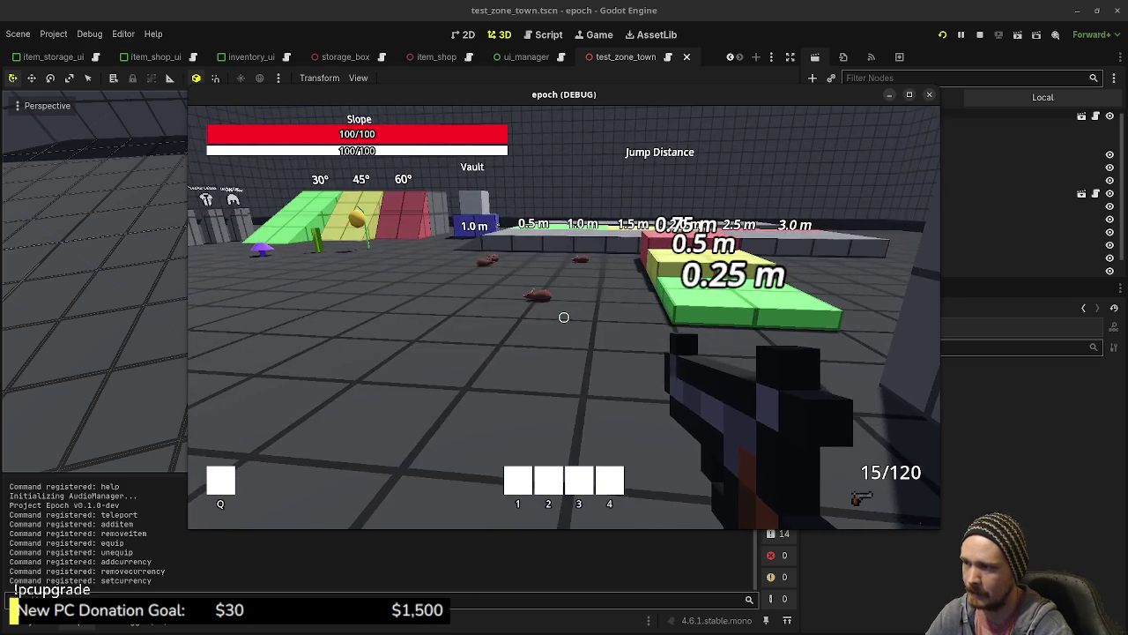
key(shift+w)
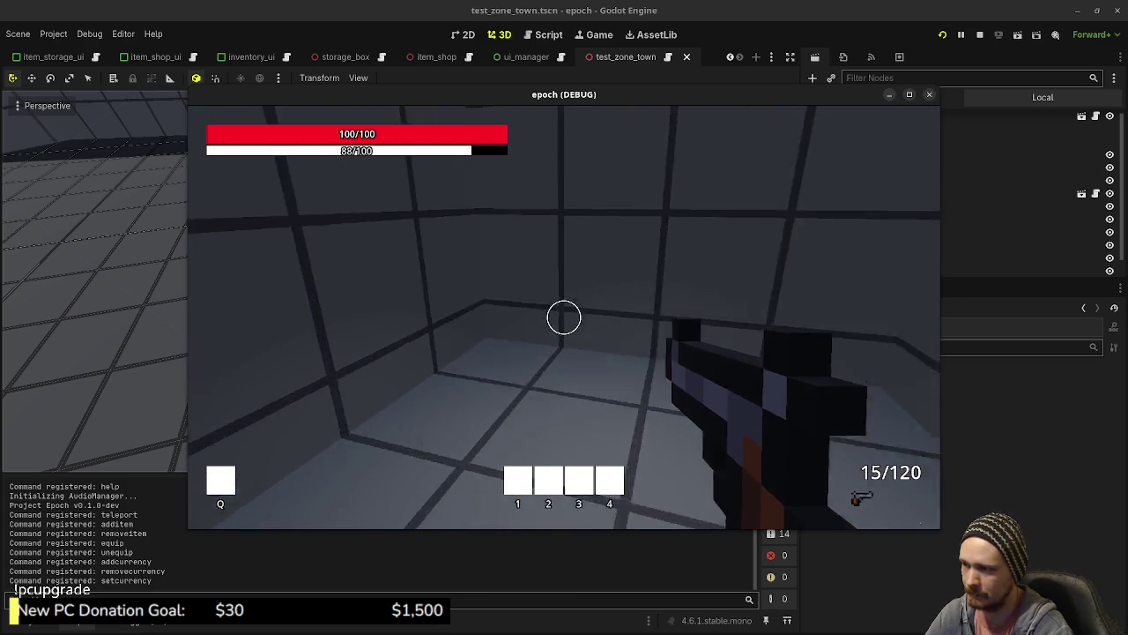
key(w)
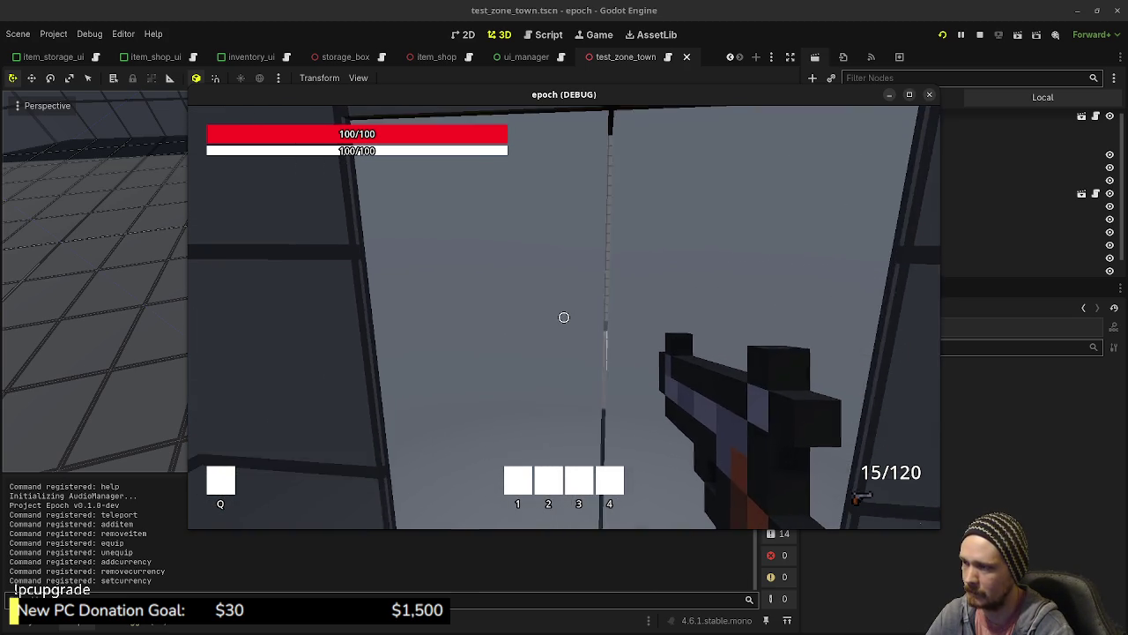
mouse_move(564, 317)
key(shift+w)
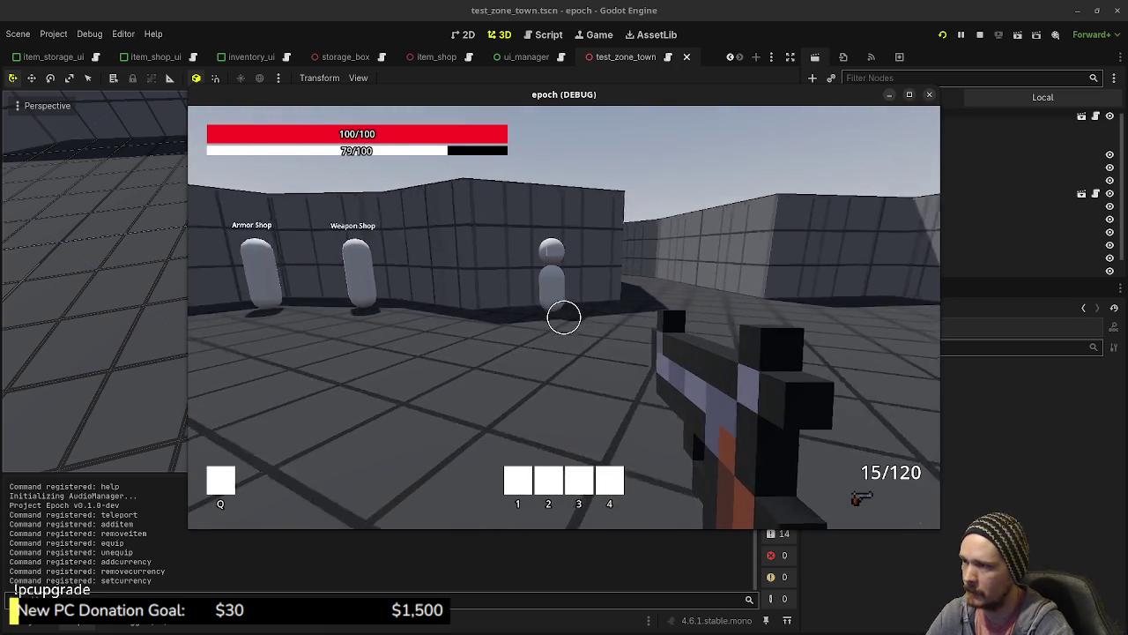
key(shift+w)
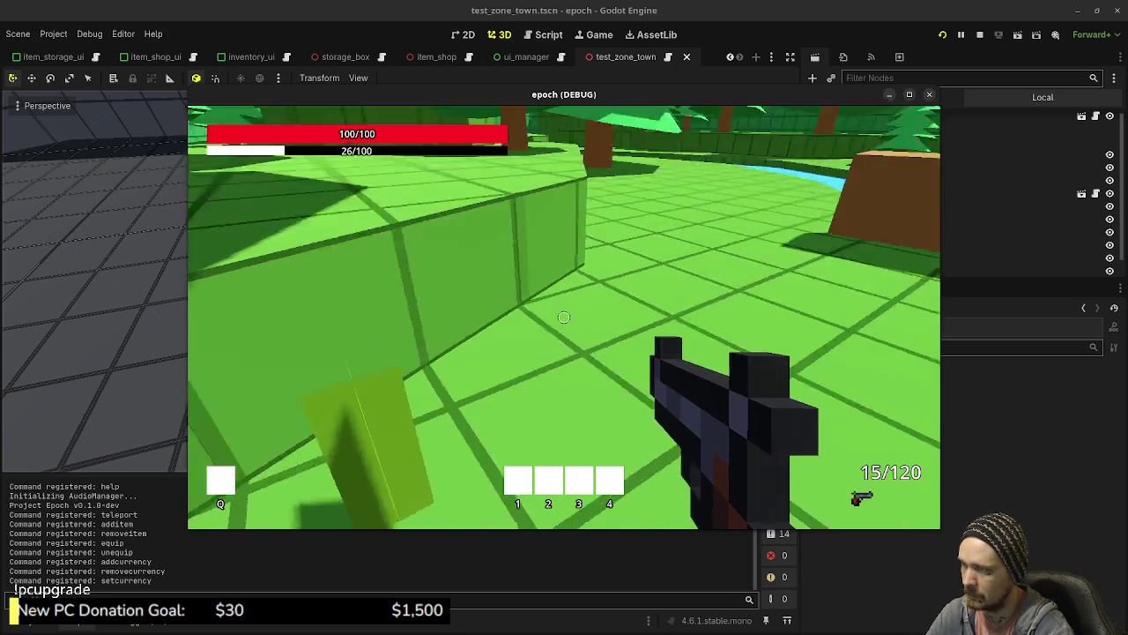
- Explore the forest past the purple crystal toward the crates, firing the weapon twice
key(w)
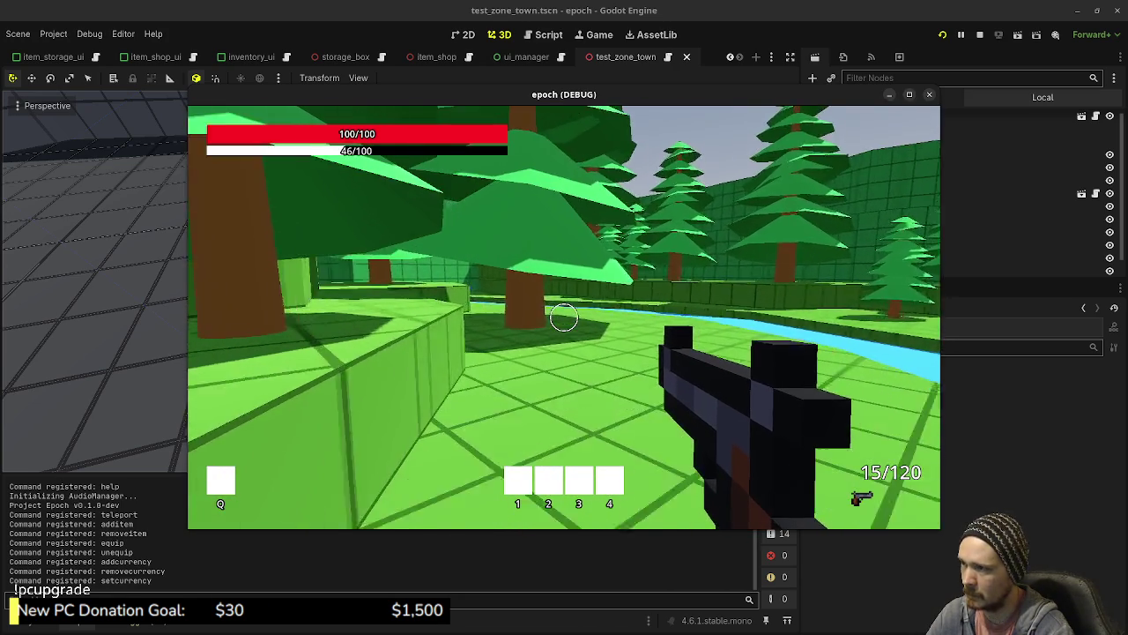
key(w)
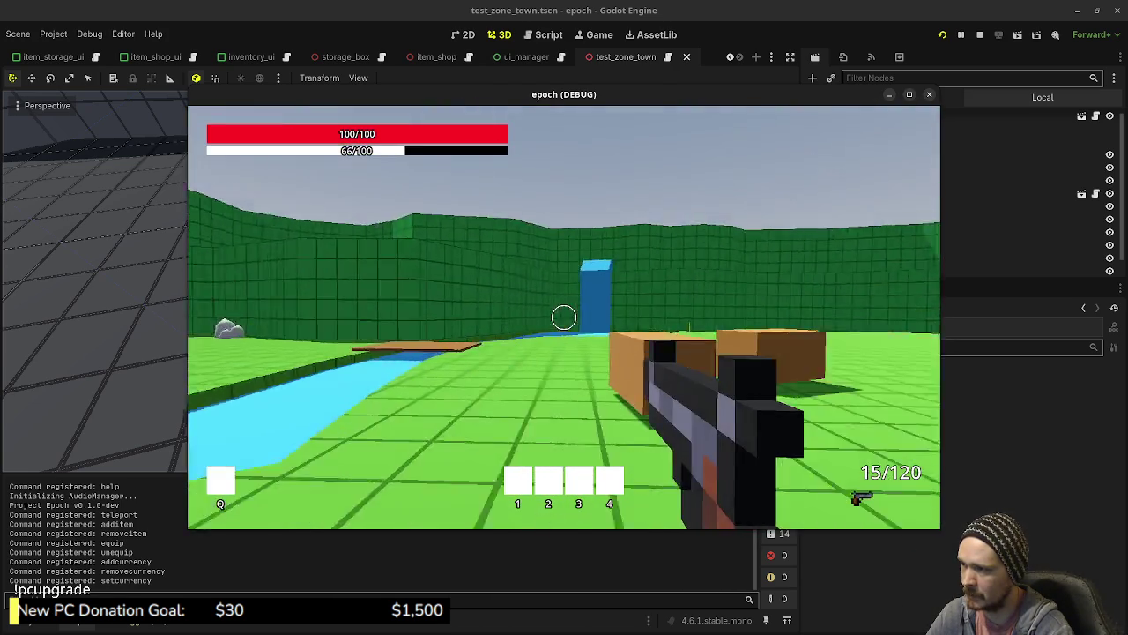
key(w)
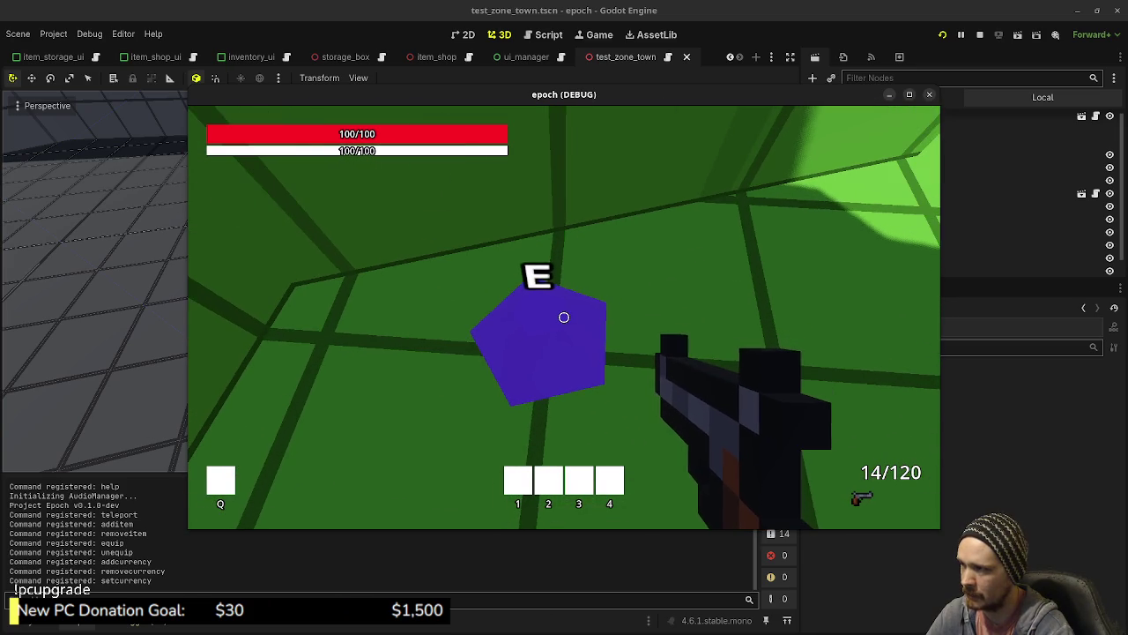
key(shift+w)
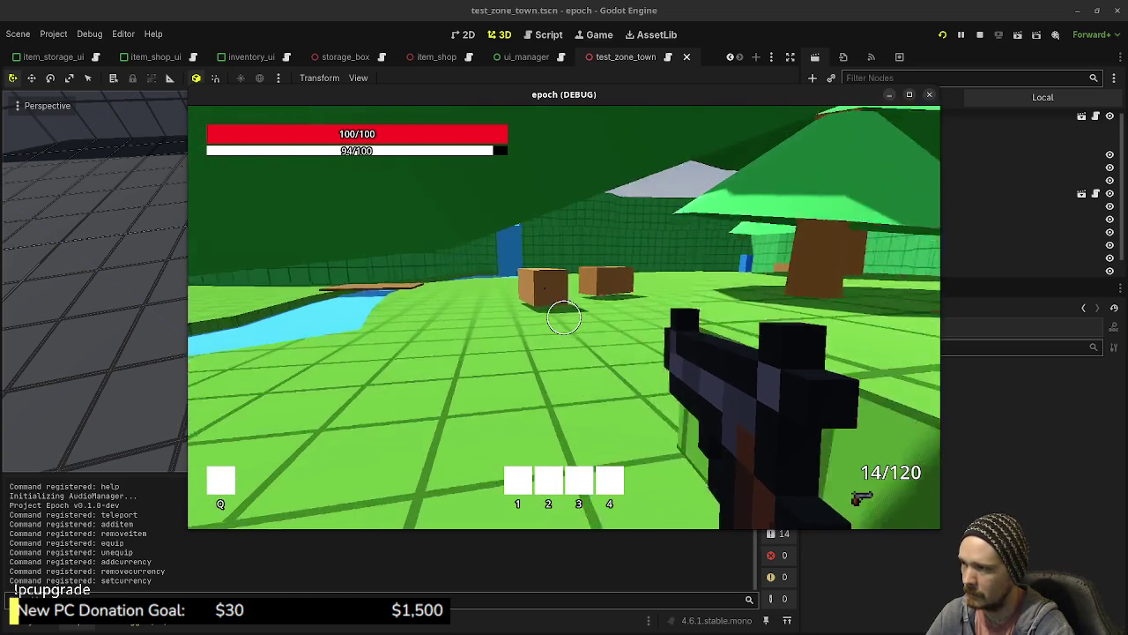
key(shift+w)
click(564, 317)
click(563, 317)
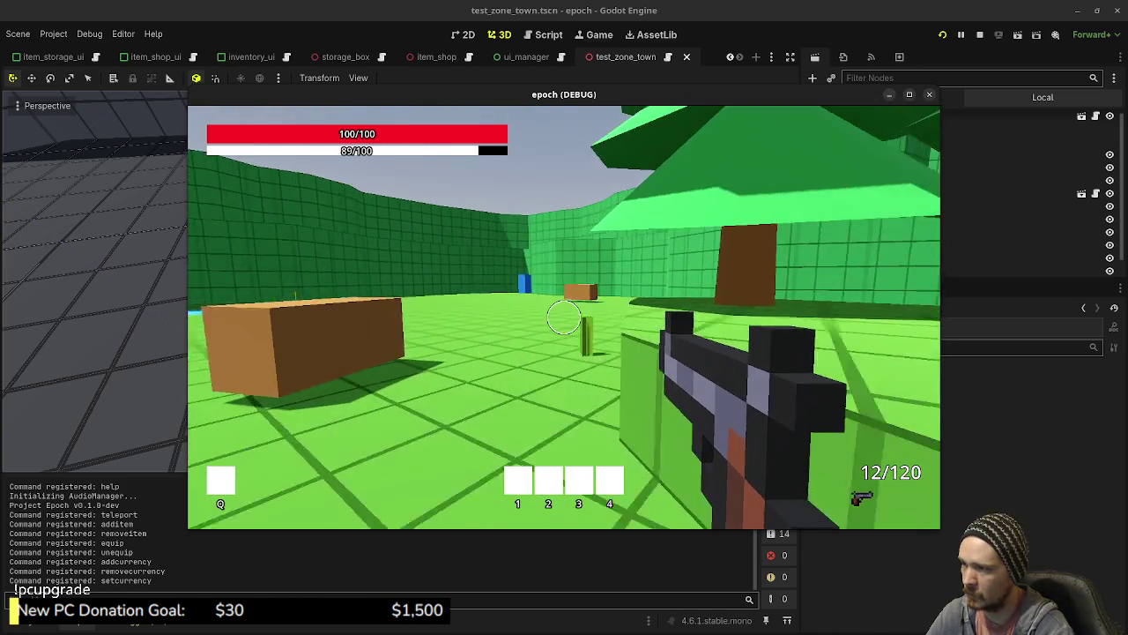
- Head back past the green walls and blue block to the storage crates
key(shift+w)
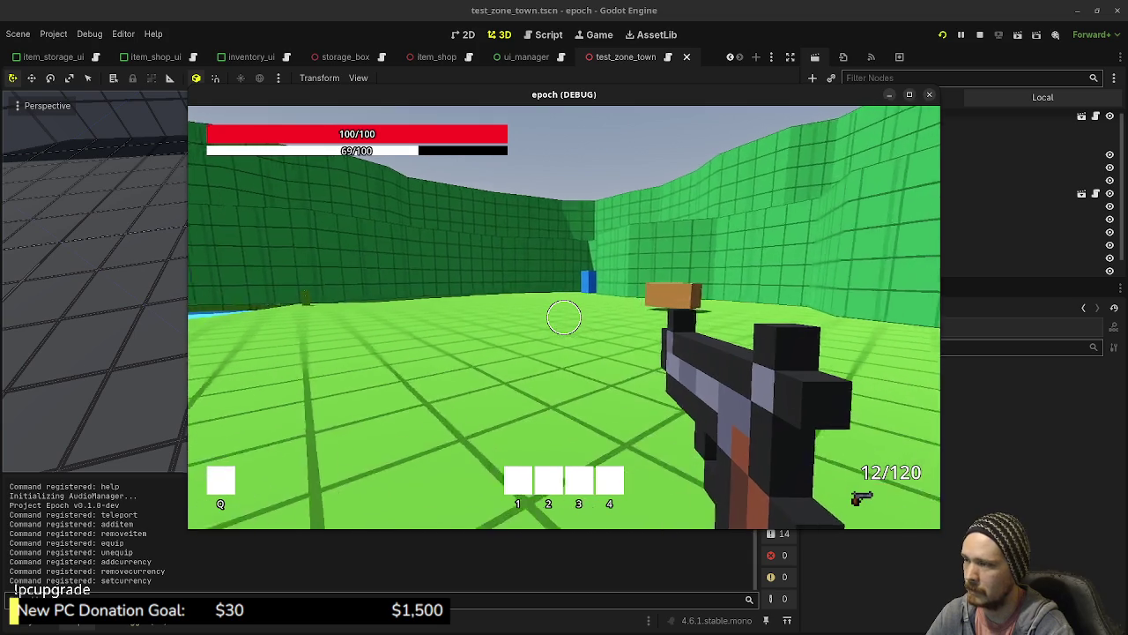
key(w)
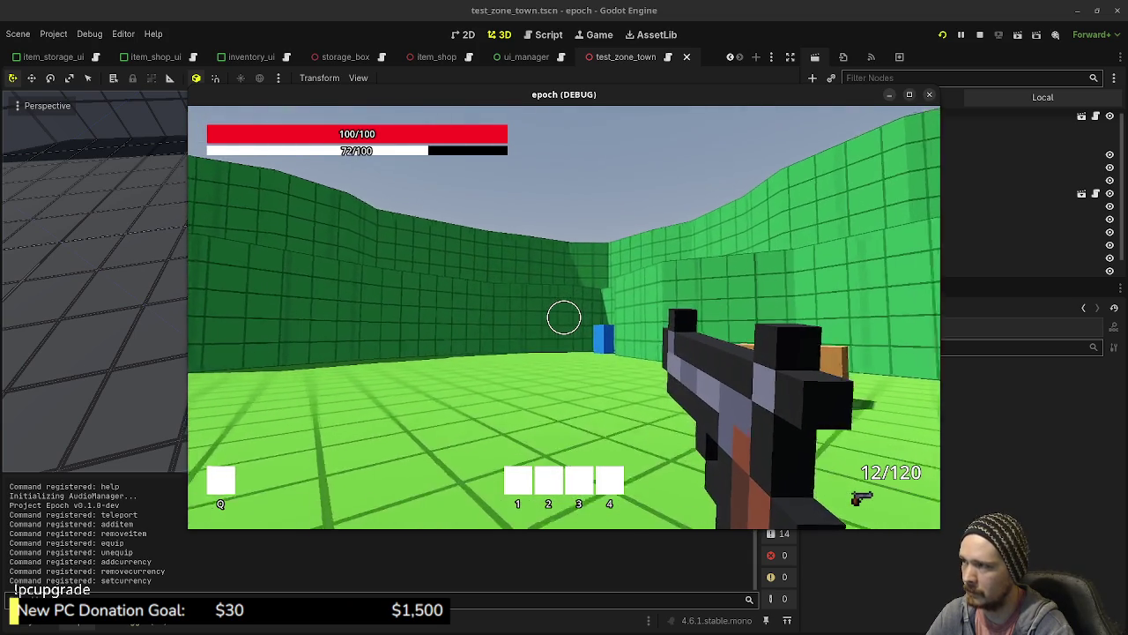
key(shift+w)
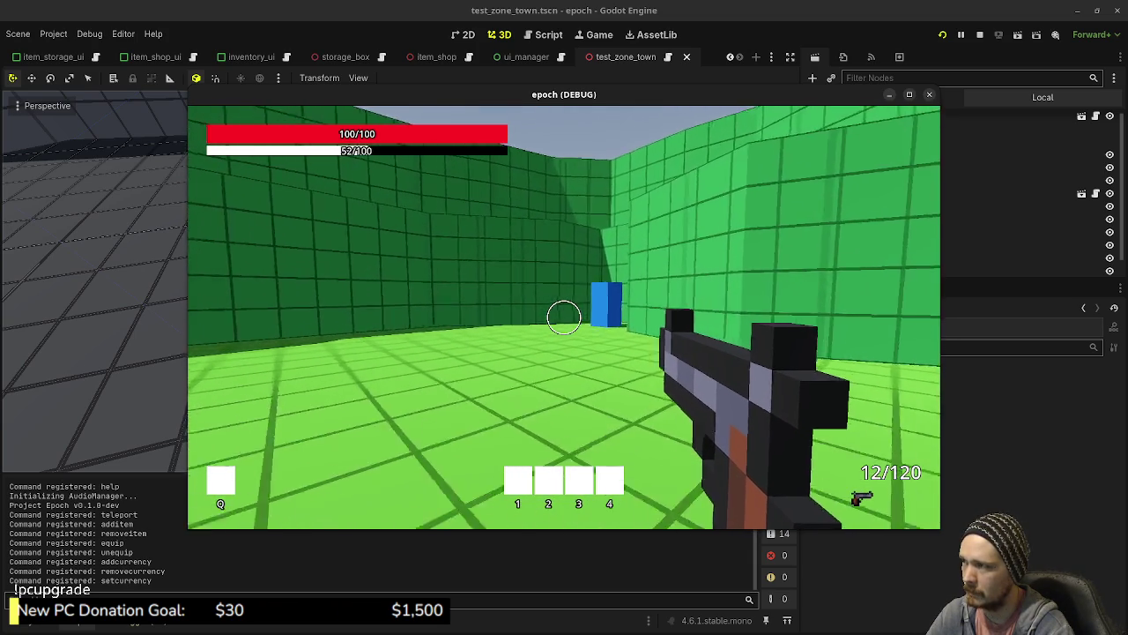
key(shift+w)
key(shift+w)
key(shift+w)
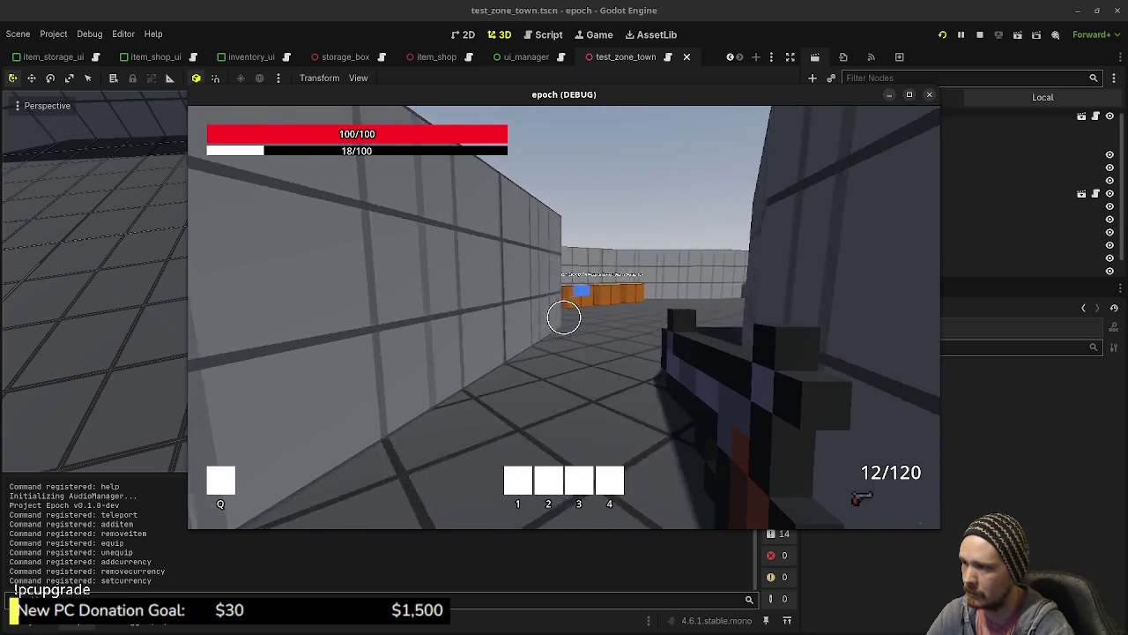
key(shift+w)
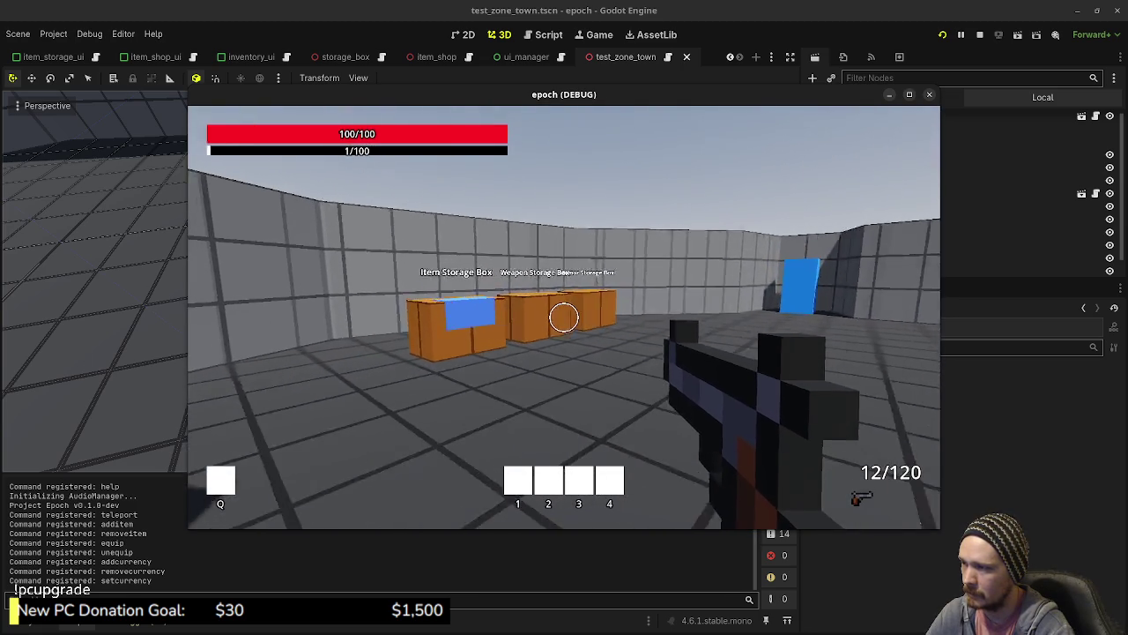
- Deposit three mushrooms into the Item Storage Box
key(w)
key(e)
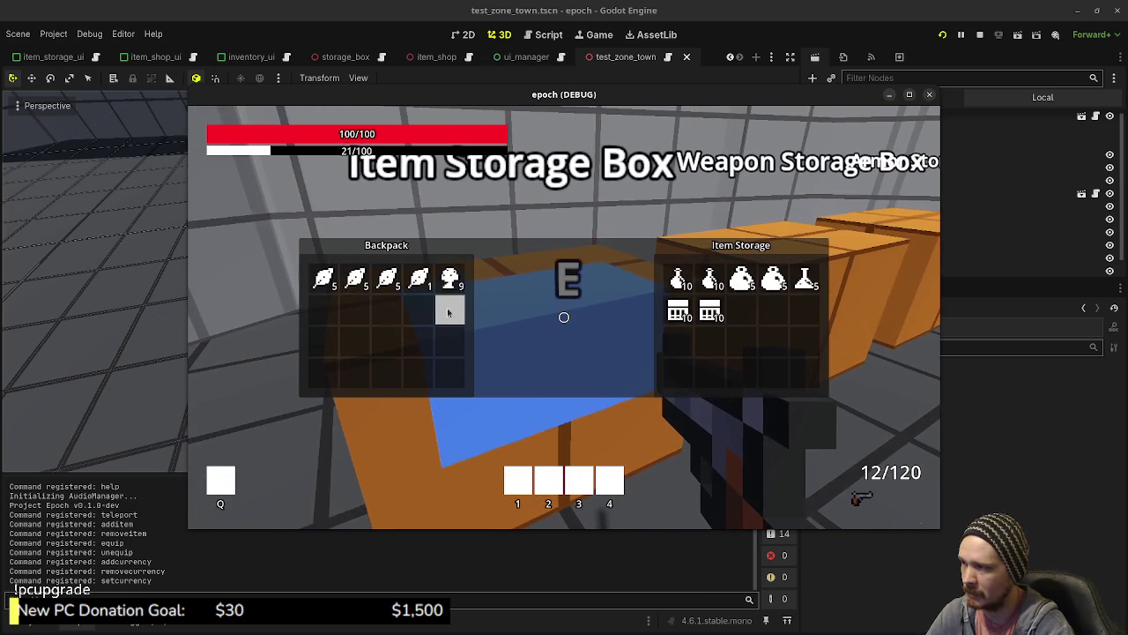
click(451, 280)
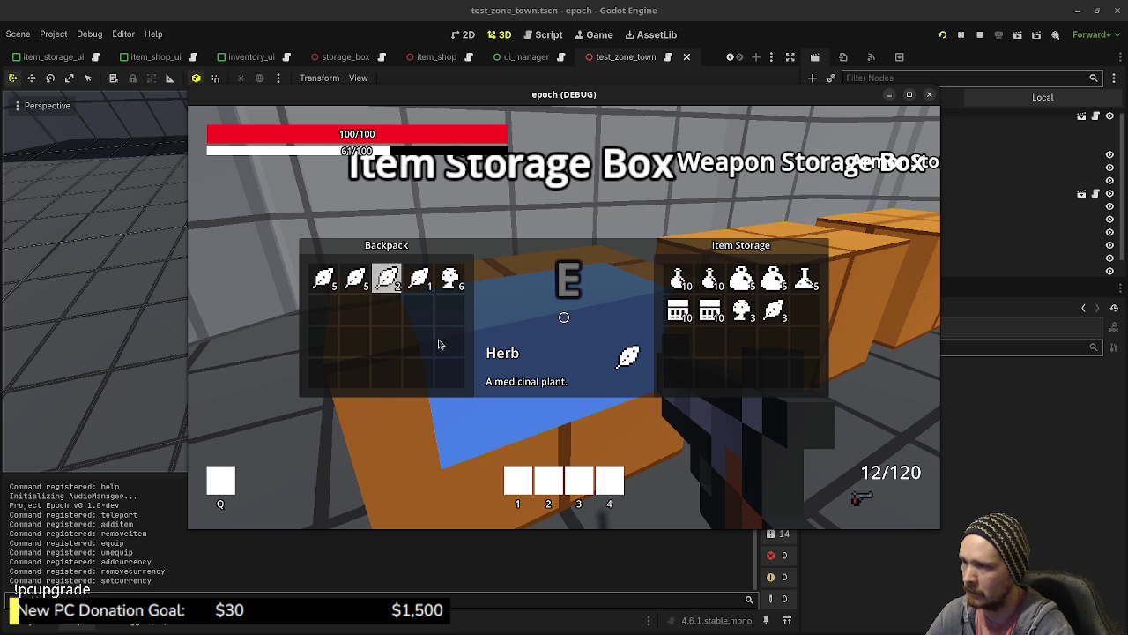
key(e)
- Visit the shop NPC's Item Shop, then open the player inventory and stats
key(w)
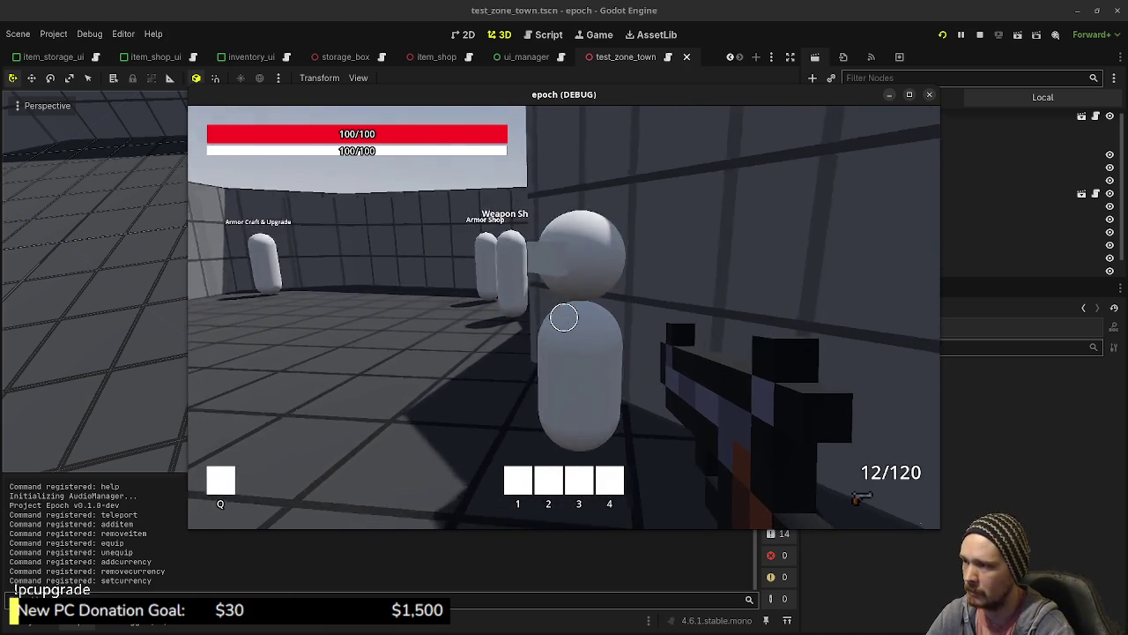
key(e)
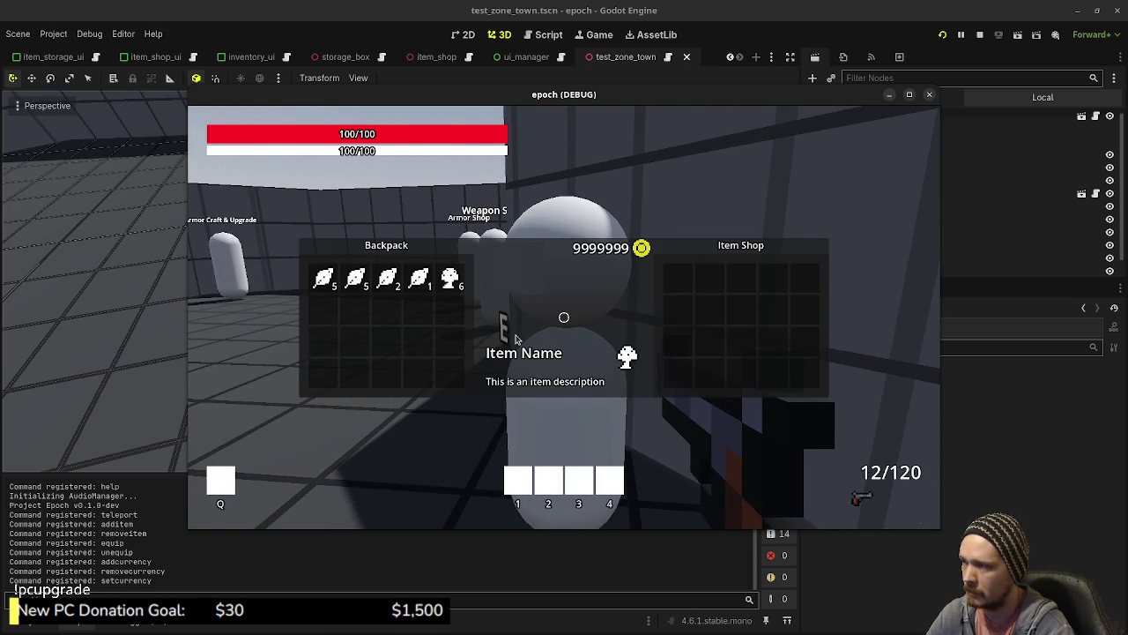
key(e)
key(Tab)
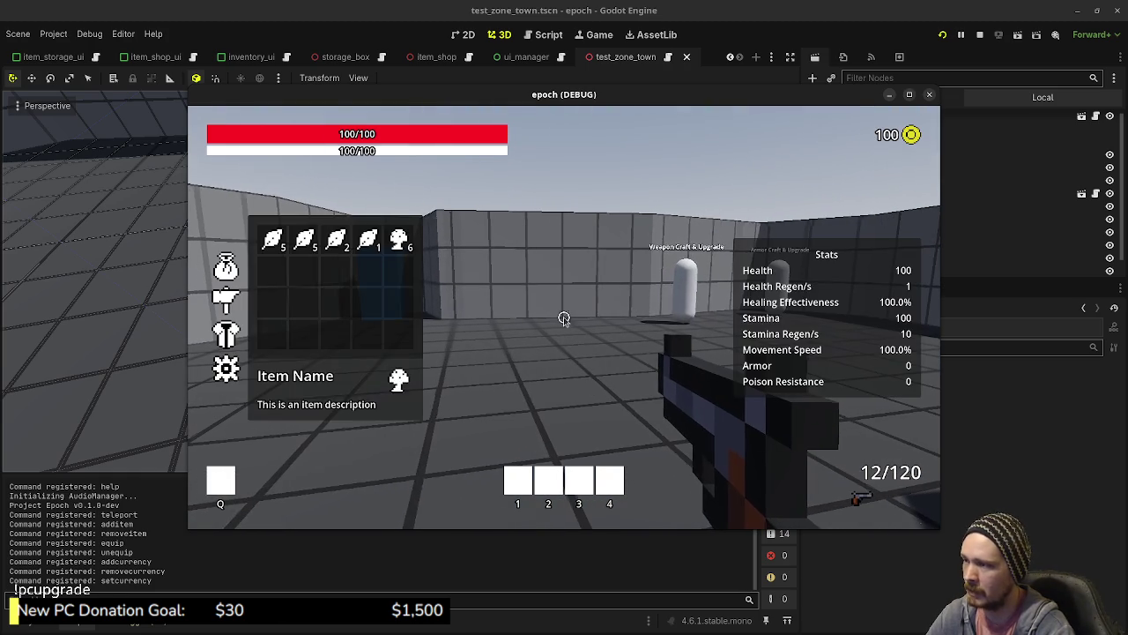
- Combine herbs and mushrooms into two potions in the Combine panel, then close the inventory
key(c)
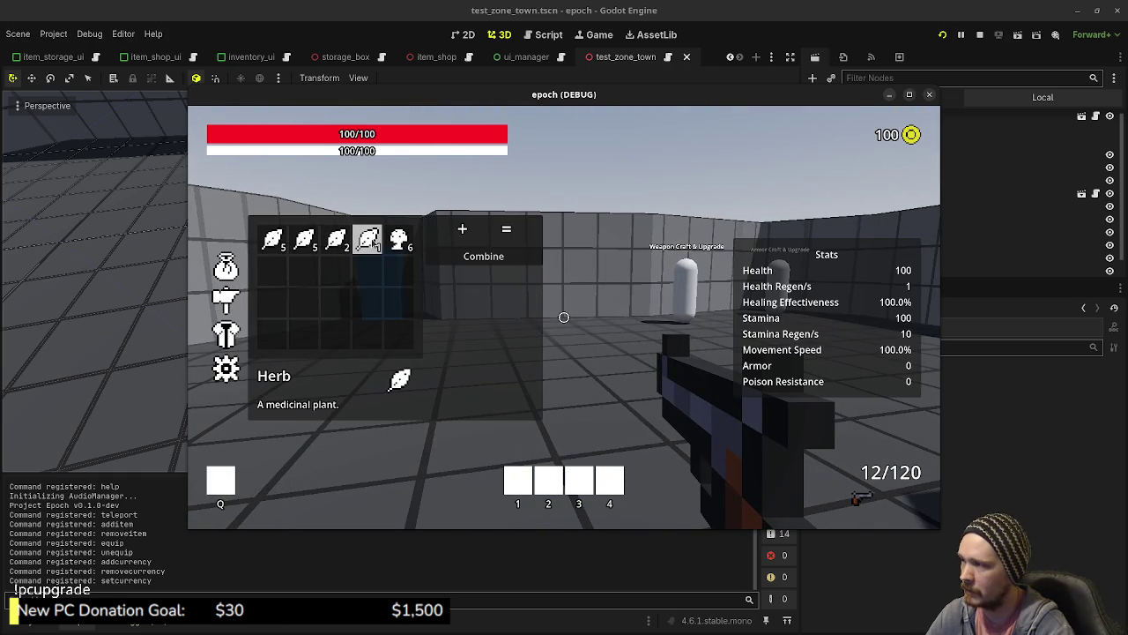
click(399, 240)
click(368, 240)
click(460, 261)
click(369, 239)
click(399, 240)
click(483, 255)
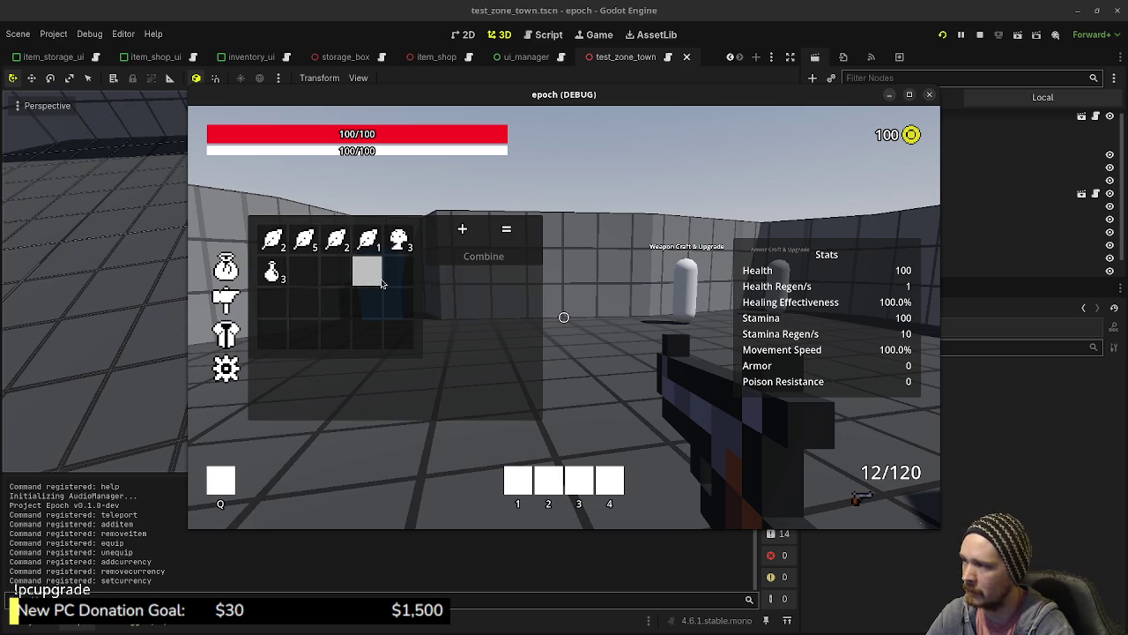
key(Tab)
- Sell the mushroom stack and all backpack herbs to the shop, then walk to storage
key(e)
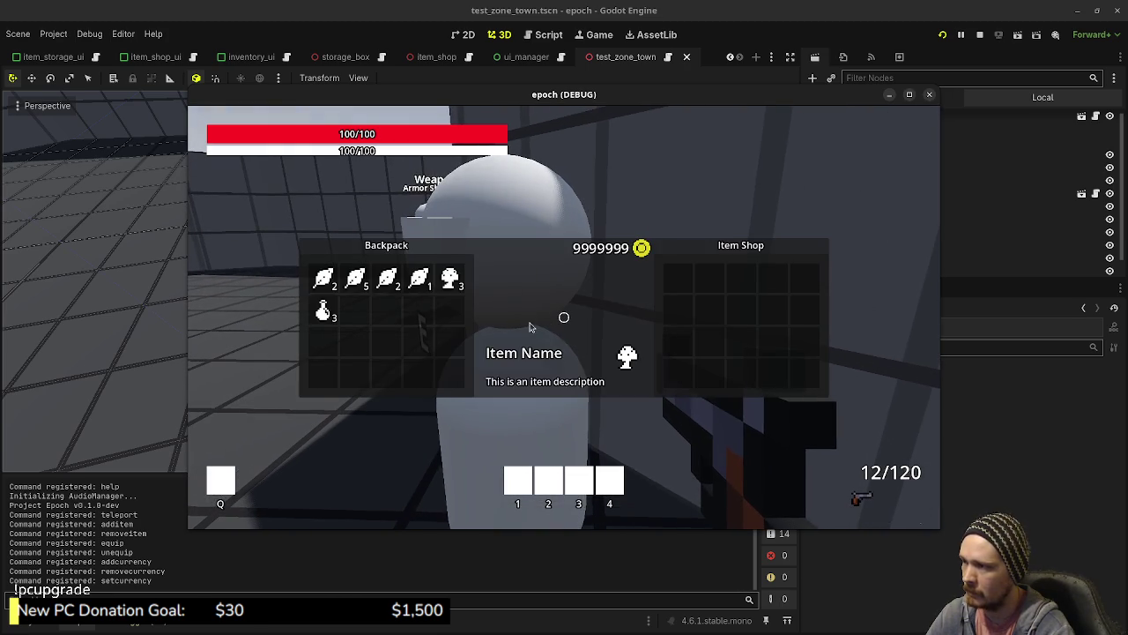
click(452, 280)
click(389, 280)
click(390, 281)
click(389, 280)
click(356, 280)
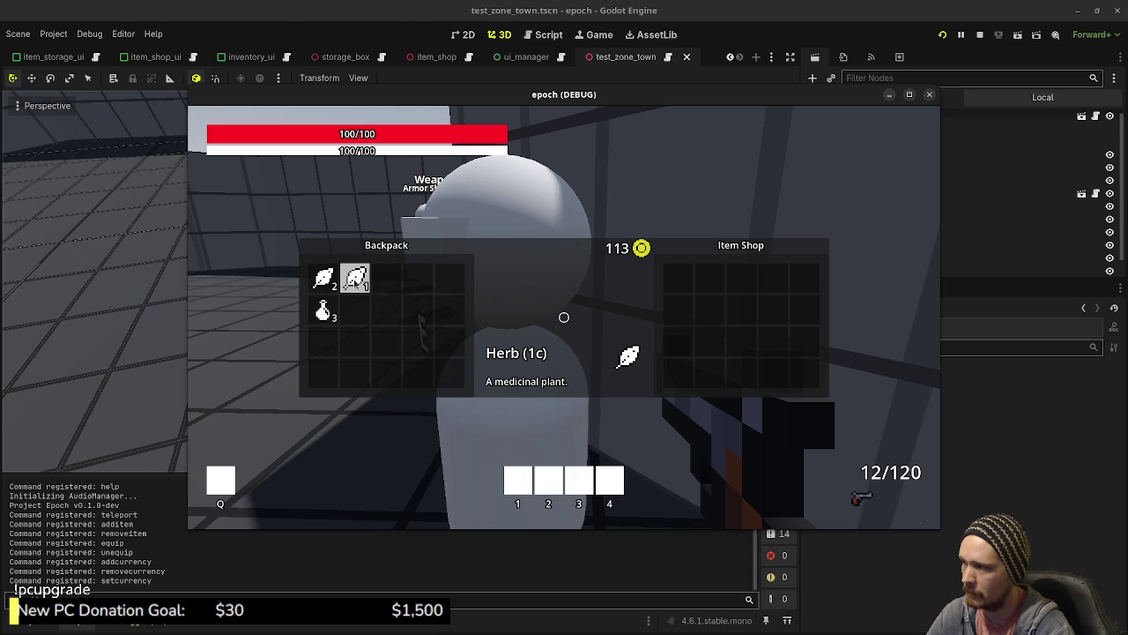
click(356, 280)
click(323, 281)
click(323, 281)
key(e)
key(shift+w)
- Withdraw potions, a Mega Potion, two Antidotes and two ammo boxes from Item Storage into the backpack
key(e)
click(322, 307)
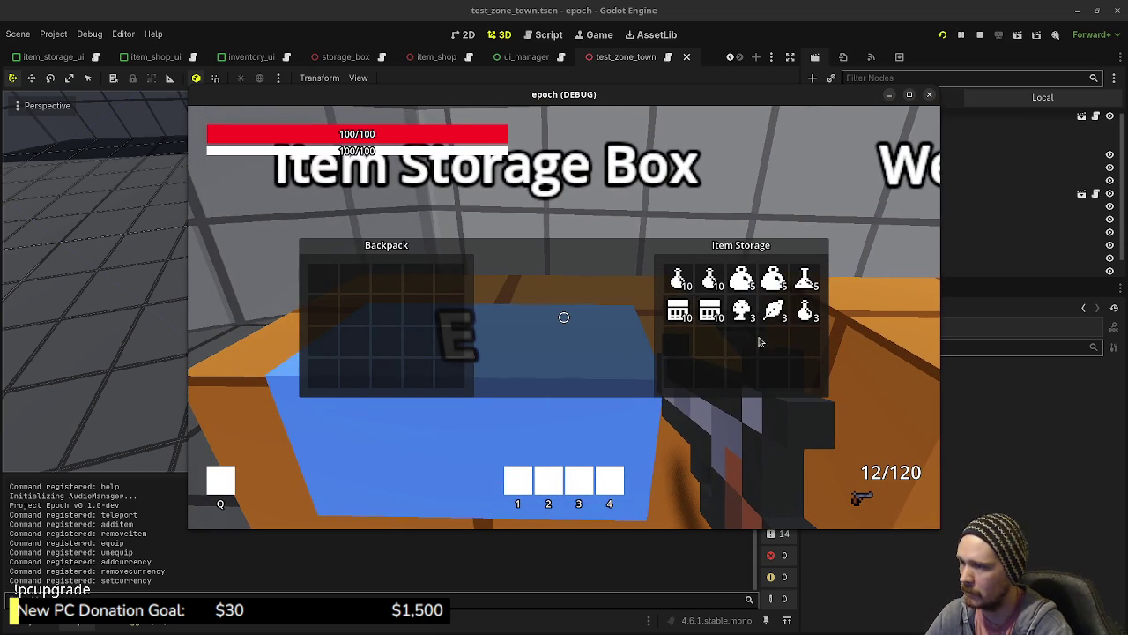
click(803, 311)
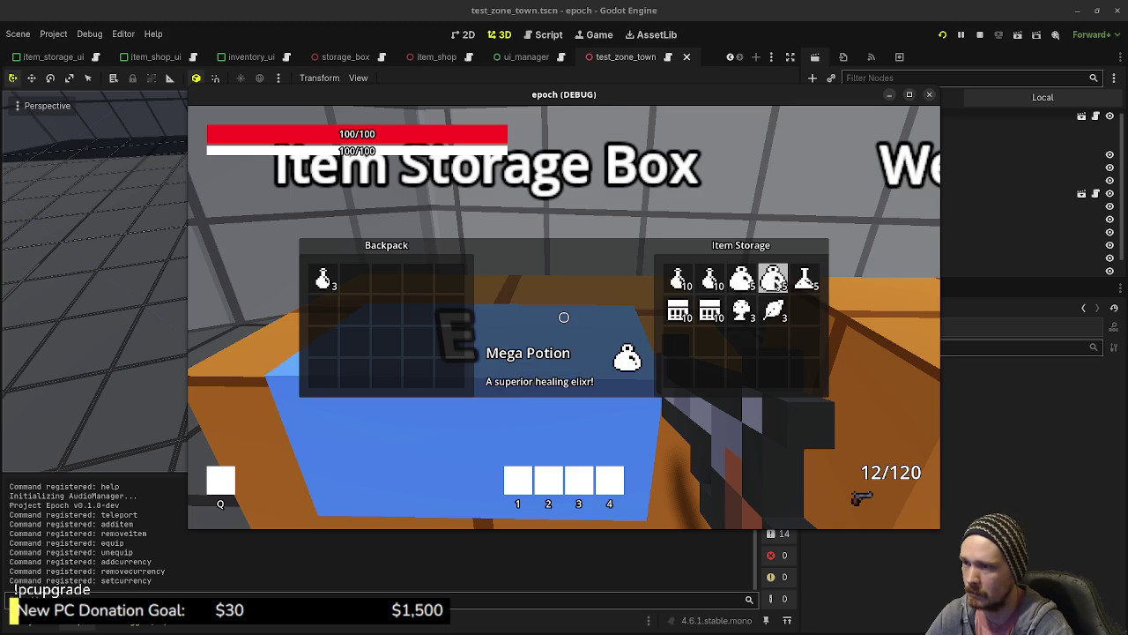
right_click(778, 281)
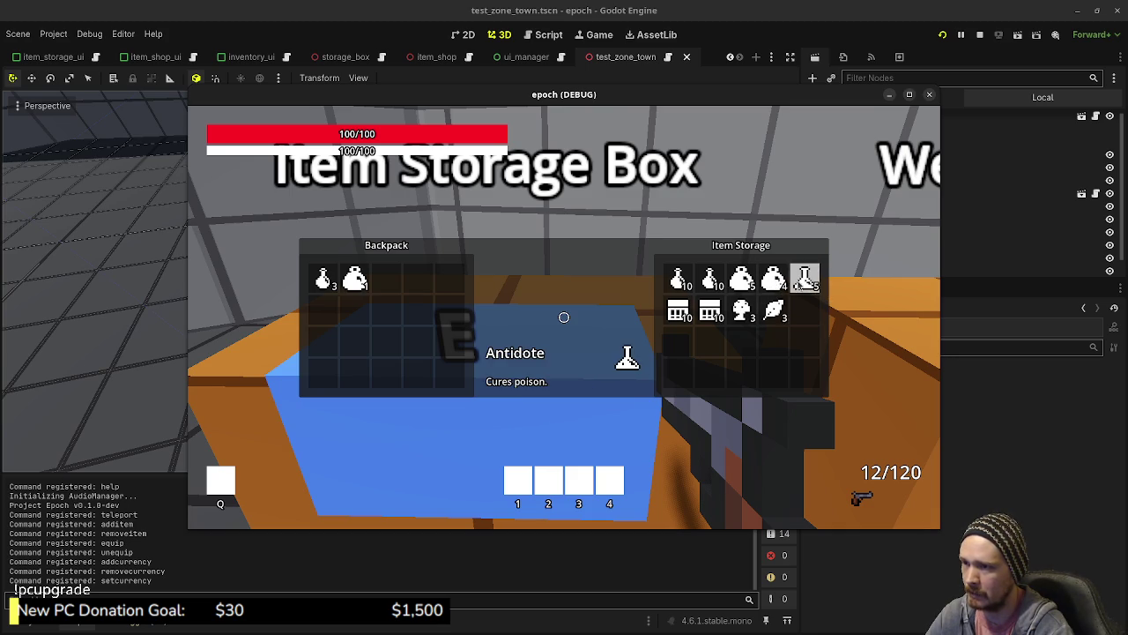
right_click(802, 280)
right_click(802, 280)
right_click(803, 281)
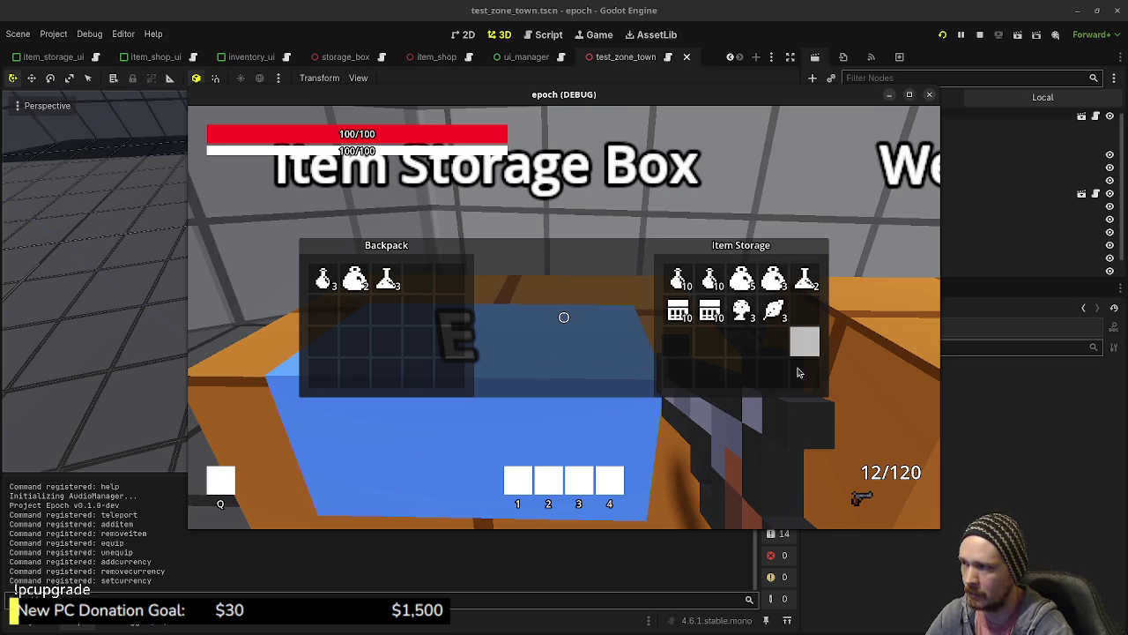
right_click(711, 310)
right_click(710, 310)
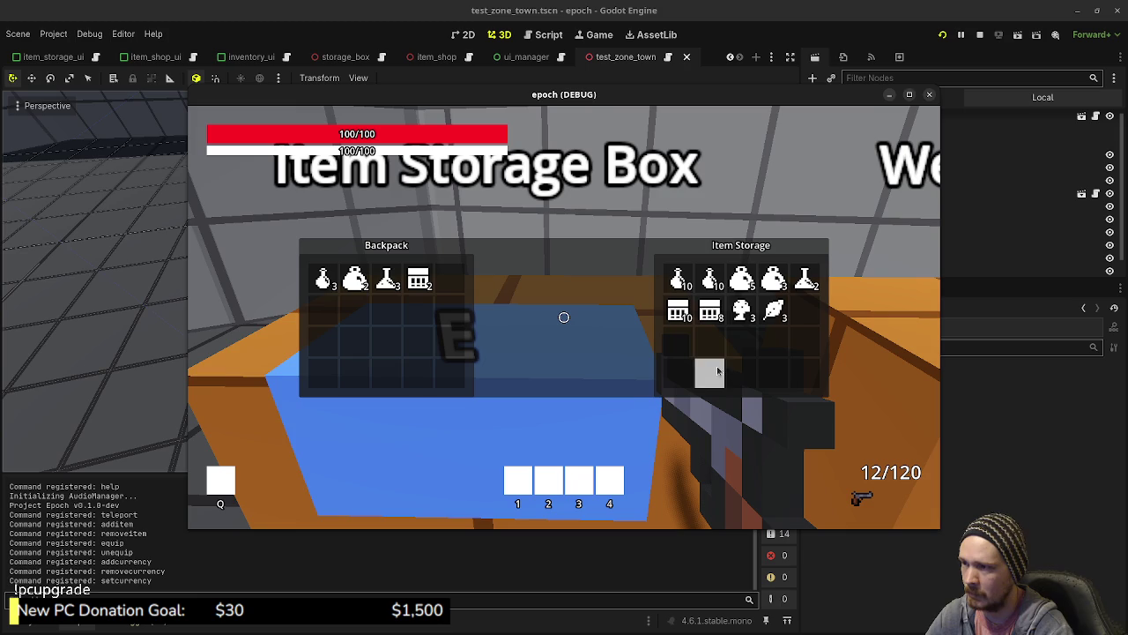
right_click(710, 310)
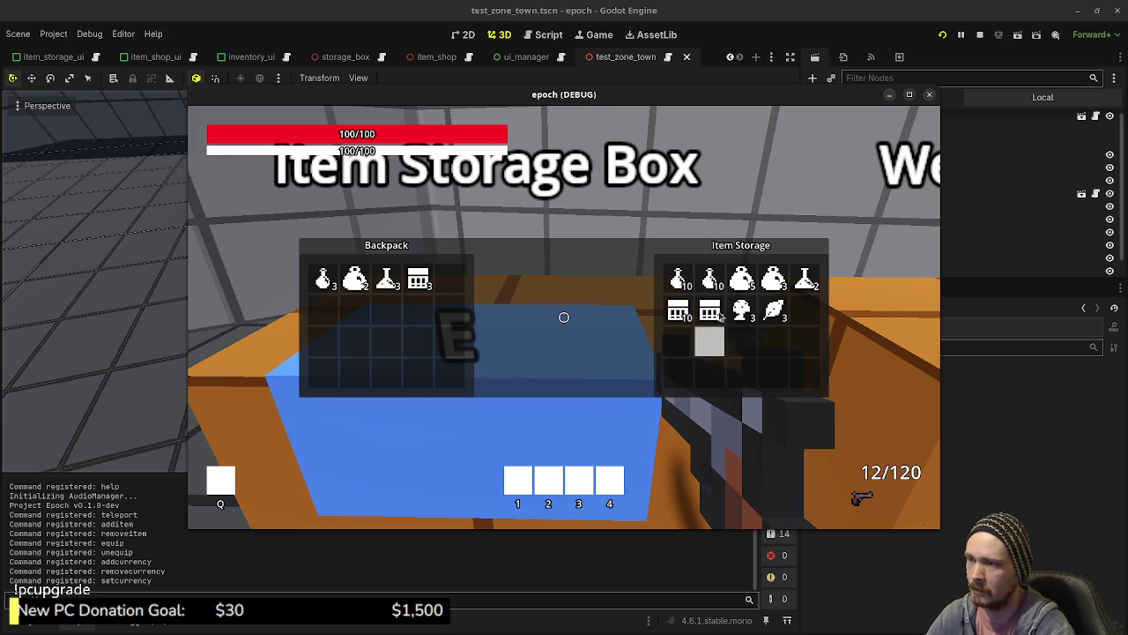
key(e)
key(shift+w)
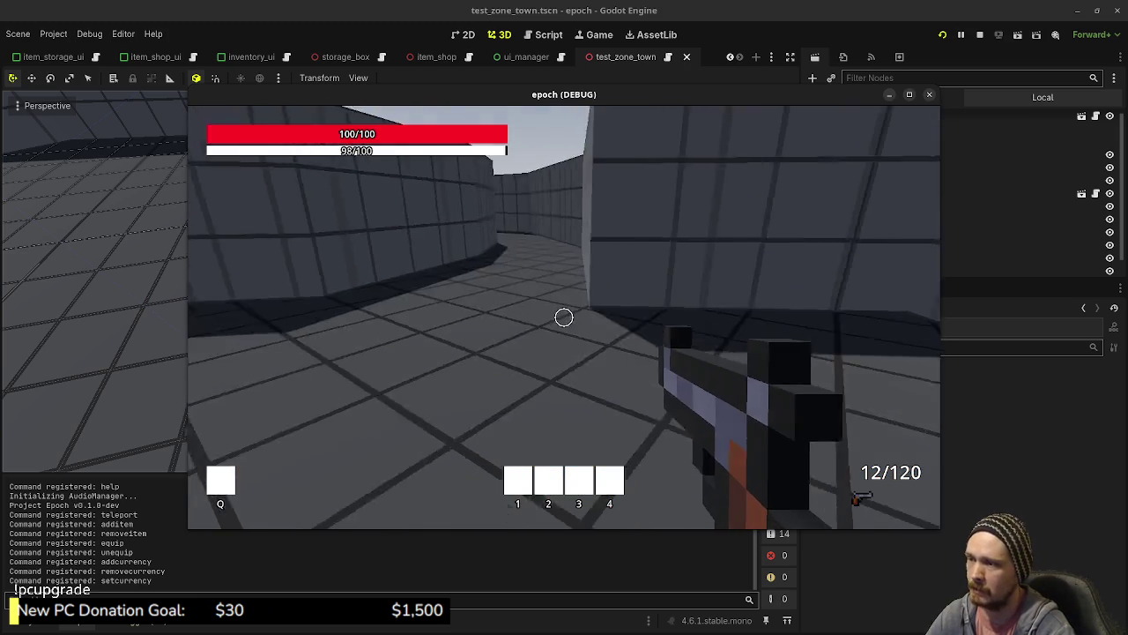
- Walk to the blue box in the corner, stop the game, and switch to VS Code
key(w)
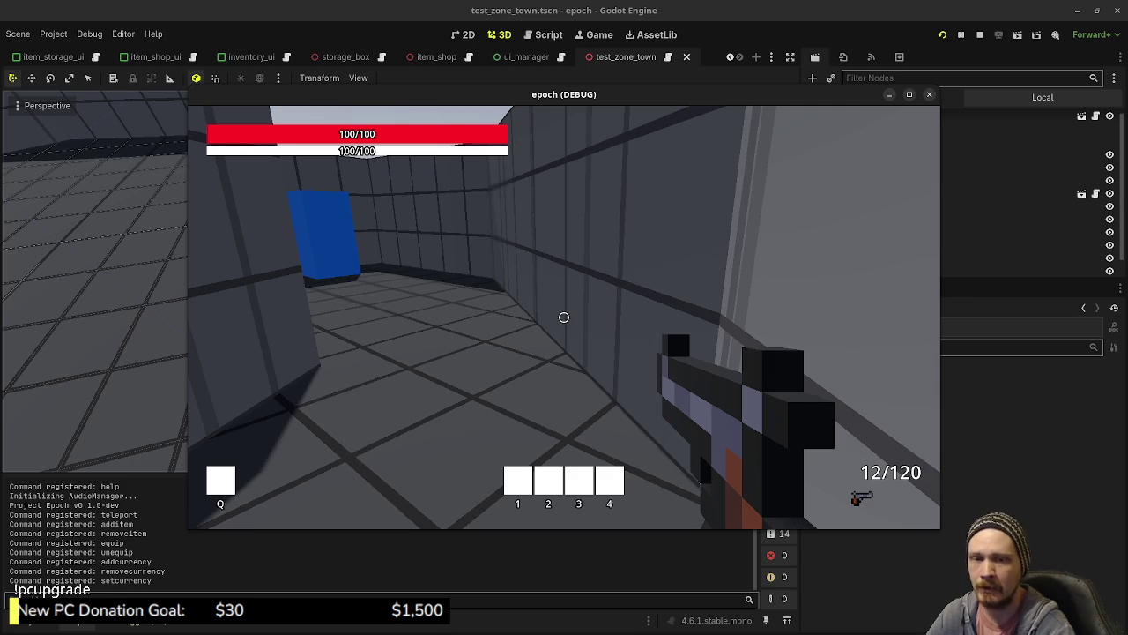
key(w)
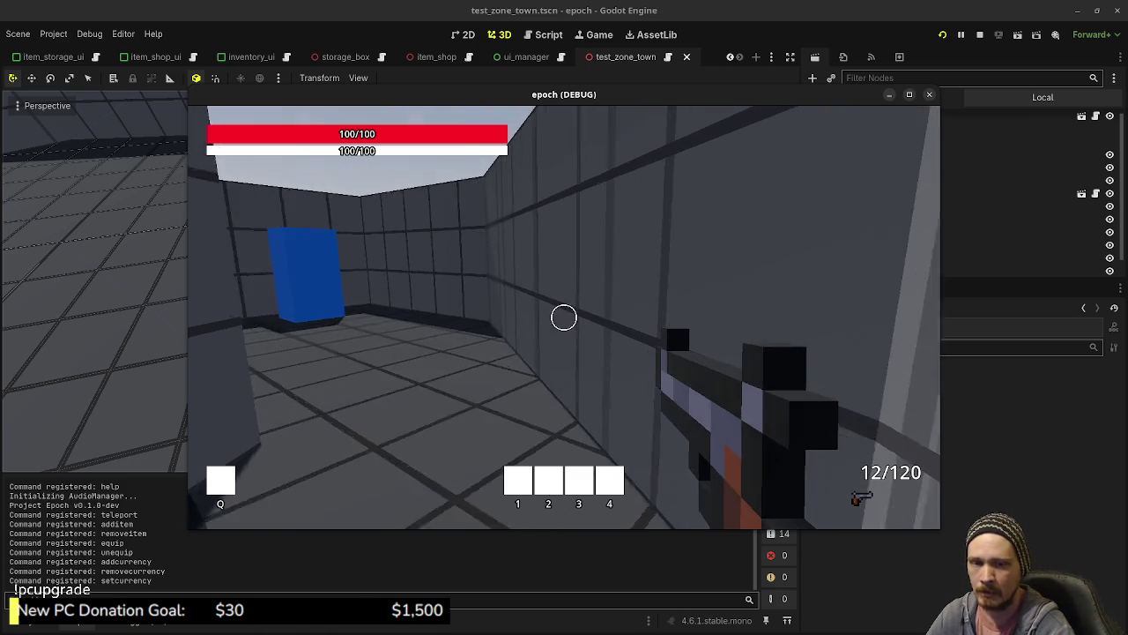
key(w)
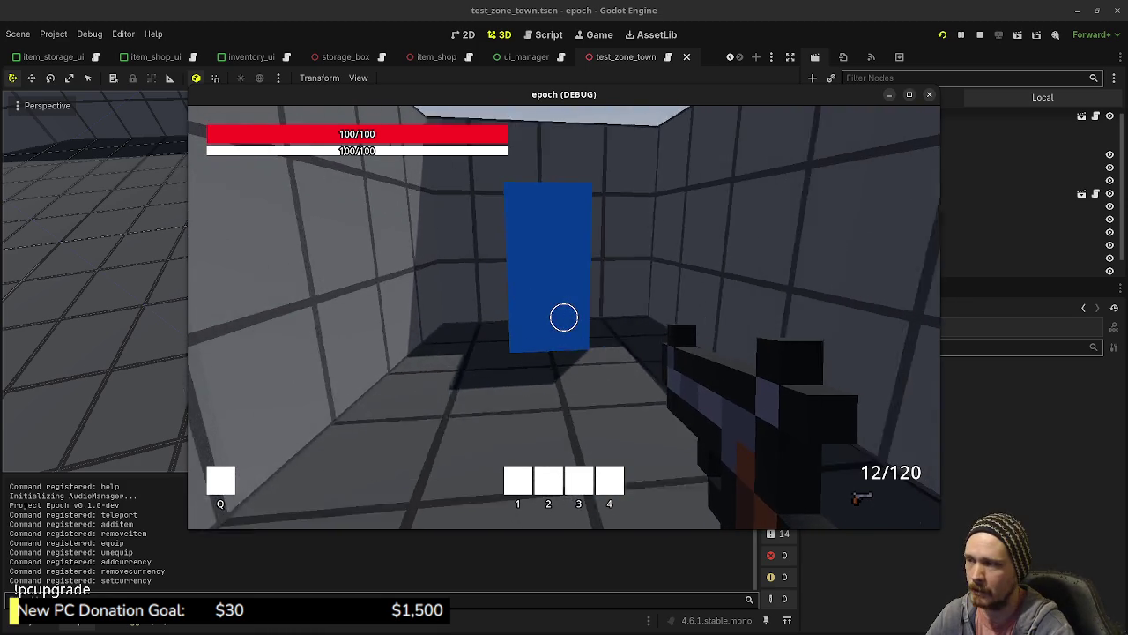
key(Tab)
key(Tab)
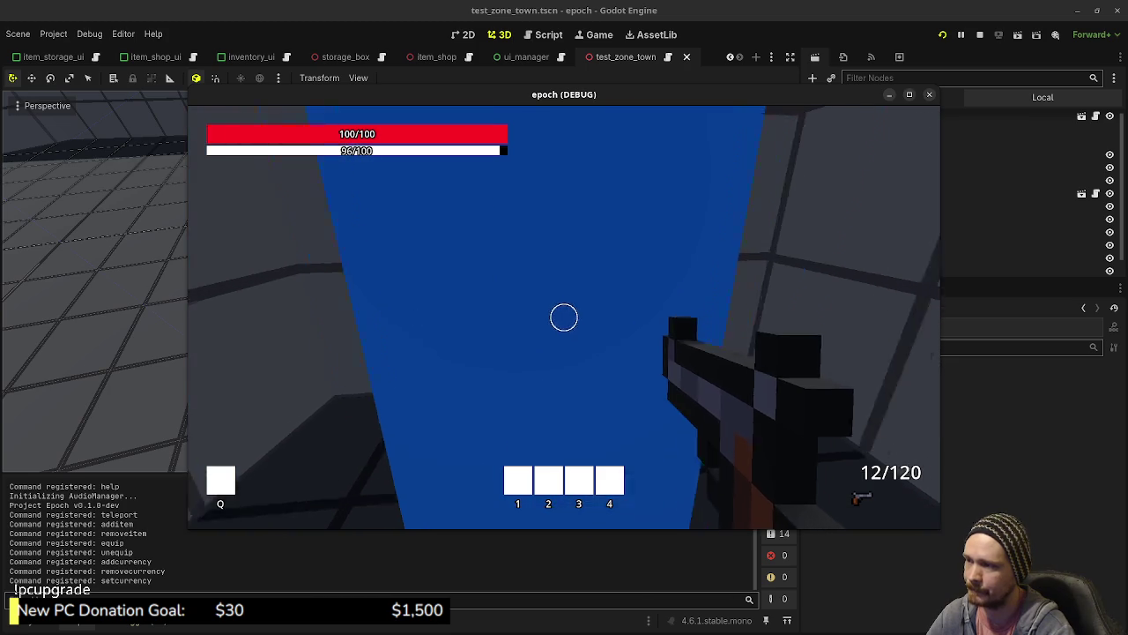
key(Escape)
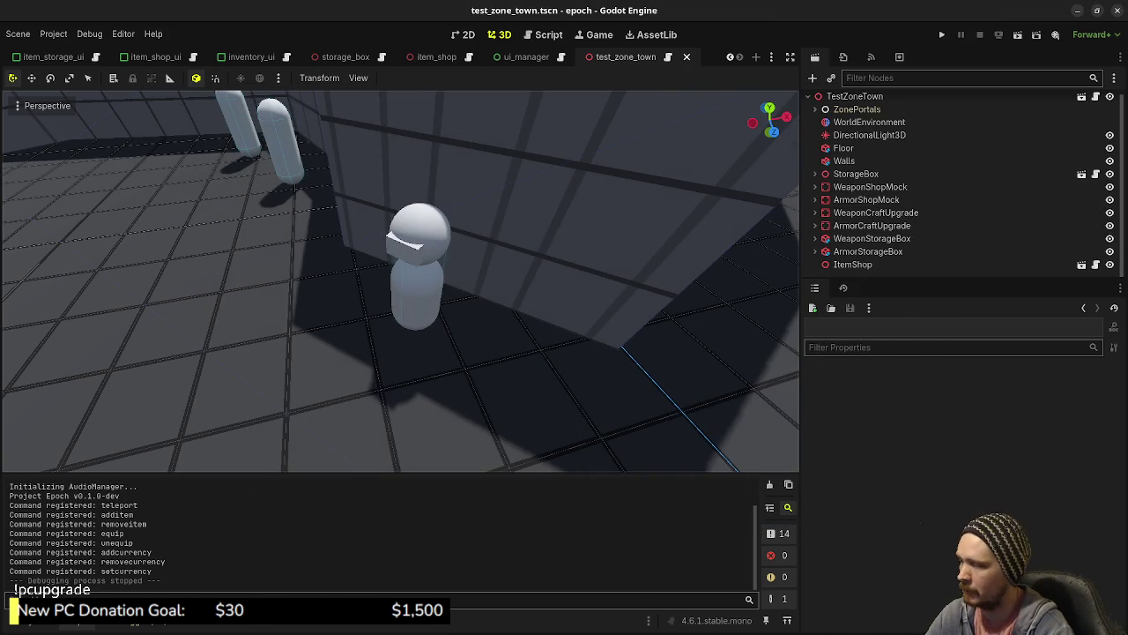
key(alt+Tab)
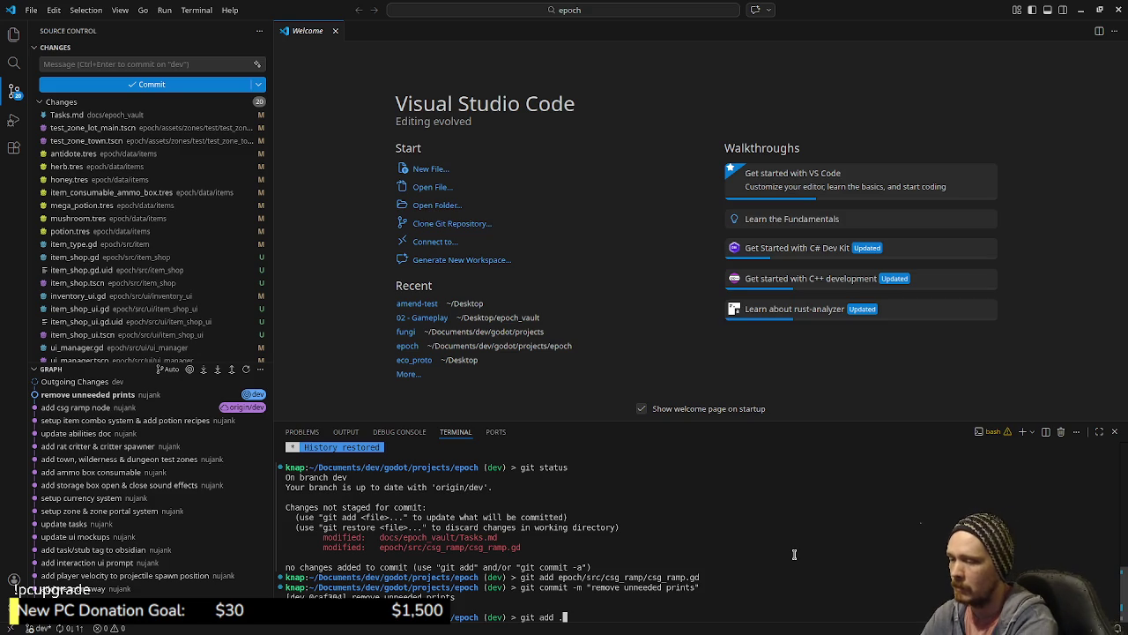
- Run git add . and commit as 'add item shop', then hide VS Code
key(Return)
text(git commit -m "add item shop)
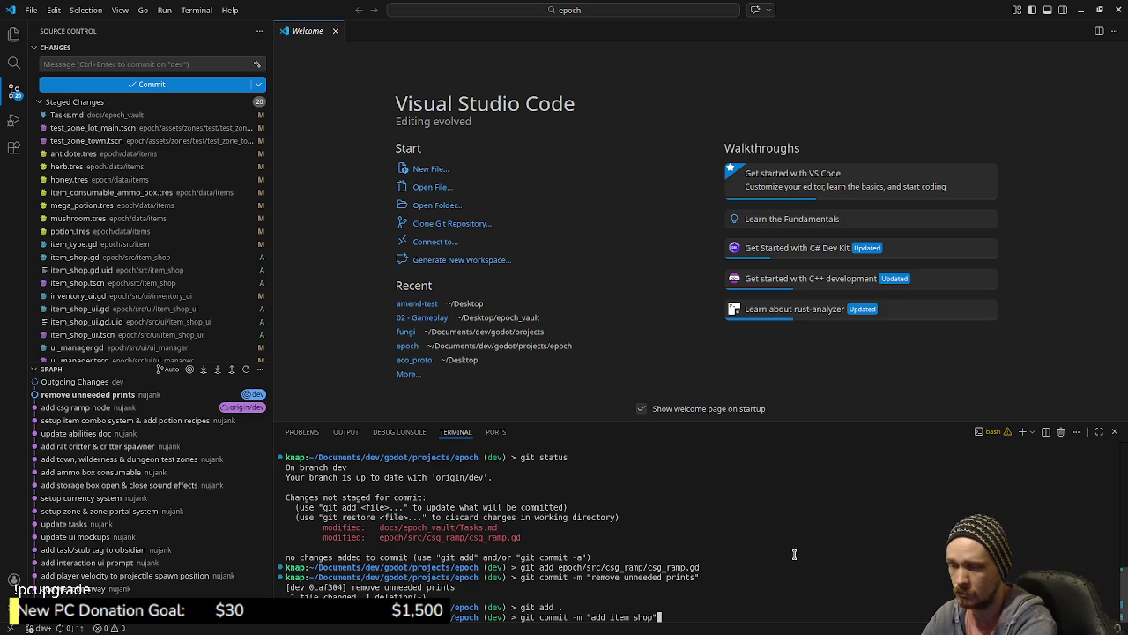
key(Return)
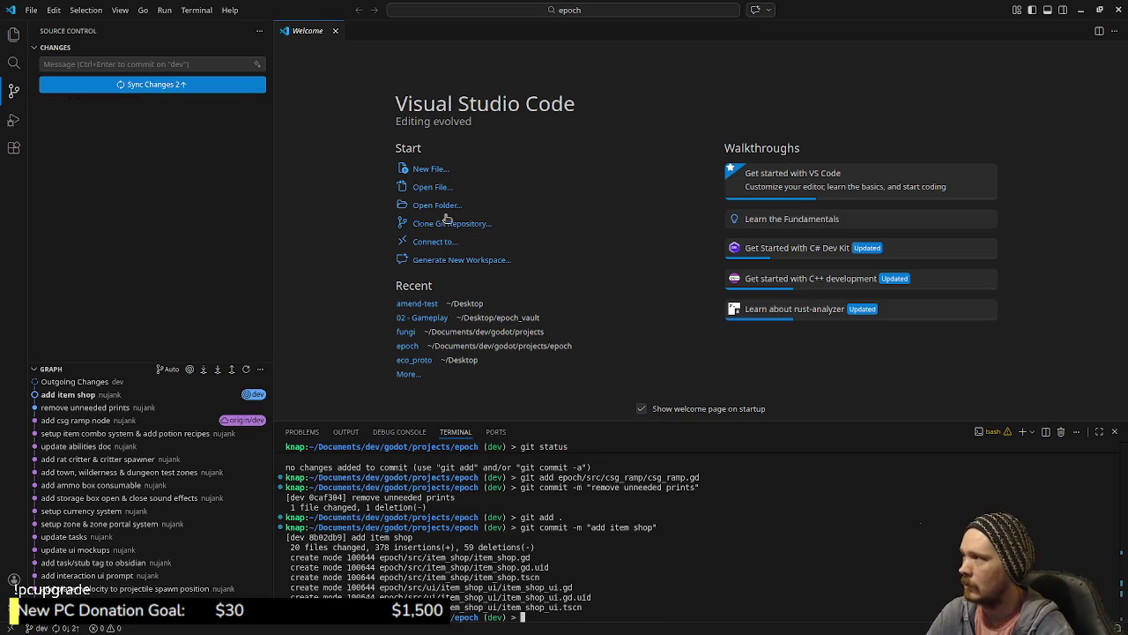
click(1084, 10)
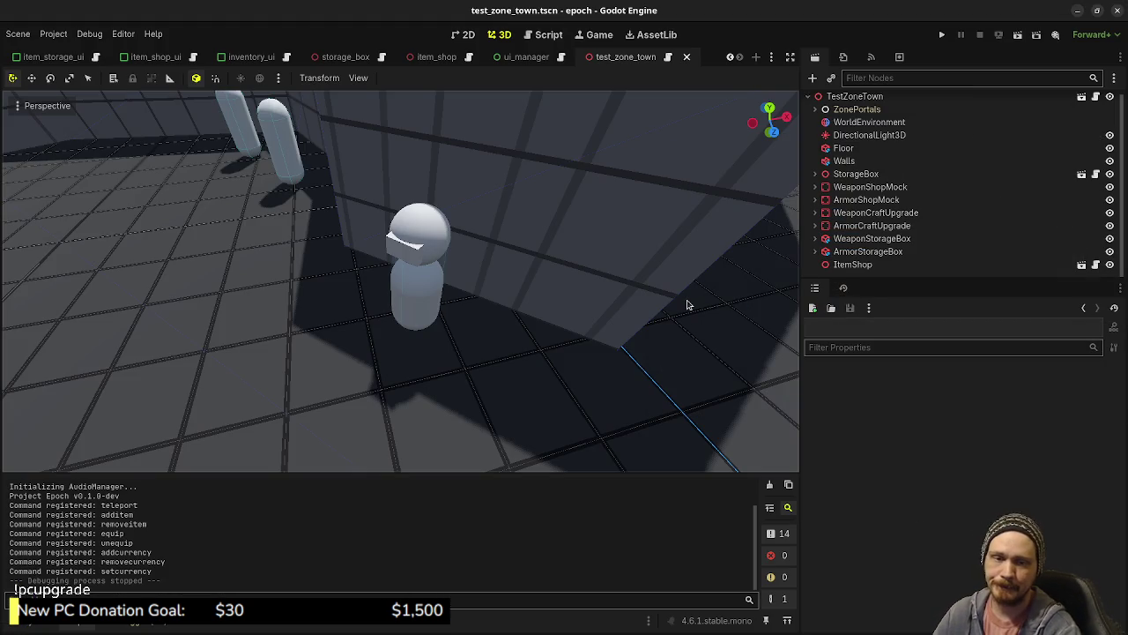
- Zoom the 3D viewport out over the test town and show the open-windows overview
scroll(688, 305, down, 10)
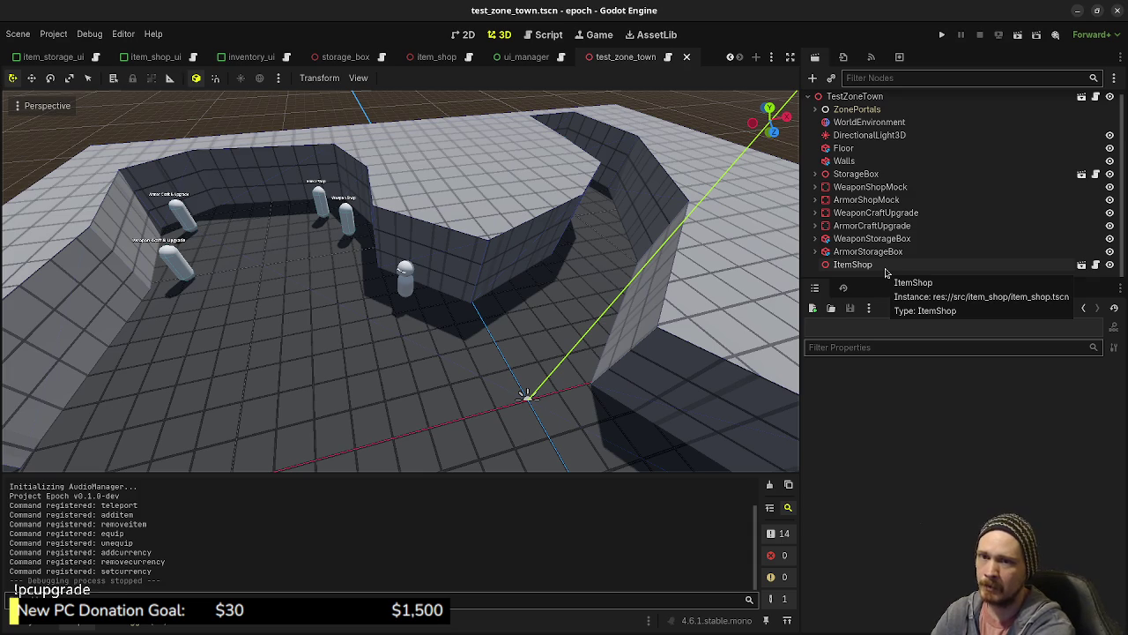
key(ctrl+F9)
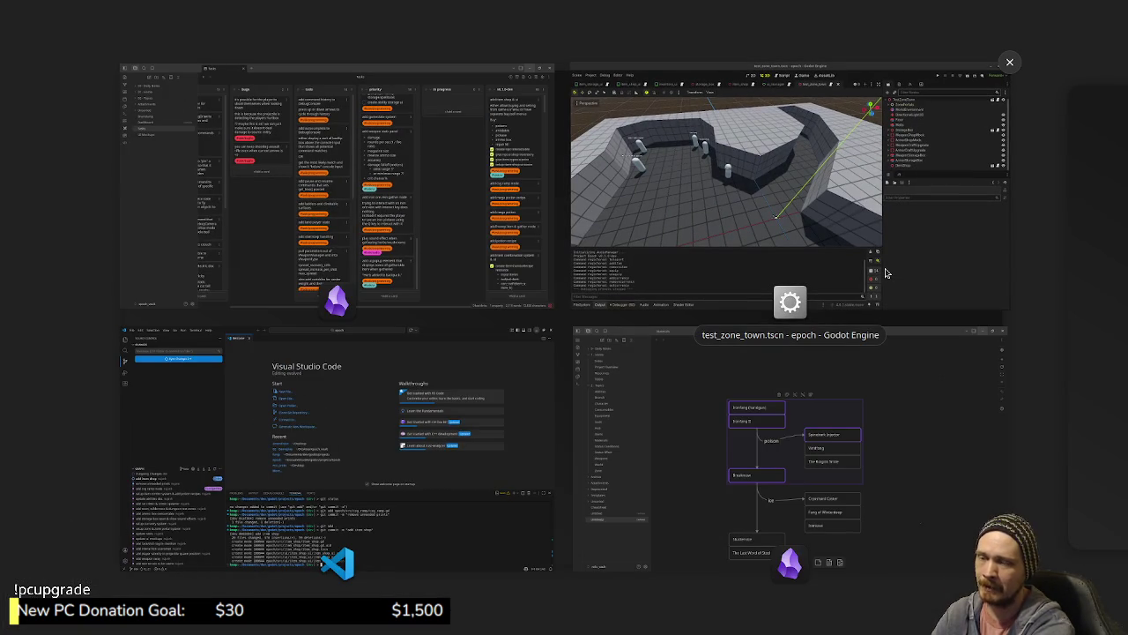
- Back out of opening a texture file and create a new blank 1600×1600 sprite
click(887, 273)
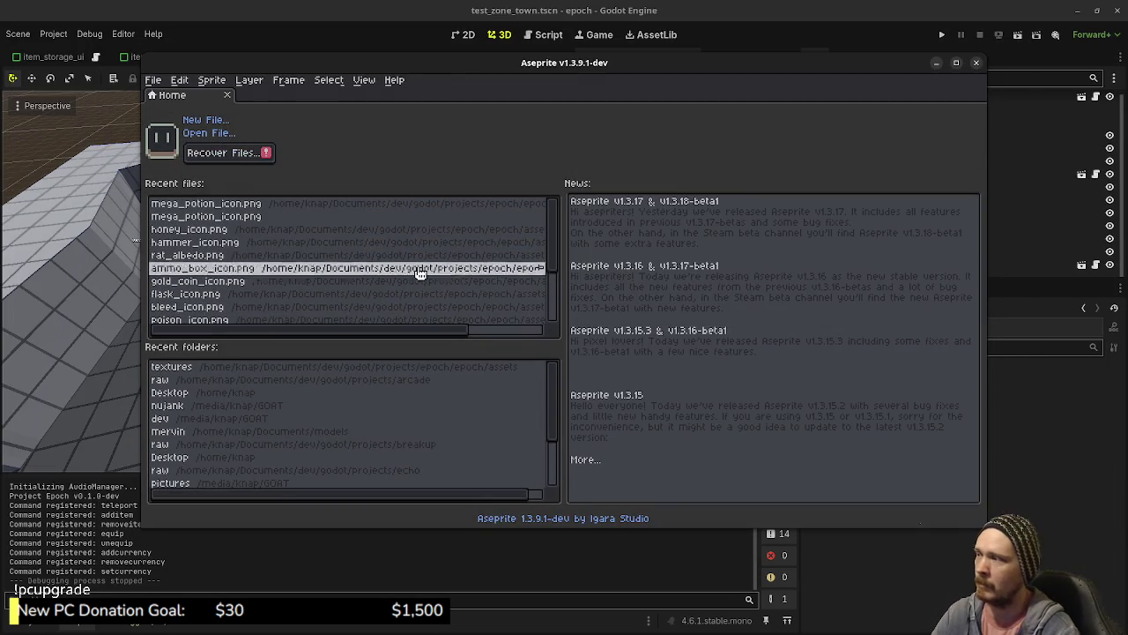
click(153, 80)
click(165, 108)
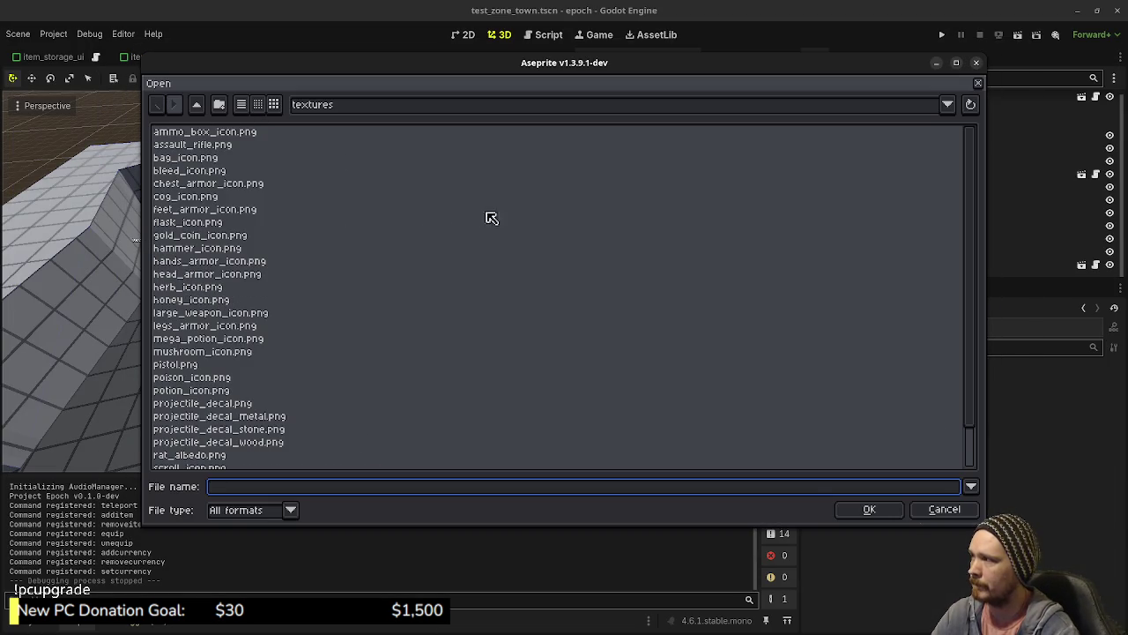
click(954, 509)
click(154, 79)
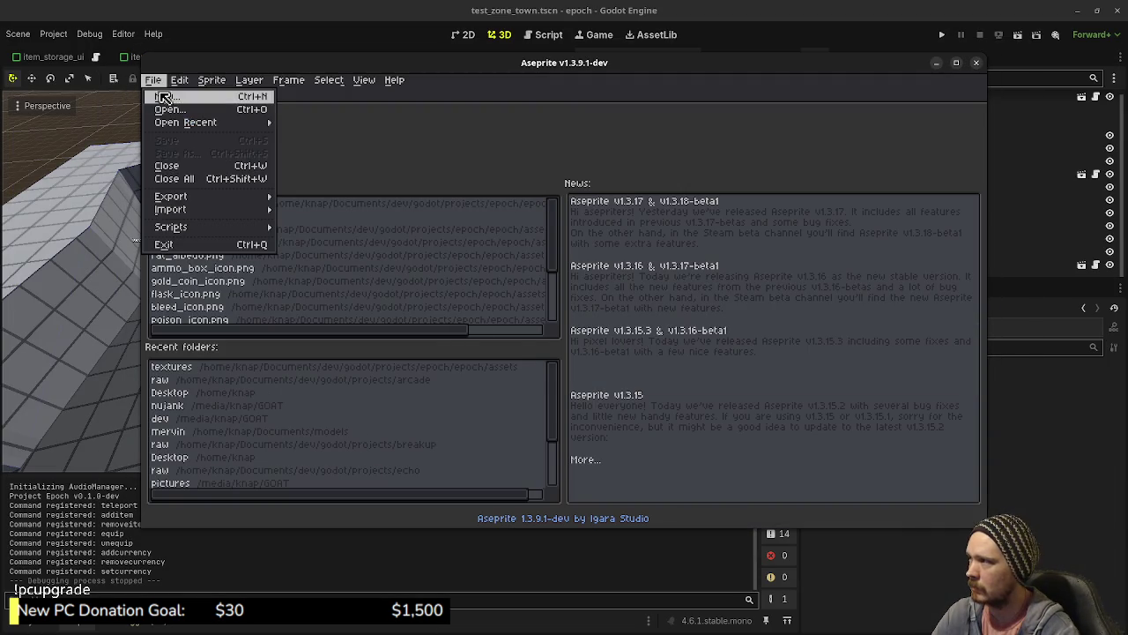
click(163, 97)
click(531, 411)
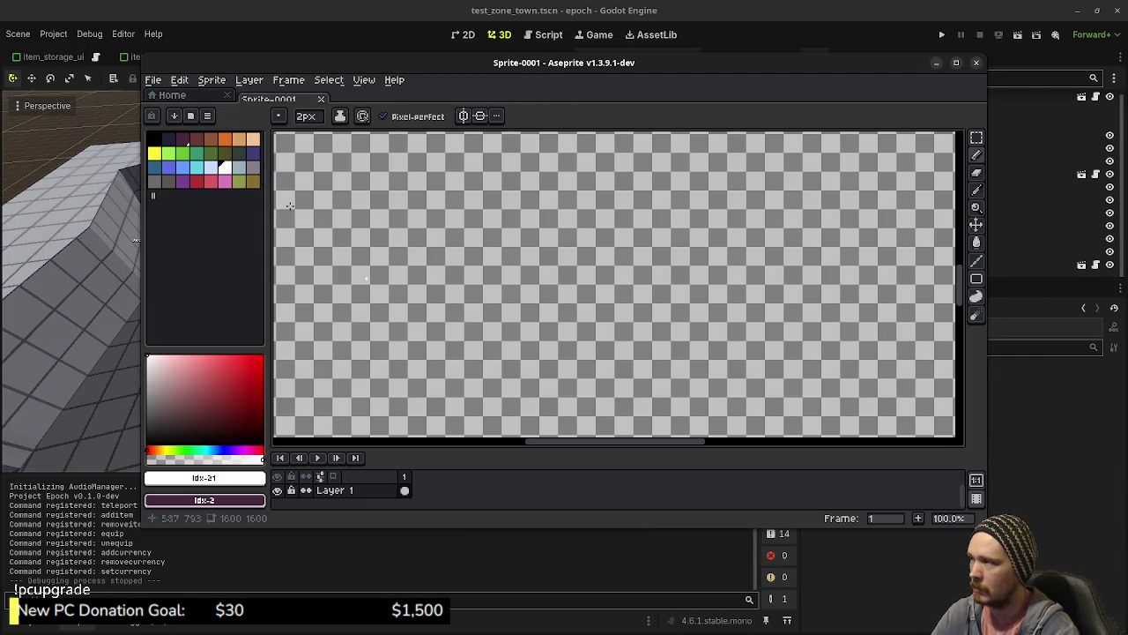
- Fill the maximized sprite canvas with dark purple, restoring the fill with undo and redo
key(g)
click(282, 180)
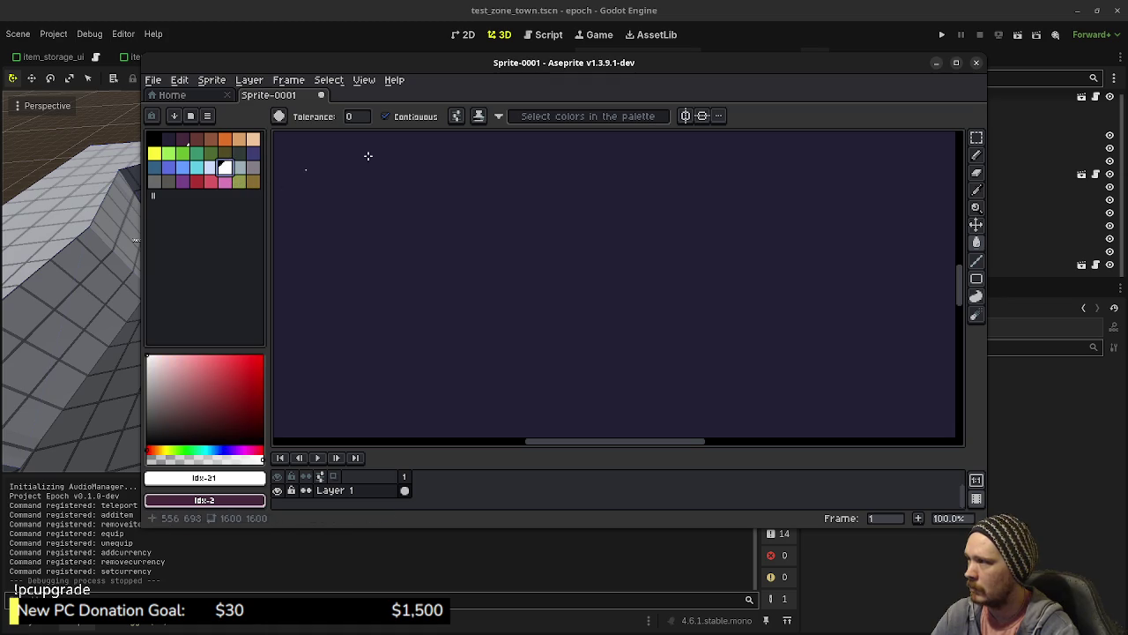
double_click(561, 68)
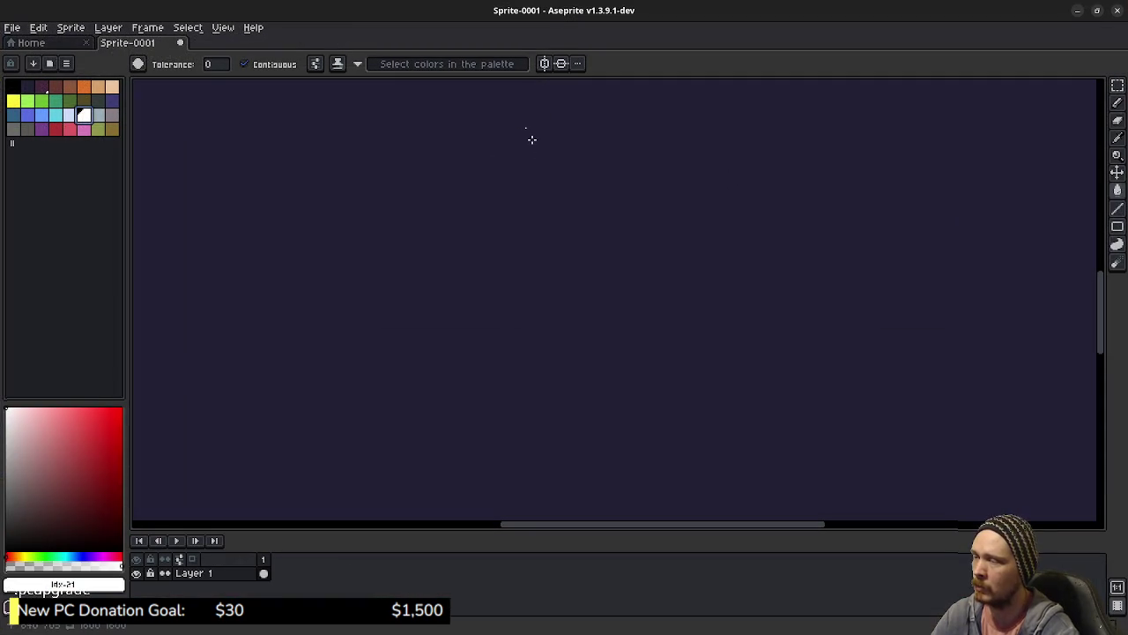
click(573, 195)
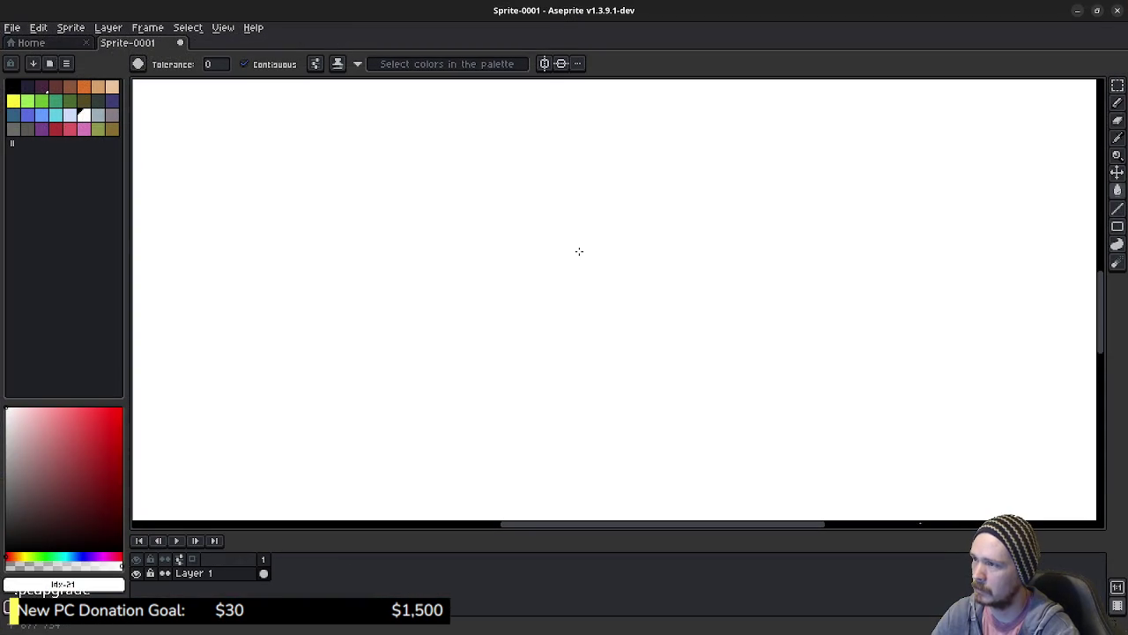
key(ctrl+z)
key(ctrl+z)
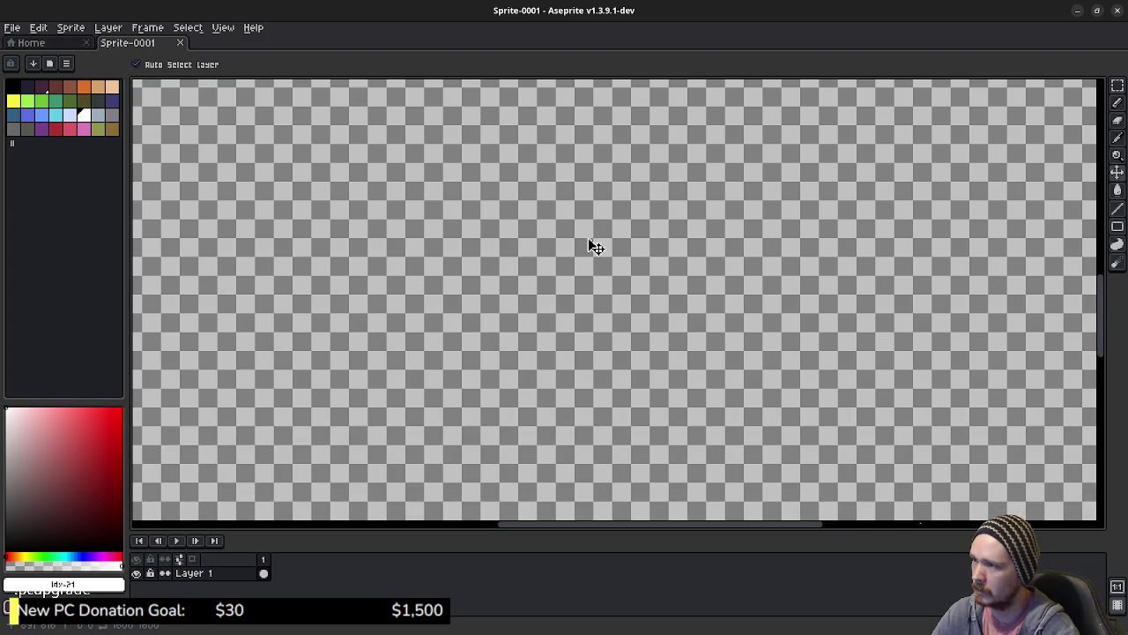
key(ctrl+y)
- Pencil the white outlines of the first zone blob and the lower zone blob
key(b)
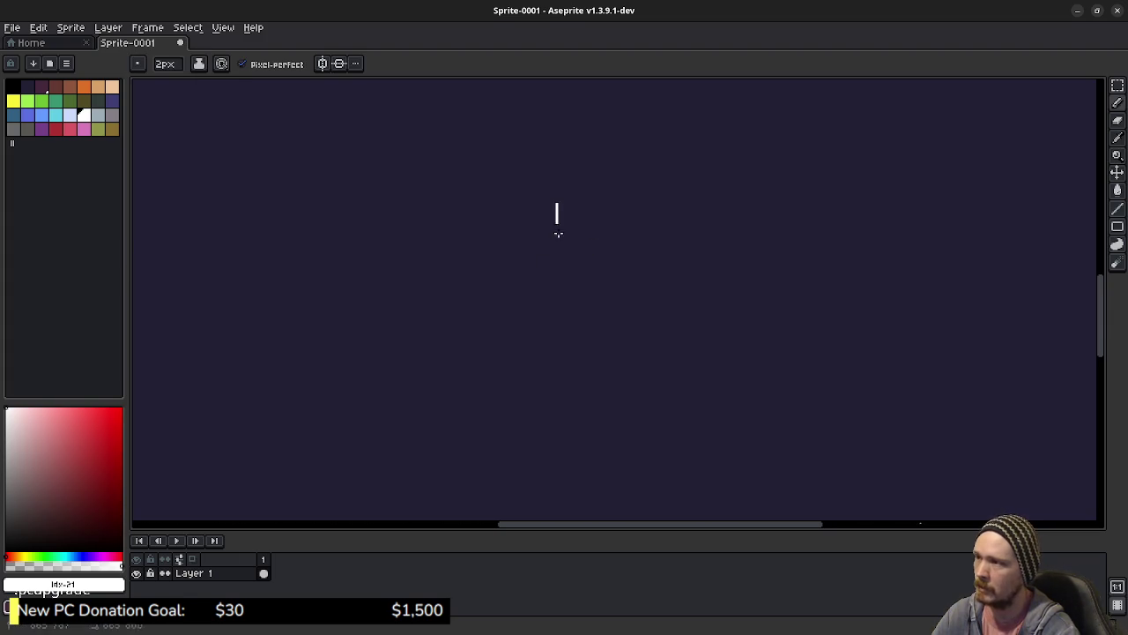
mouse_move(539, 180)
mouse_down()
mouse_move(550, 235)
mouse_move(730, 295)
mouse_move(707, 199)
mouse_move(620, 151)
mouse_move(552, 138)
mouse_move(544, 187)
mouse_up()
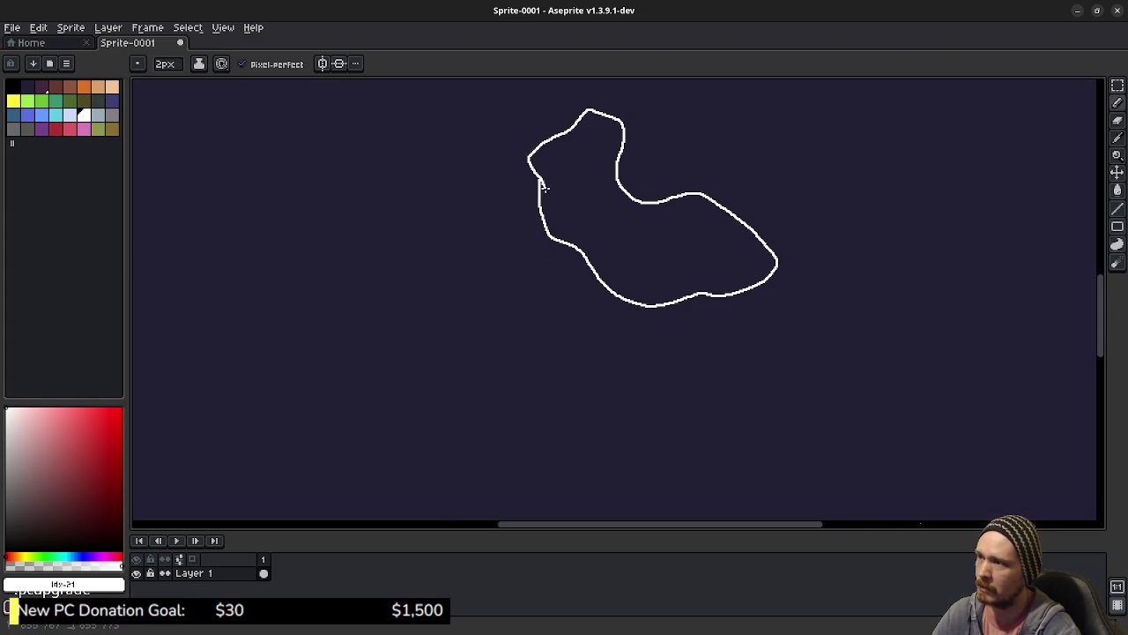
mouse_move(410, 286)
mouse_down()
mouse_move(315, 380)
mouse_move(295, 285)
mouse_move(330, 167)
mouse_move(433, 261)
mouse_up()
drag(513, 416, 507, 333)
mouse_move(523, 355)
mouse_down()
mouse_move(486, 385)
mouse_move(604, 494)
mouse_move(710, 403)
mouse_move(525, 357)
mouse_up()
- Join the left, lower and upper-right zones with freehand connecting paths, recentring the view
drag(368, 293, 486, 389)
drag(644, 365, 657, 256)
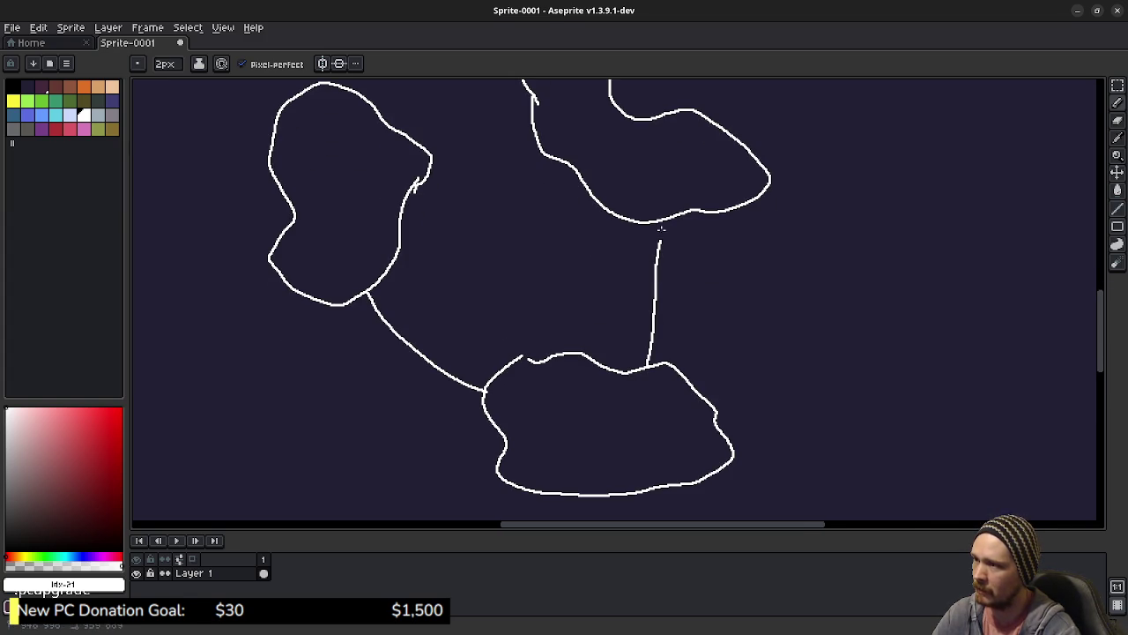
drag(500, 238, 549, 370)
drag(421, 228, 584, 200)
drag(466, 318, 583, 290)
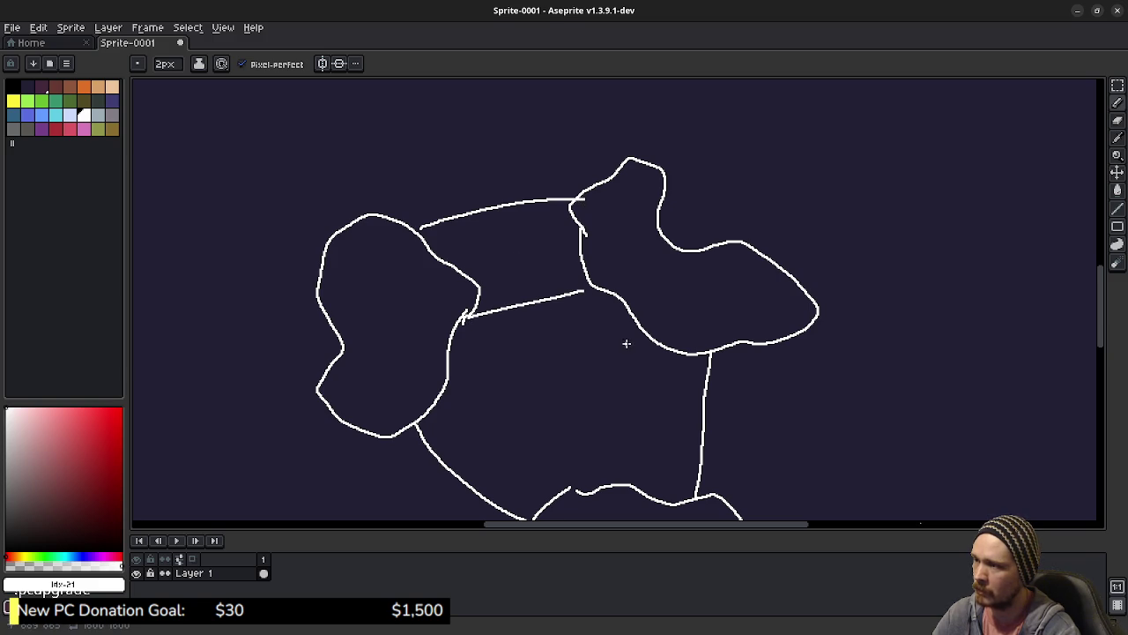
scroll(626, 344, down, 3)
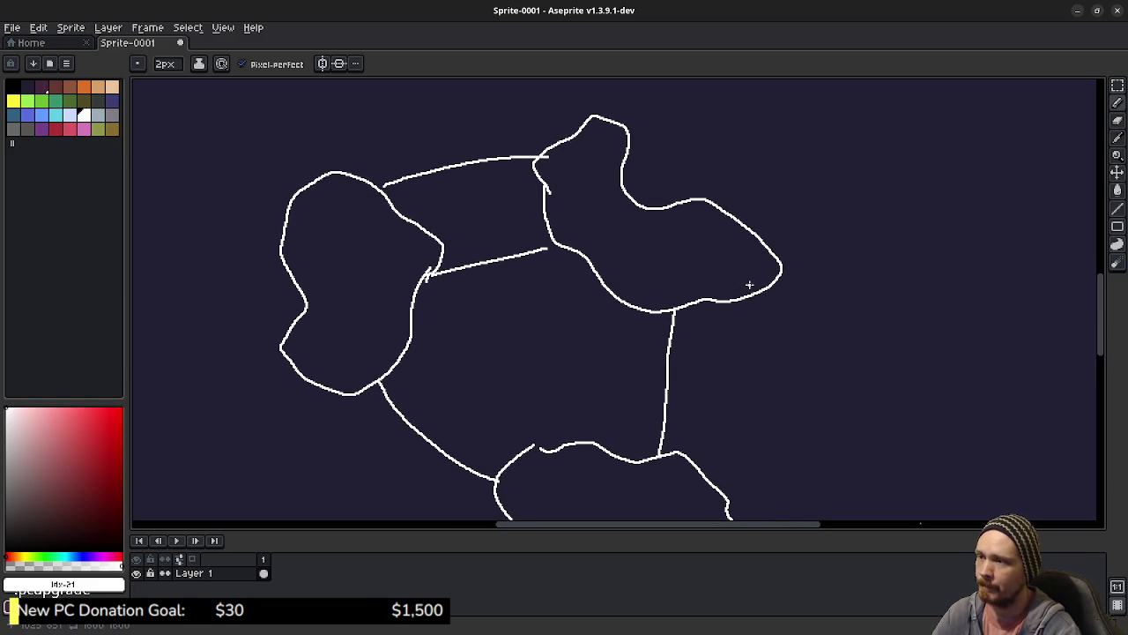
drag(726, 338, 714, 321)
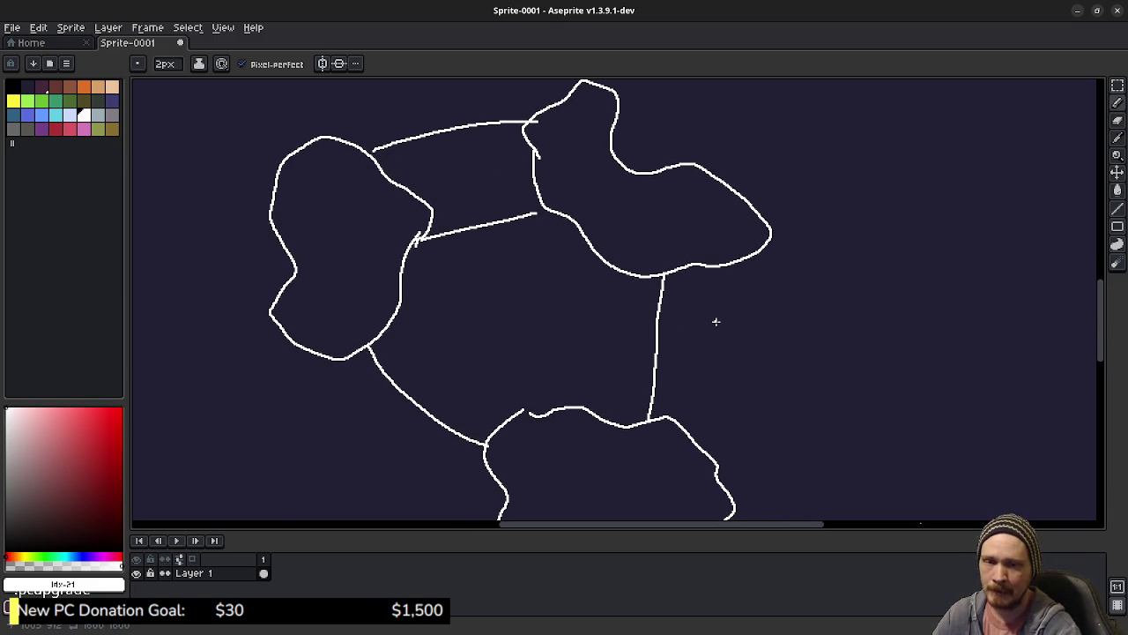
drag(737, 274, 735, 360)
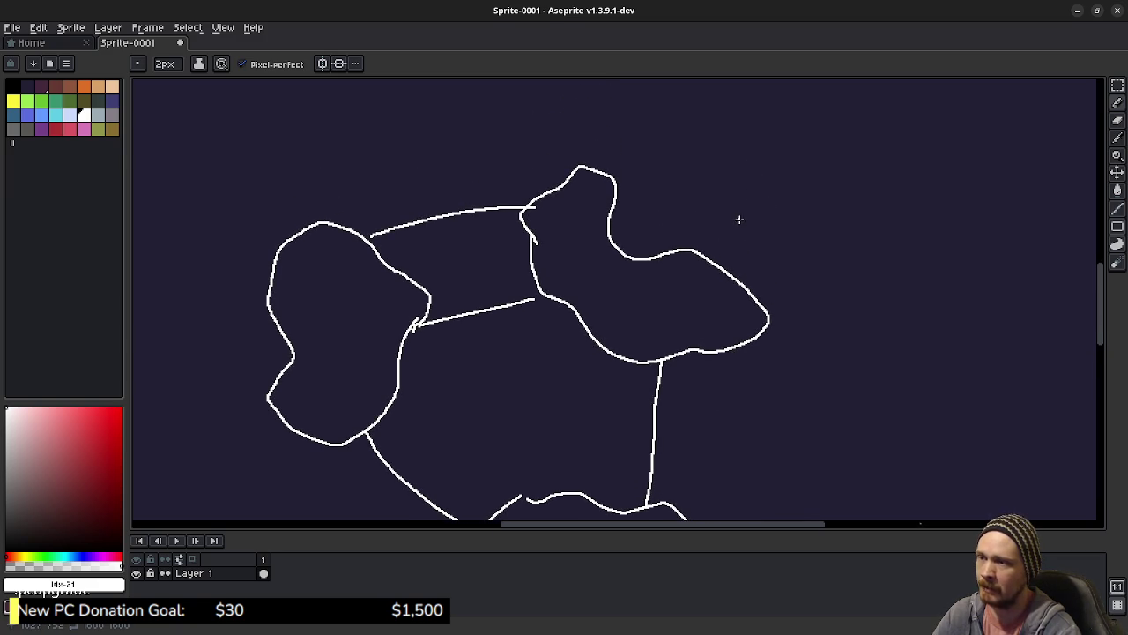
right_click(222, 573)
- On a new Layer 2, draw a circled face with angry brows and a frowning mouth
mouse_move(297, 543)
click(357, 541)
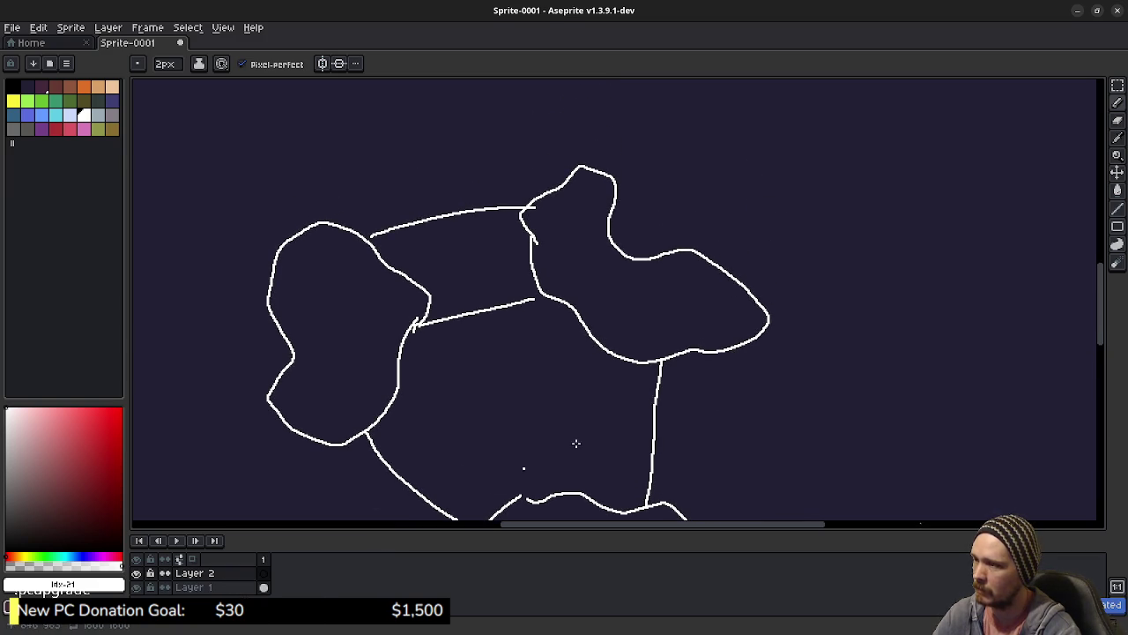
scroll(772, 259, up, 3)
mouse_move(721, 208)
mouse_down()
mouse_move(688, 219)
mouse_move(784, 374)
mouse_move(755, 225)
mouse_move(723, 217)
mouse_up()
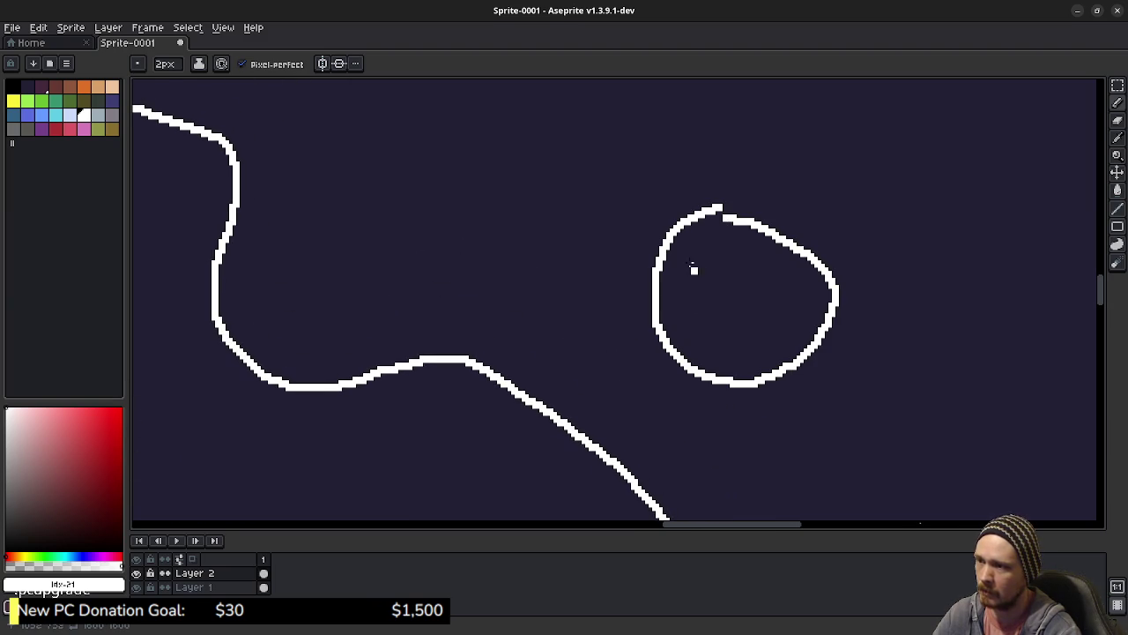
drag(681, 253, 773, 249)
mouse_move(721, 344)
mouse_down()
mouse_move(751, 311)
mouse_move(789, 337)
mouse_up()
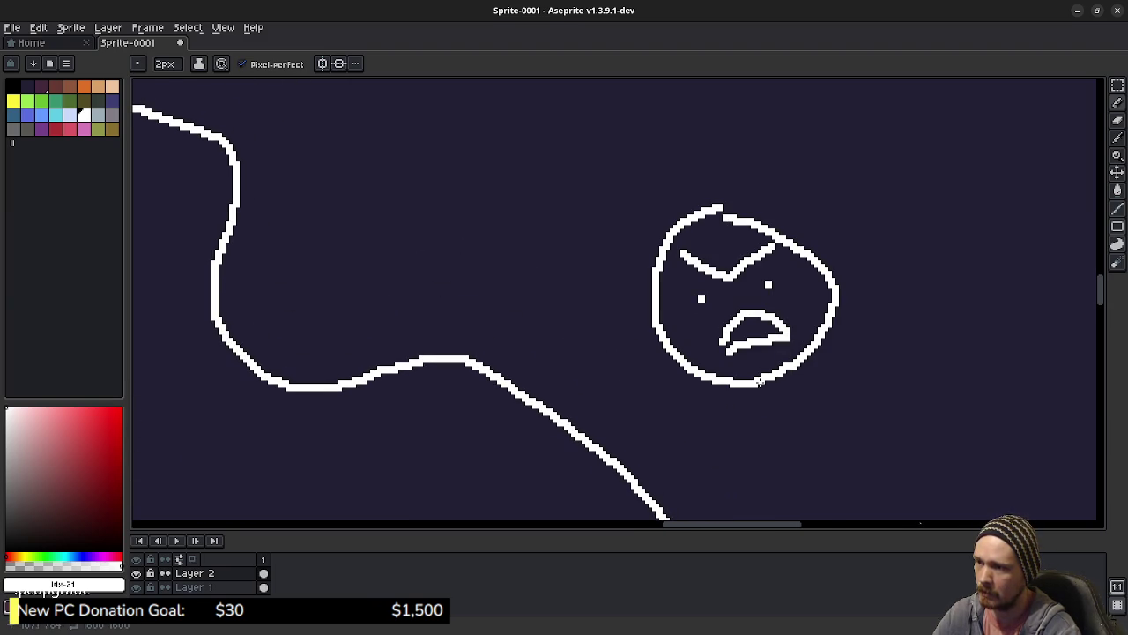
scroll(753, 381, down, 3)
drag(714, 395, 777, 317)
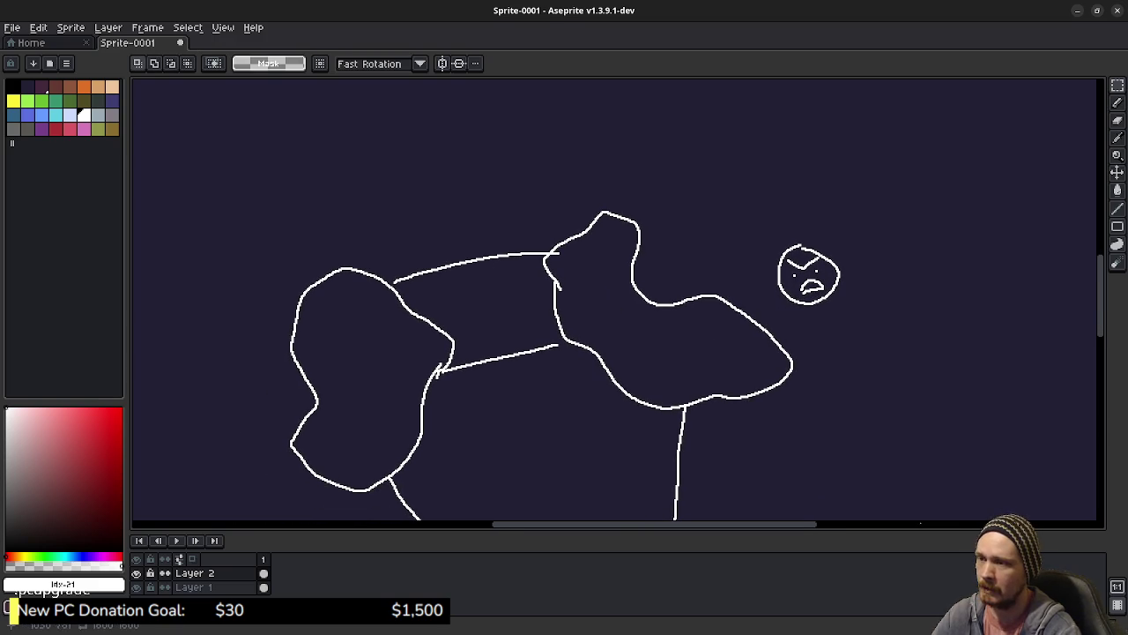
- Select the angry face and drag it into the left zone's lower lobe, then activate Layer 1
drag(746, 201, 884, 346)
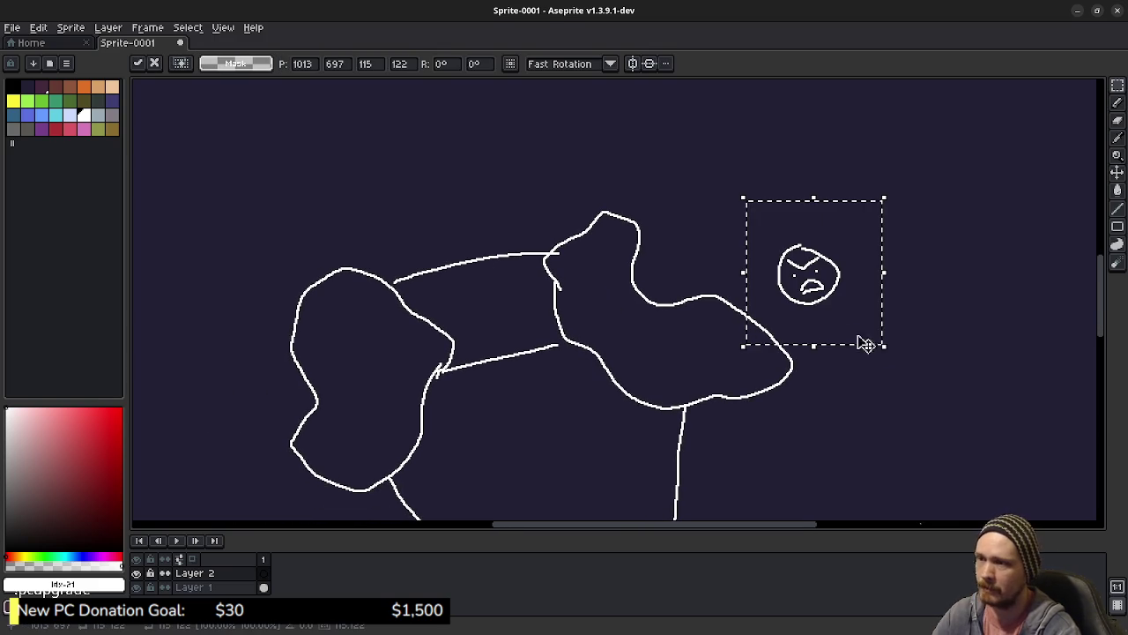
drag(667, 418, 705, 291)
mouse_move(849, 168)
mouse_down()
mouse_move(836, 196)
mouse_move(914, 171)
mouse_move(766, 253)
mouse_move(717, 240)
mouse_move(662, 202)
mouse_move(428, 266)
mouse_move(408, 340)
mouse_move(524, 437)
mouse_move(606, 483)
mouse_move(687, 496)
mouse_move(712, 459)
mouse_move(738, 249)
mouse_move(754, 243)
mouse_up()
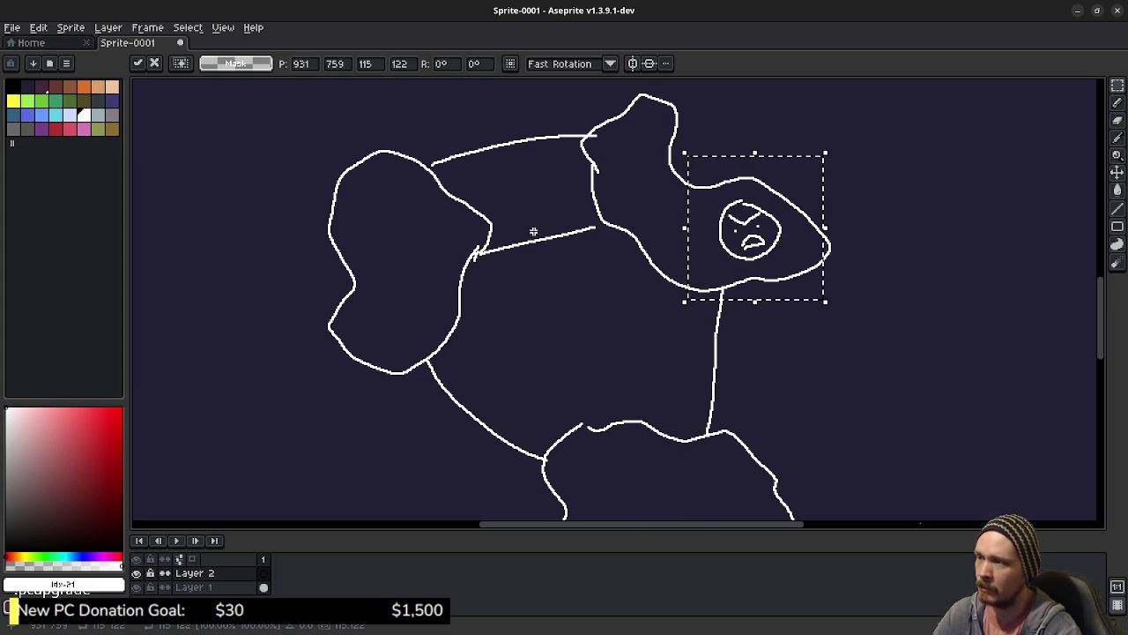
scroll(670, 407, down, 3)
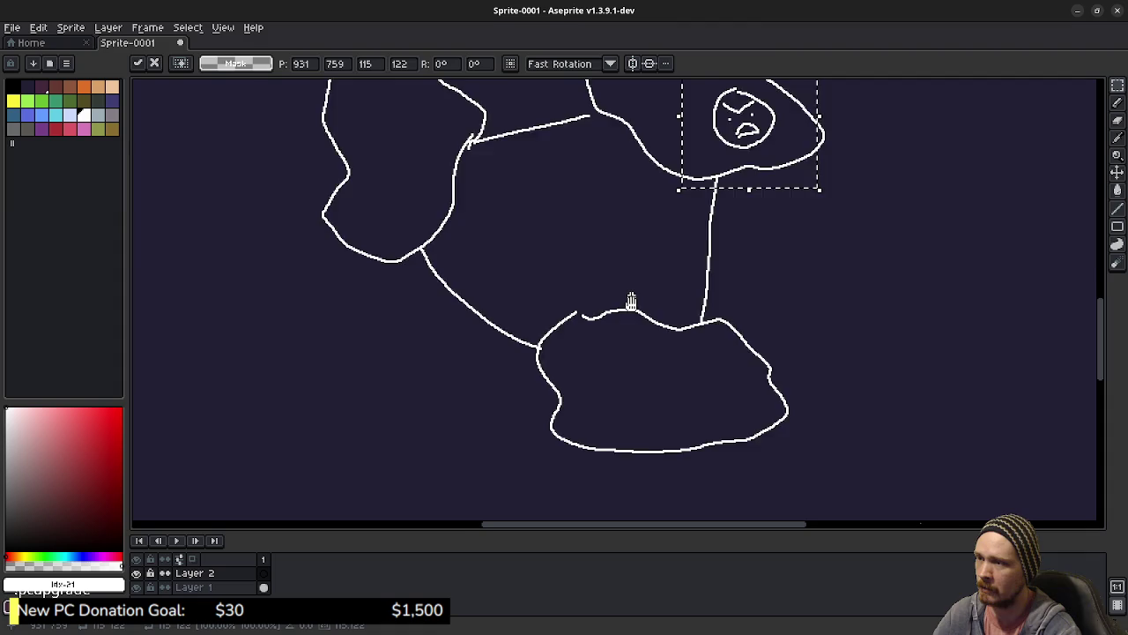
scroll(631, 295, up, 3)
mouse_move(755, 227)
mouse_down()
mouse_move(773, 242)
mouse_move(672, 167)
mouse_move(712, 220)
mouse_move(731, 224)
mouse_move(672, 210)
mouse_move(744, 242)
mouse_move(658, 184)
mouse_move(767, 243)
mouse_move(746, 249)
mouse_move(621, 152)
mouse_move(476, 162)
mouse_move(437, 179)
mouse_move(403, 327)
mouse_up()
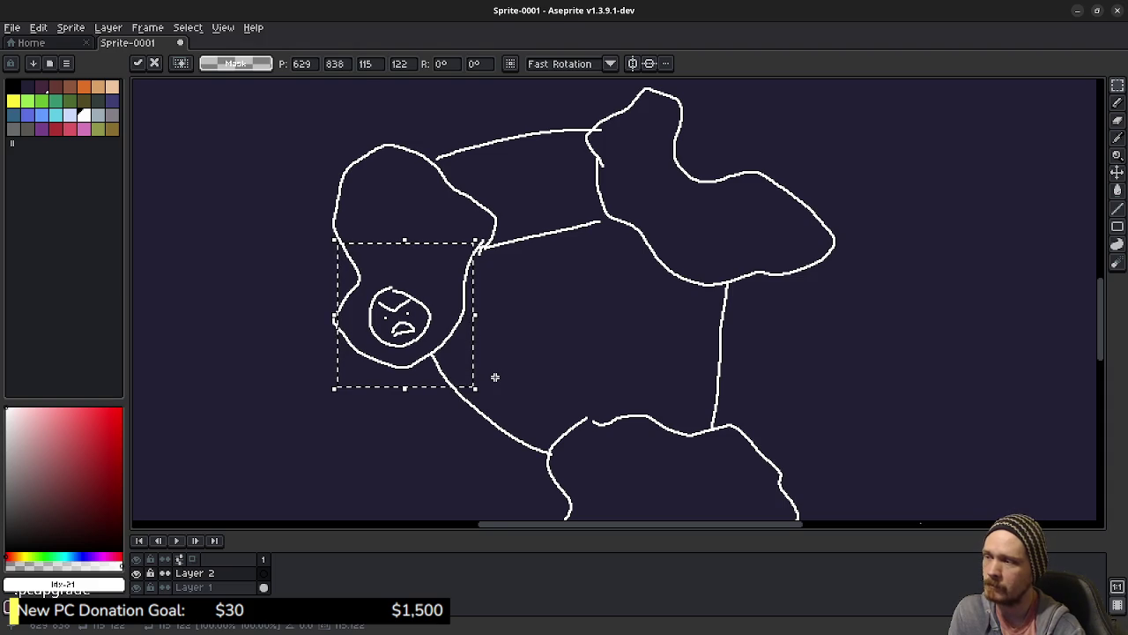
scroll(599, 418, down, 2)
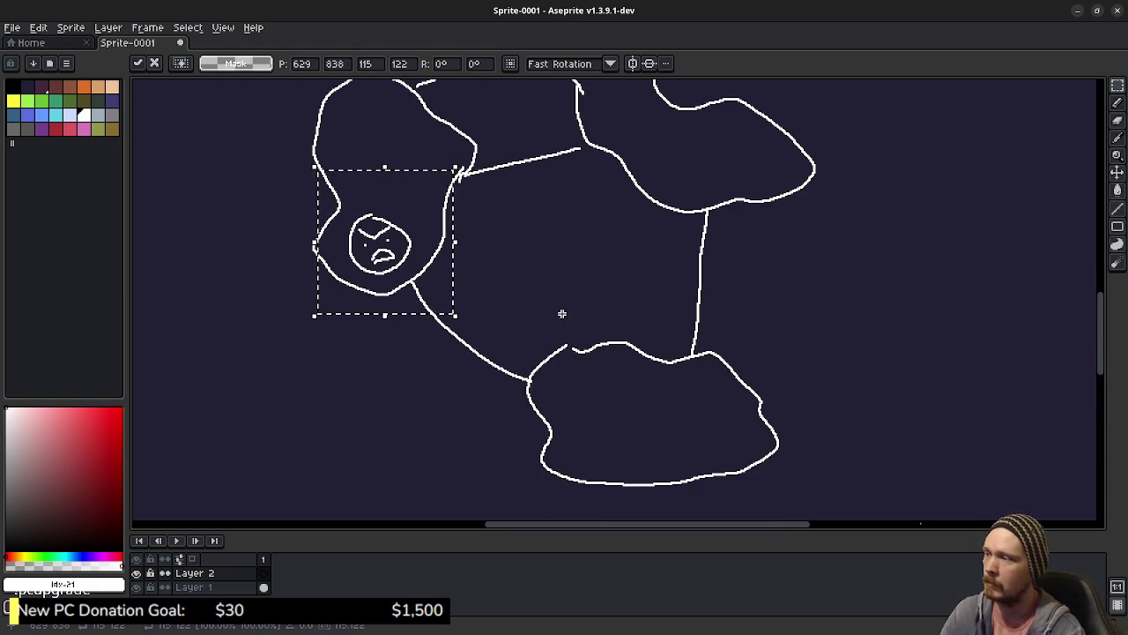
click(189, 587)
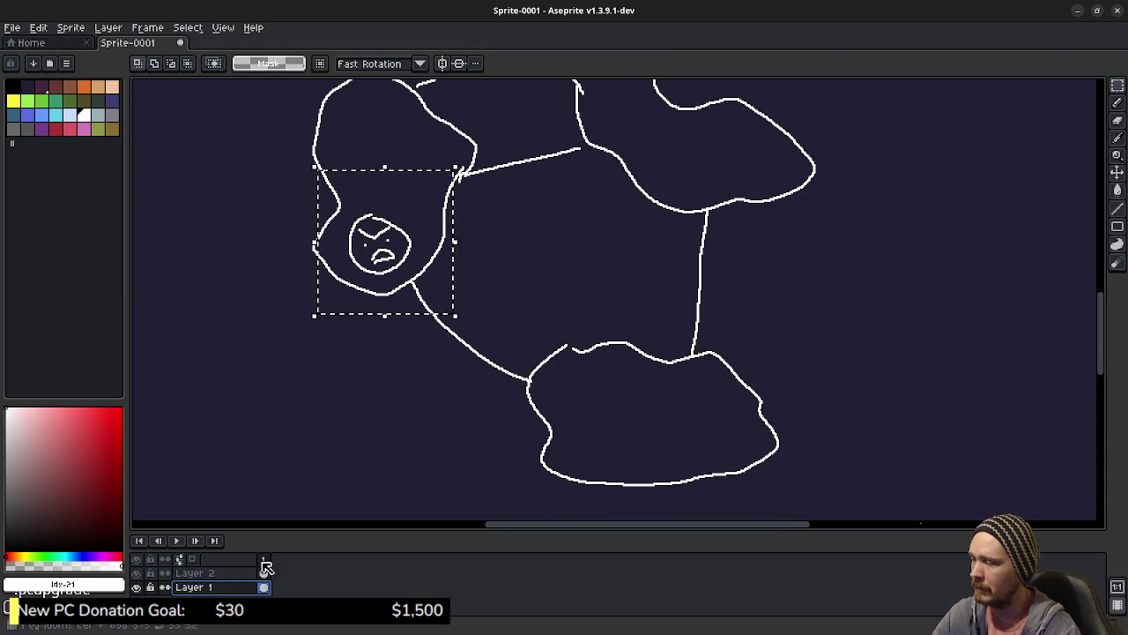
- Add Layer 3, set a blue 11px pencil, and clear the selection around the face
right_click(220, 588)
mouse_move(264, 540)
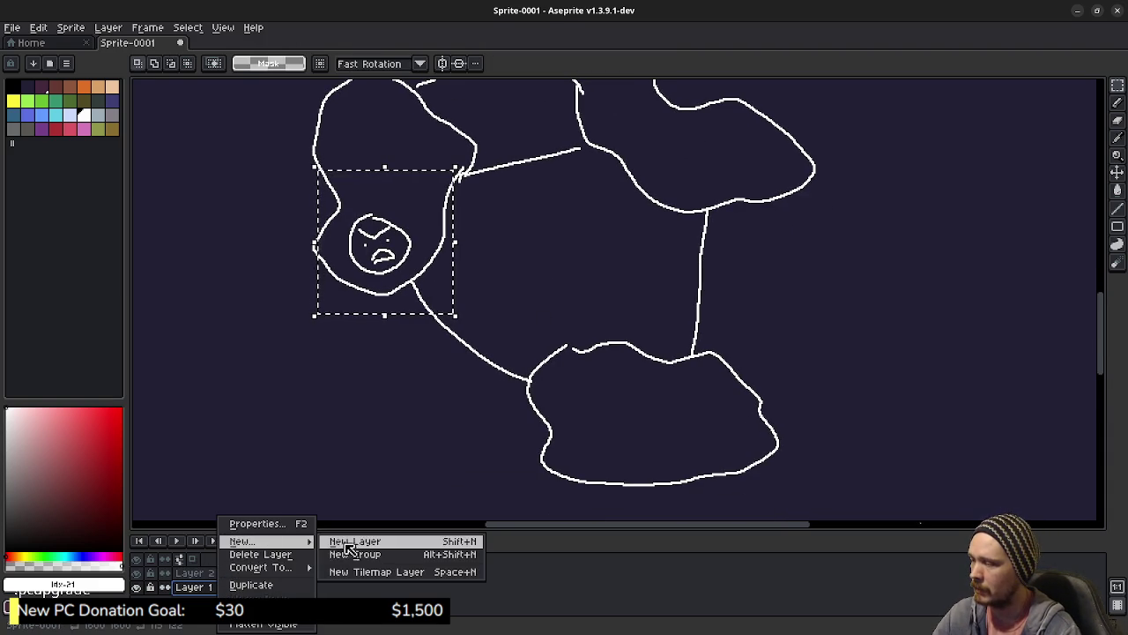
click(349, 541)
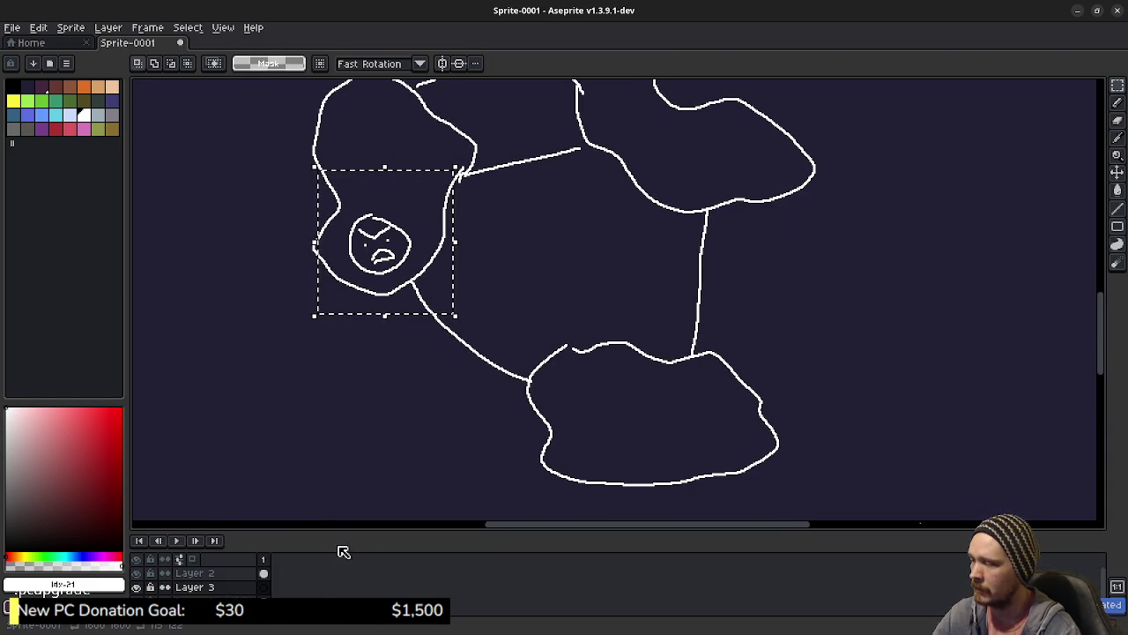
click(42, 116)
key(b)
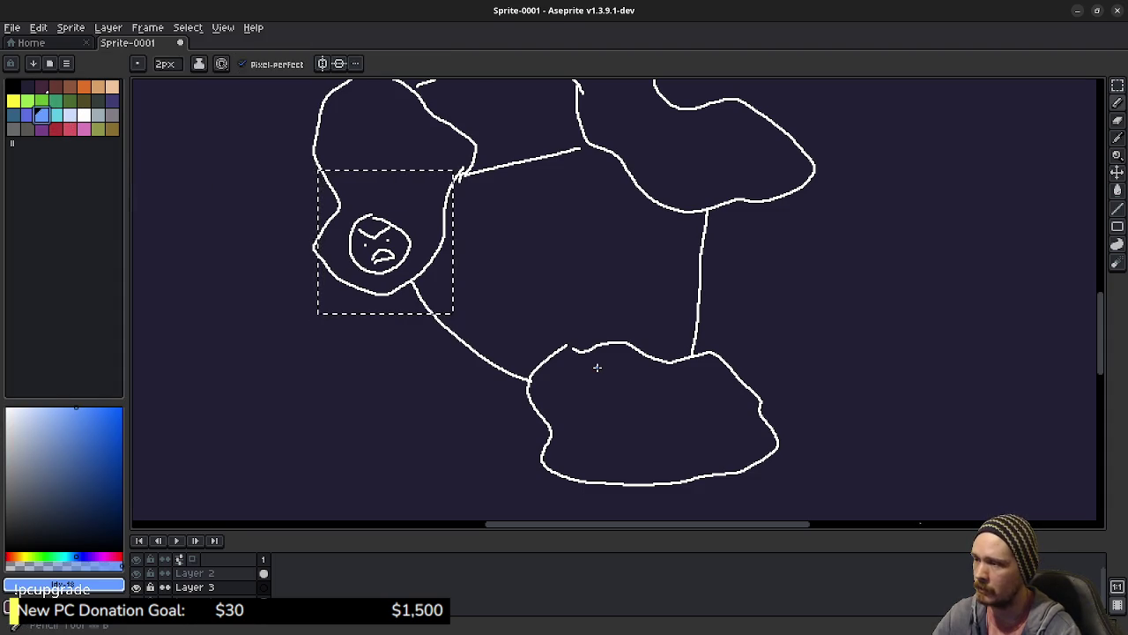
key(plus)
key(plus)
key(plus)
scroll(608, 431, down, 1)
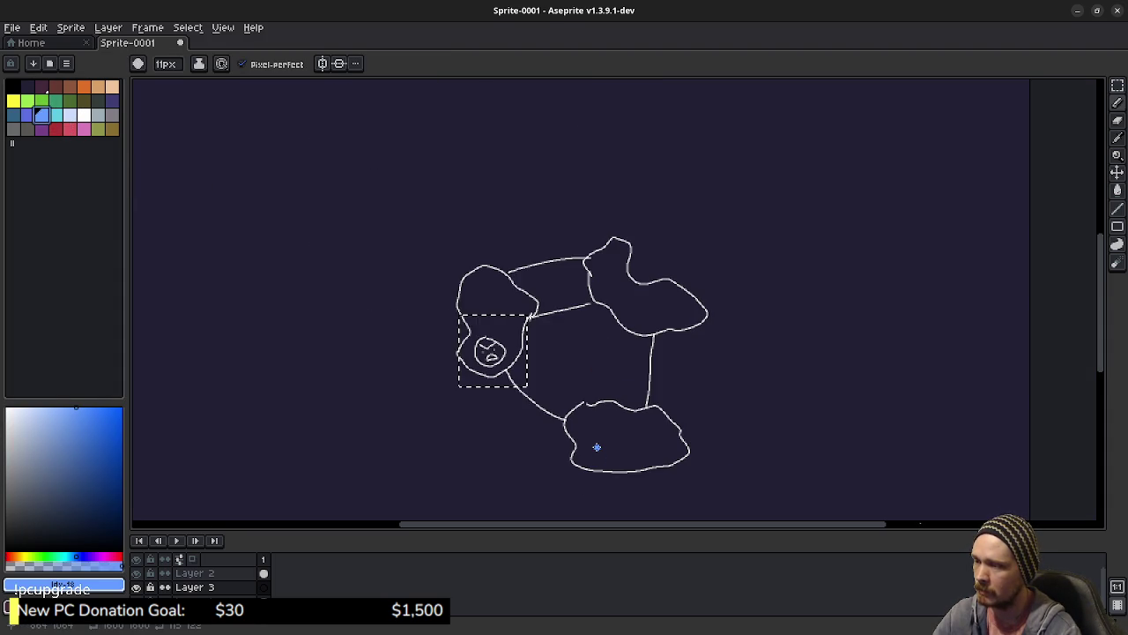
scroll(596, 447, up, 3)
scroll(597, 447, down, 2)
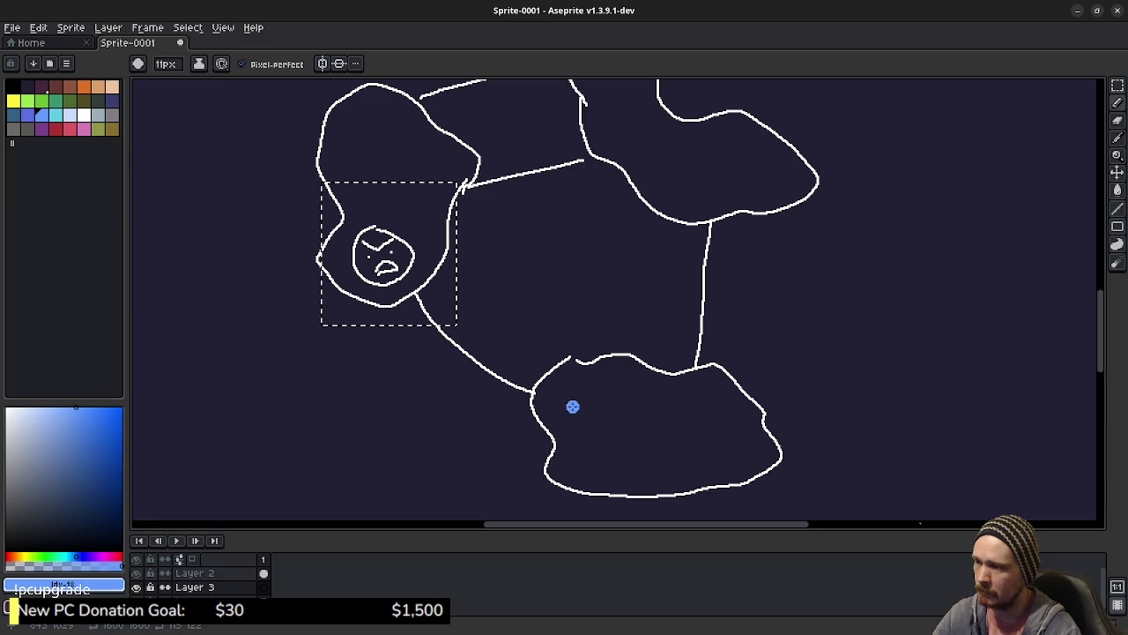
key(m)
key(ctrl+d)
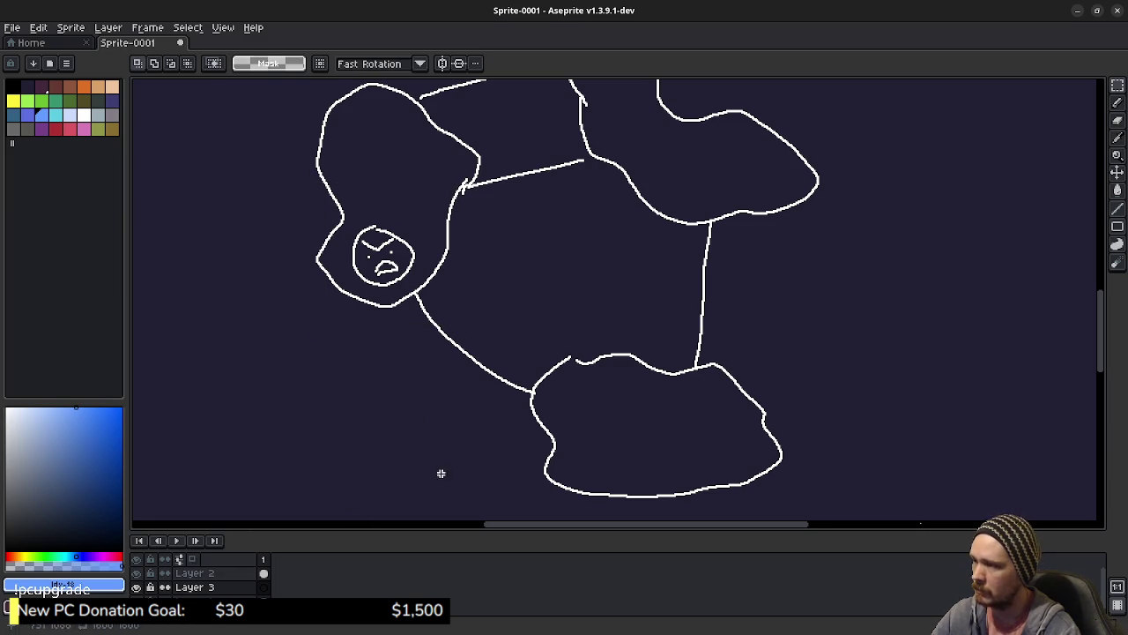
click(218, 590)
key(b)
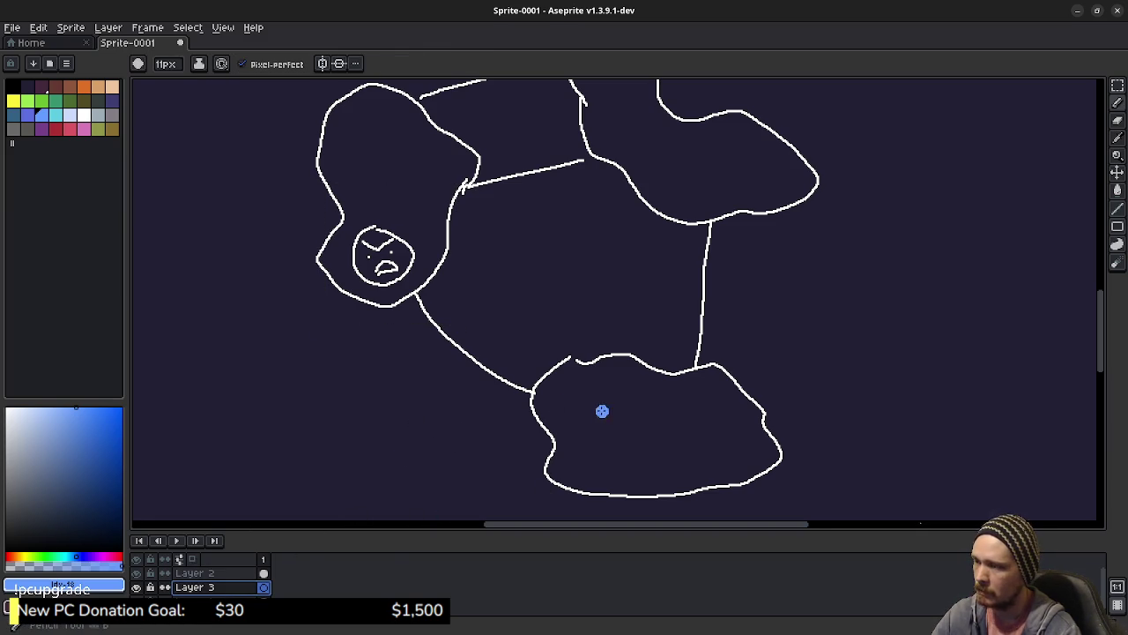
- Paint blue node dots across the lower, upper-right and left zone blobs
click(564, 403)
click(621, 448)
click(631, 420)
click(651, 424)
click(709, 434)
click(694, 392)
click(704, 192)
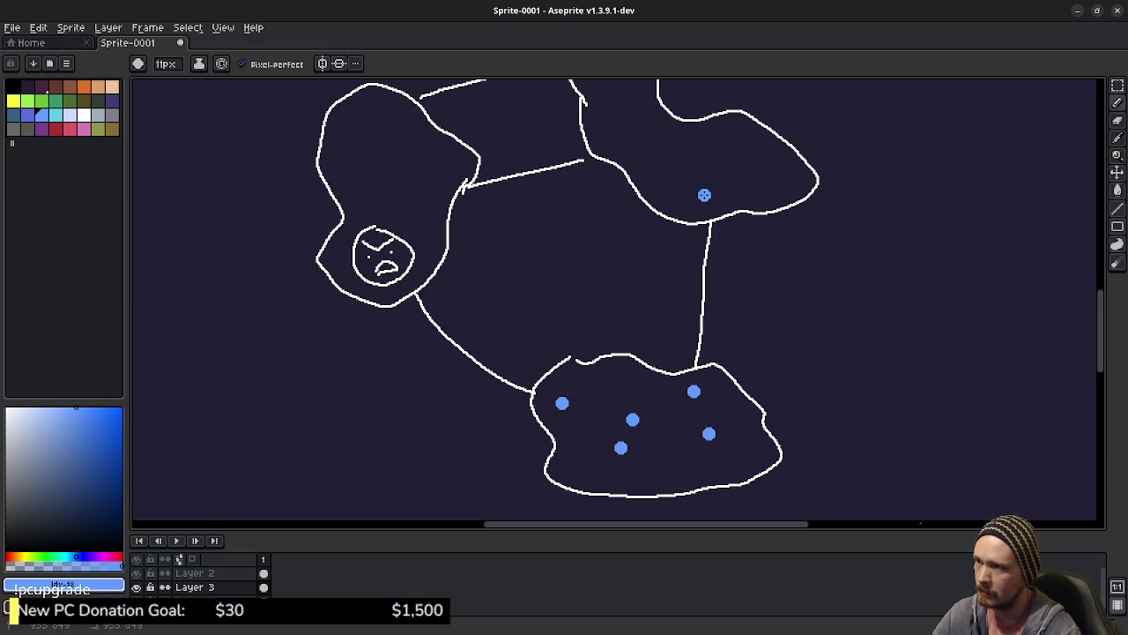
scroll(635, 222, up, 5)
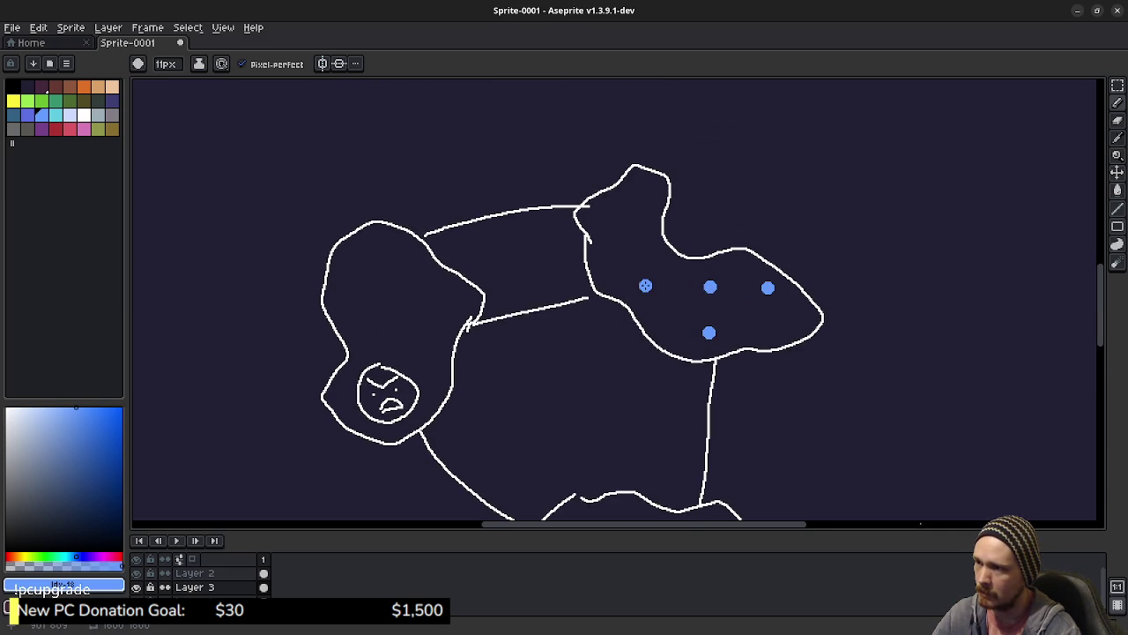
click(645, 275)
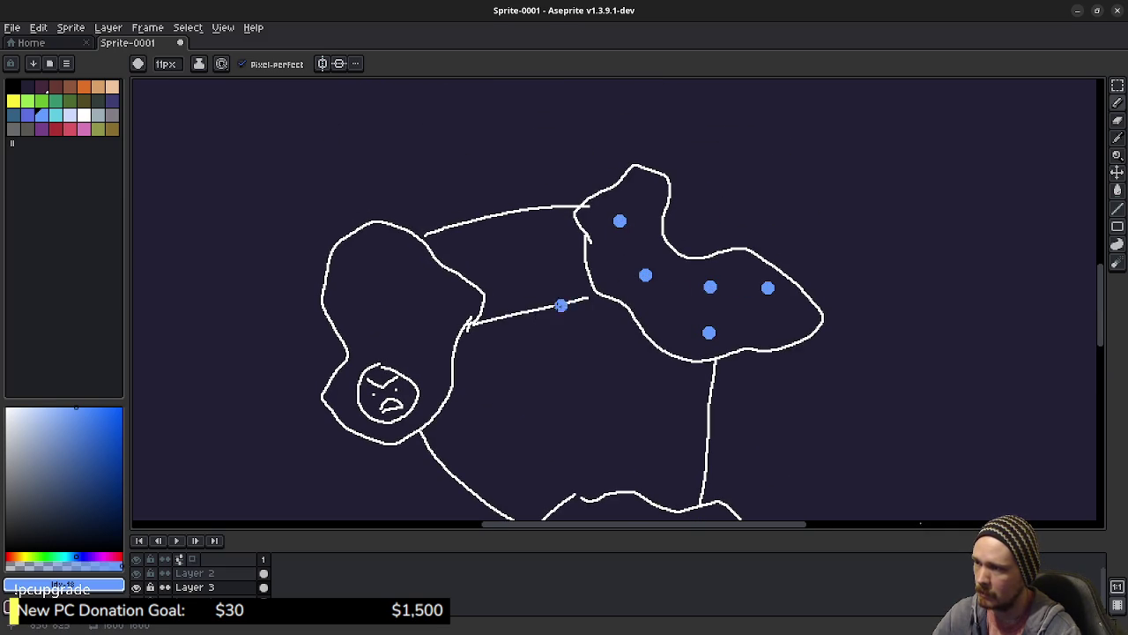
click(447, 315)
click(398, 249)
click(418, 417)
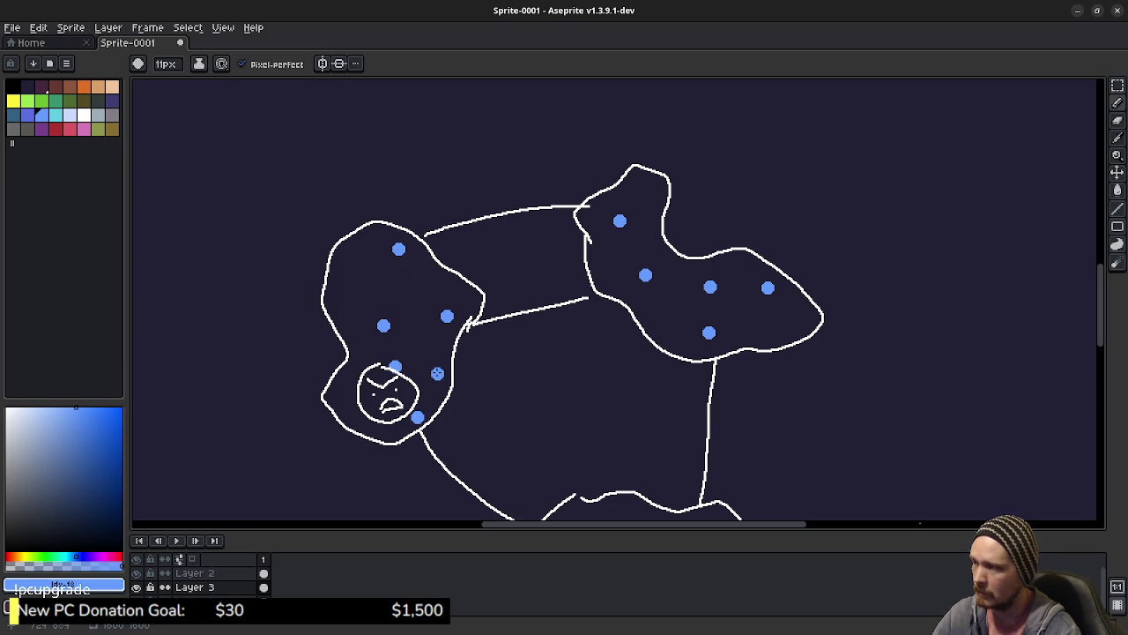
key(minus)
key(minus)
key(minus)
key(minus)
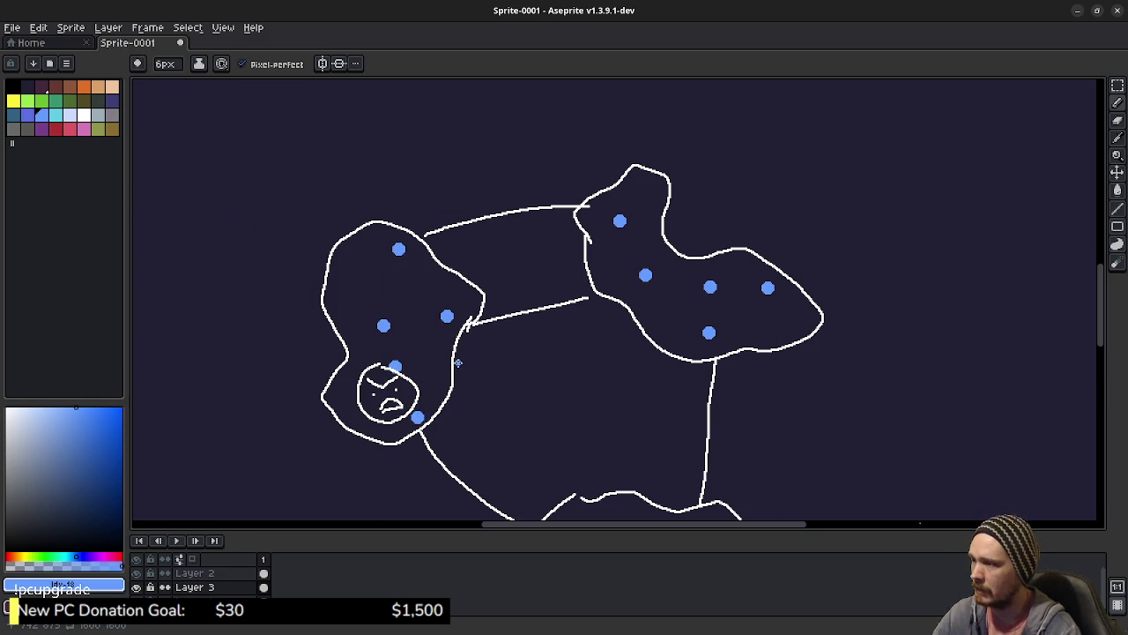
- Link the lower blob's blue nodes with thin straight lines
scroll(662, 357, down, 3)
scroll(564, 431, up, 5)
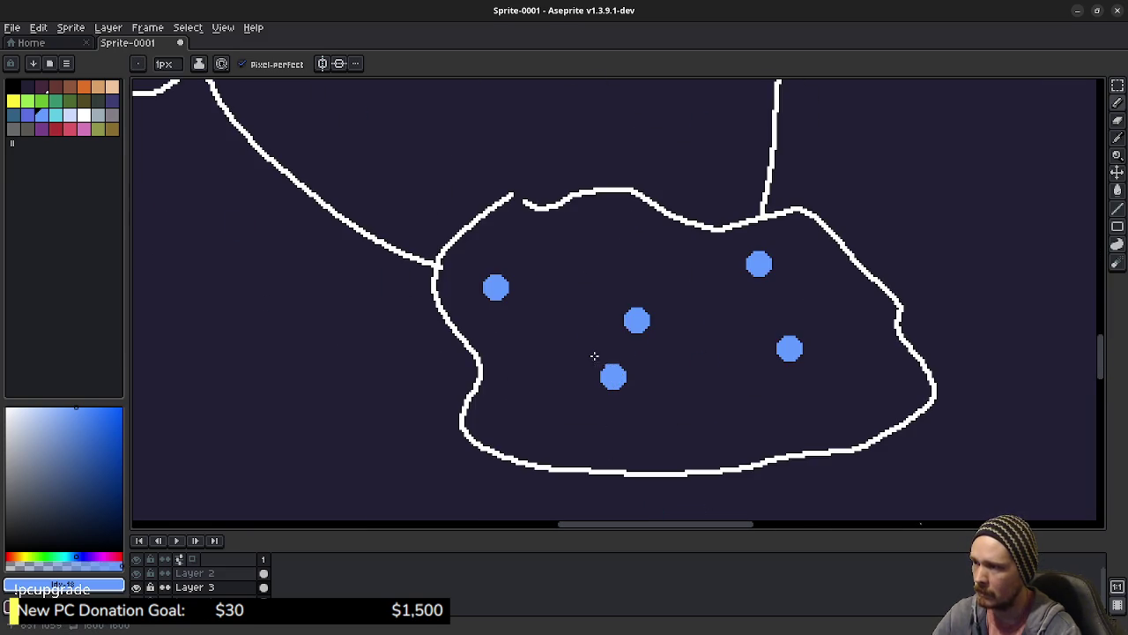
drag(563, 430, 560, 432)
shift+click(597, 460)
shift+click(621, 403)
shift+click(773, 432)
shift+click(743, 347)
shift+click(621, 403)
shift+click(483, 372)
shift+click(768, 432)
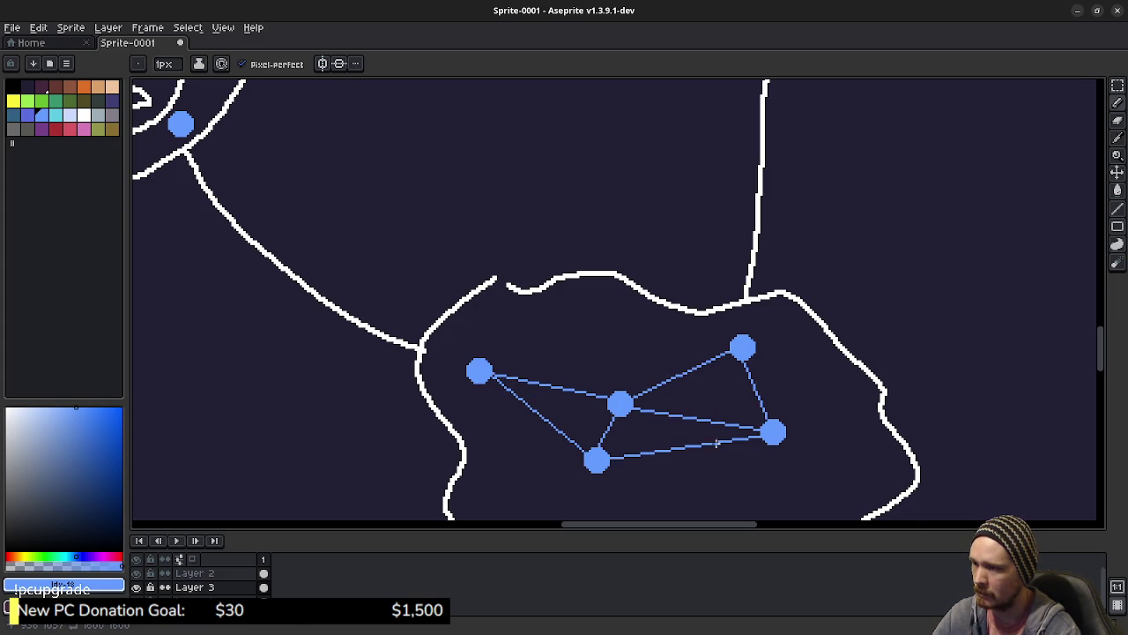
- Link the upper-right blob's nodes into a triangle and connect its left and top nodes
scroll(679, 429, down, 2)
drag(698, 322, 654, 470)
scroll(706, 379, up, 2)
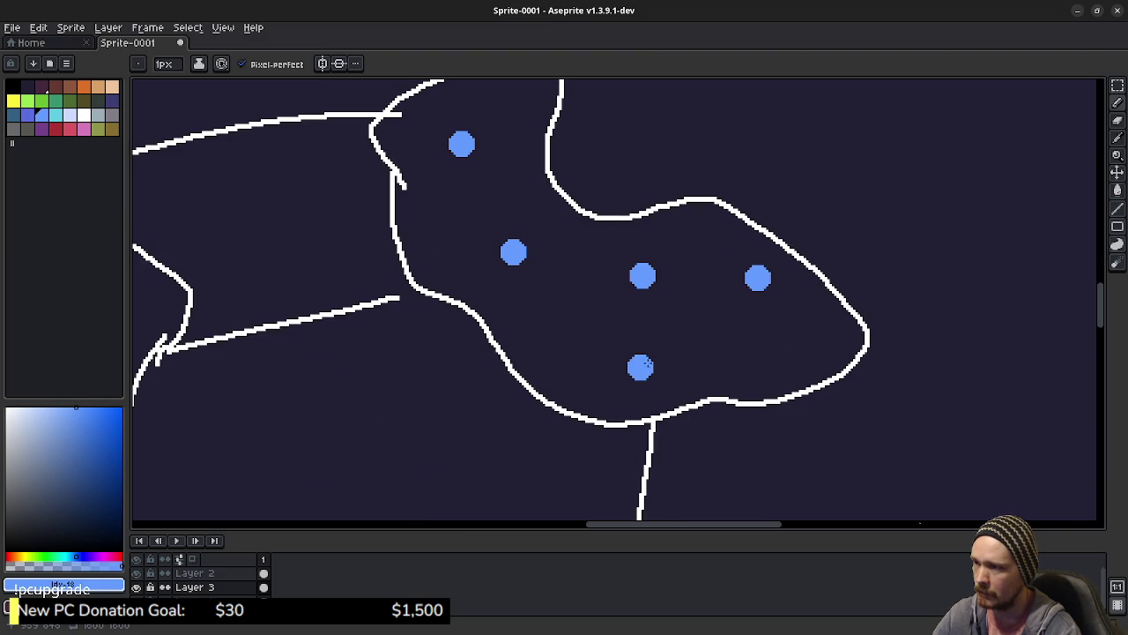
click(641, 368)
shift+click(642, 277)
shift+click(758, 278)
shift+click(641, 368)
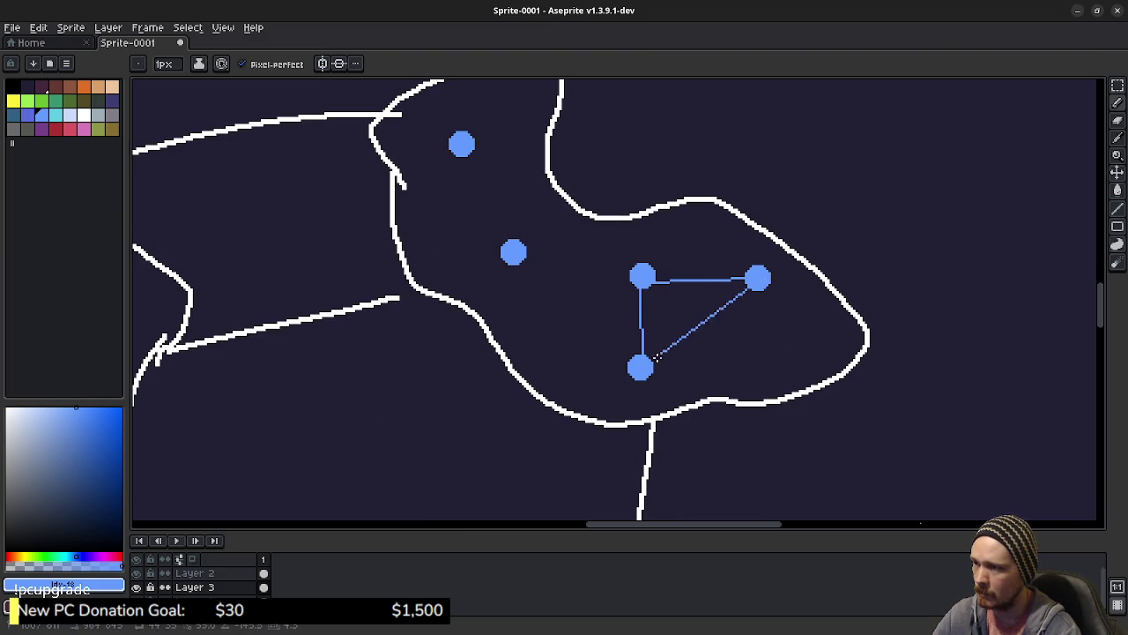
shift+click(527, 256)
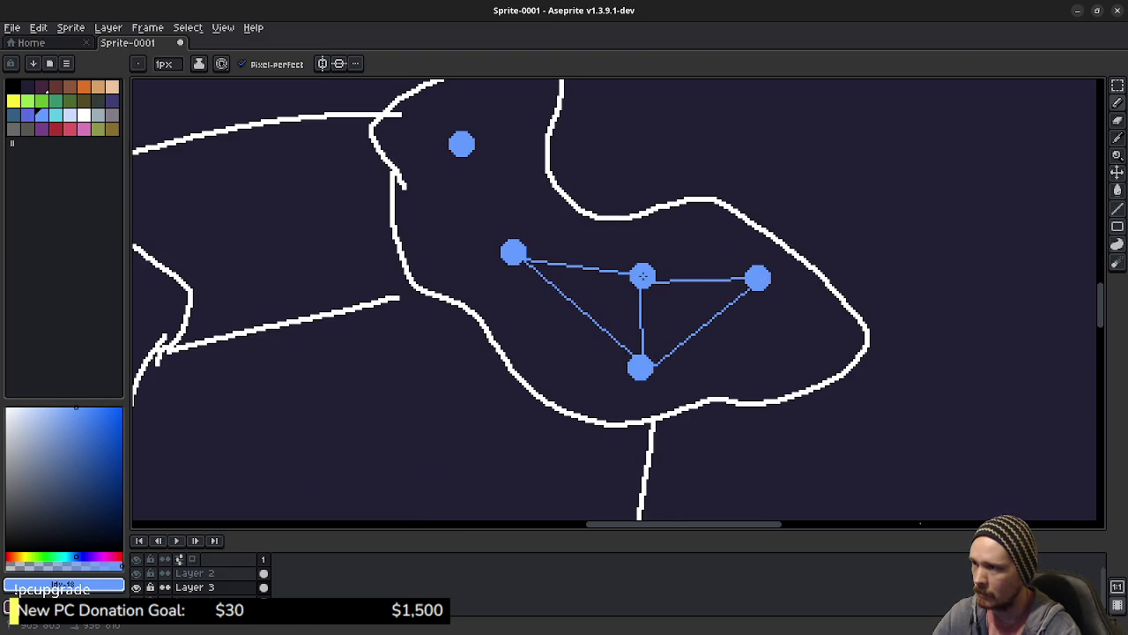
shift+click(461, 145)
- Connect the left blob's nodes with thin lines, joining the face node to the bottom node
drag(475, 275, 792, 292)
click(433, 352)
shift+click(337, 219)
shift+click(306, 370)
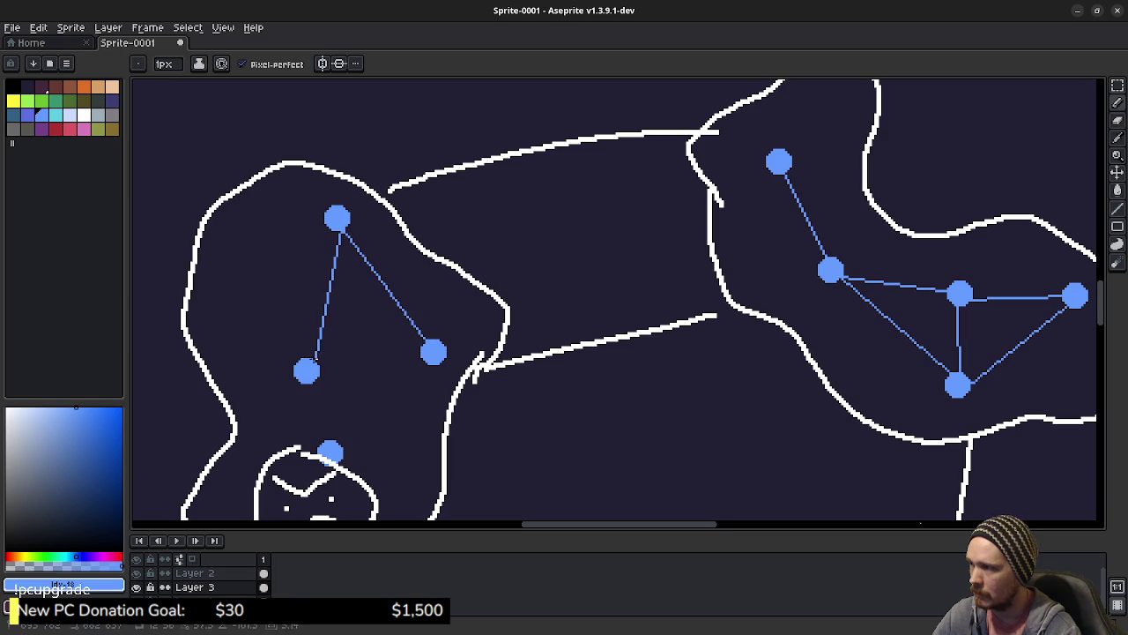
shift+click(433, 352)
drag(381, 423, 440, 350)
shift+click(392, 378)
shift+click(367, 296)
shift+click(436, 480)
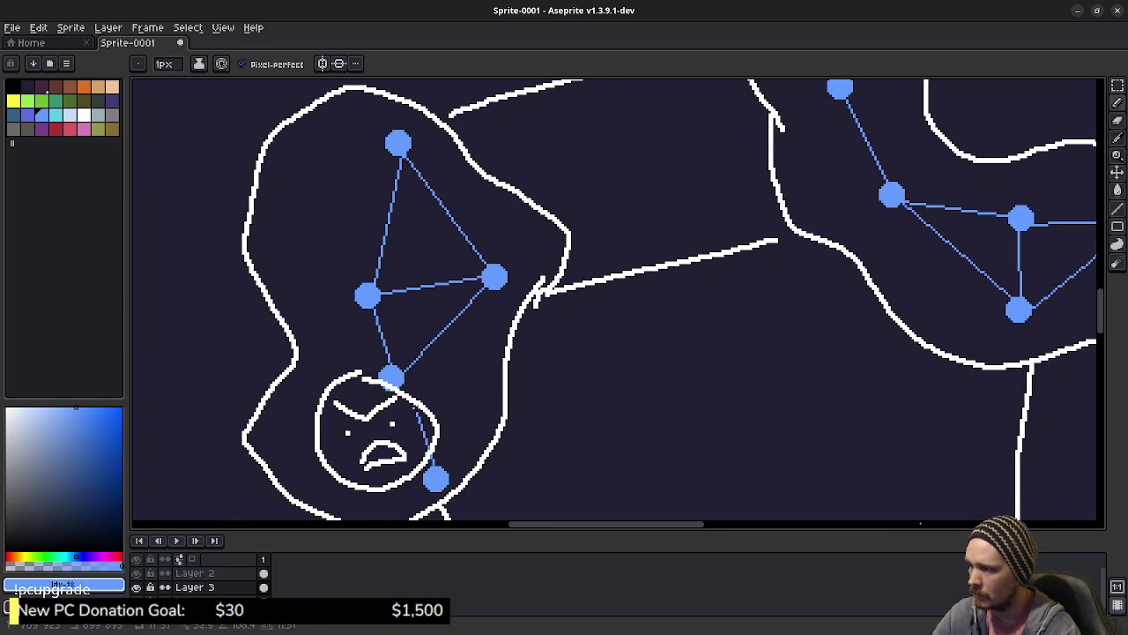
mouse_move(621, 449)
mouse_down()
mouse_move(626, 375)
mouse_move(613, 307)
mouse_move(634, 372)
mouse_up()
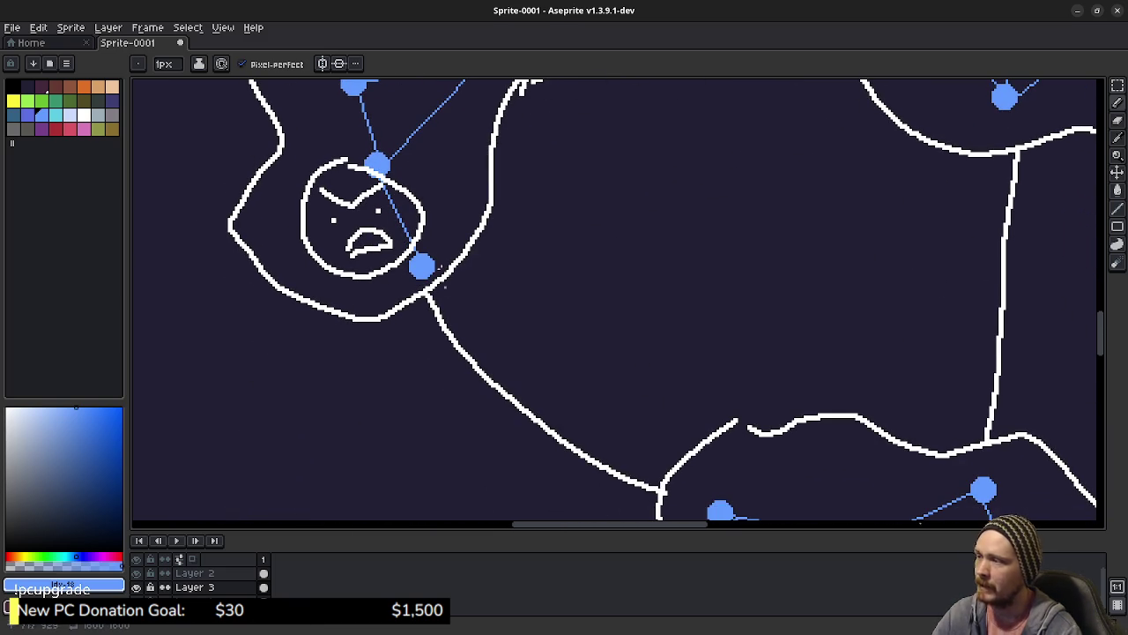
- With a thicker brush, draw a dashed blue path from the face node to the bottom blob
key(plus)
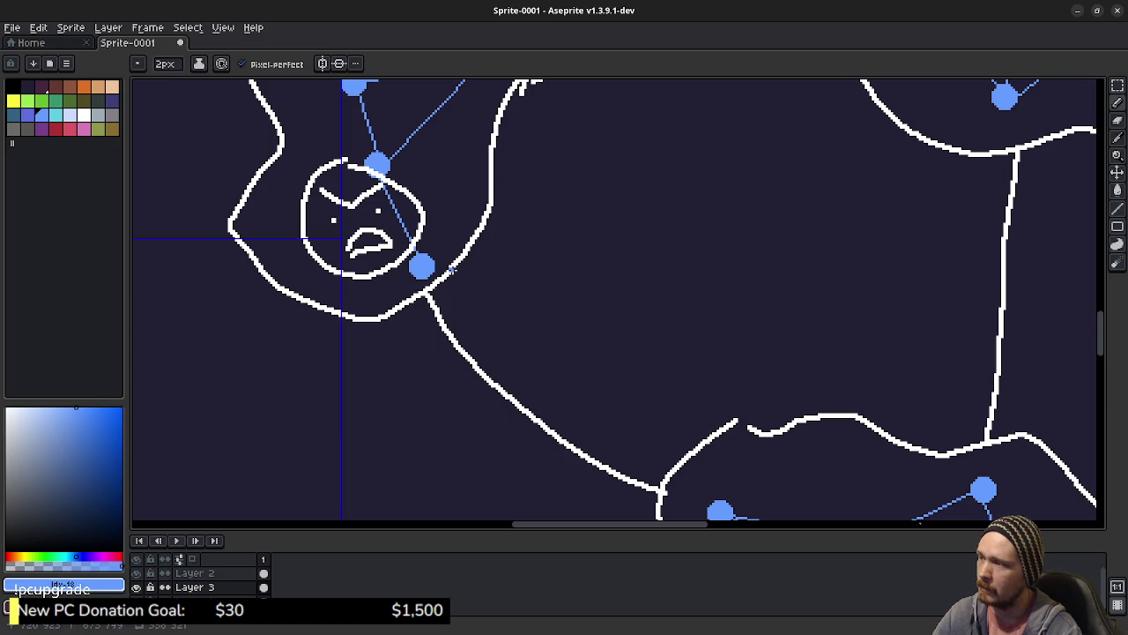
drag(450, 270, 523, 326)
drag(544, 351, 568, 373)
drag(591, 401, 614, 421)
drag(633, 442, 705, 498)
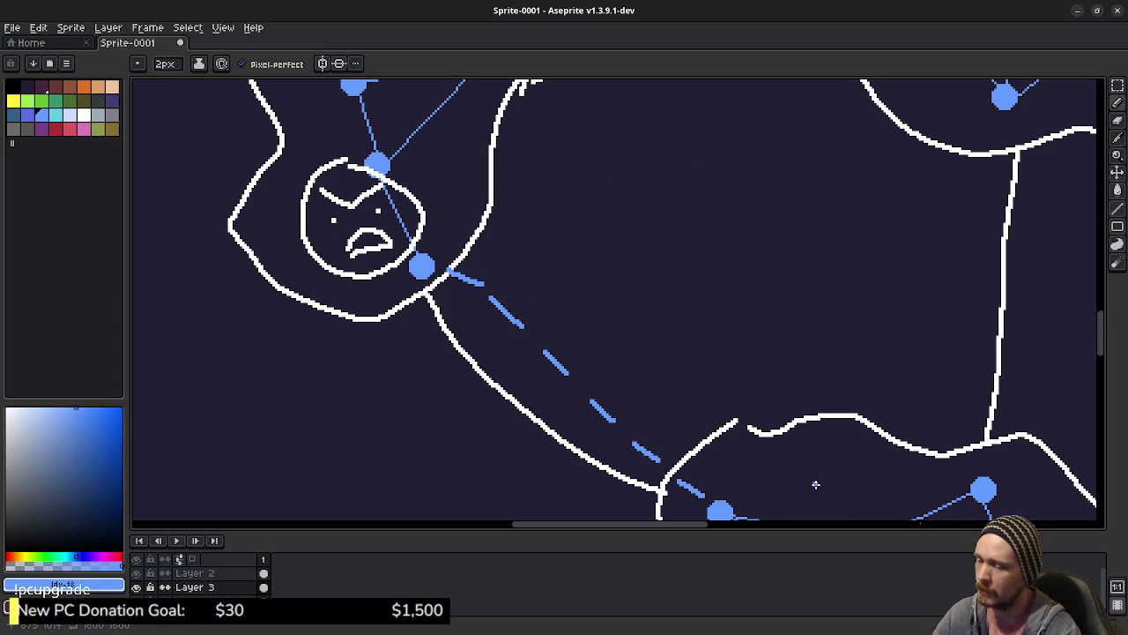
scroll(811, 436, down, 2)
drag(811, 433, 619, 370)
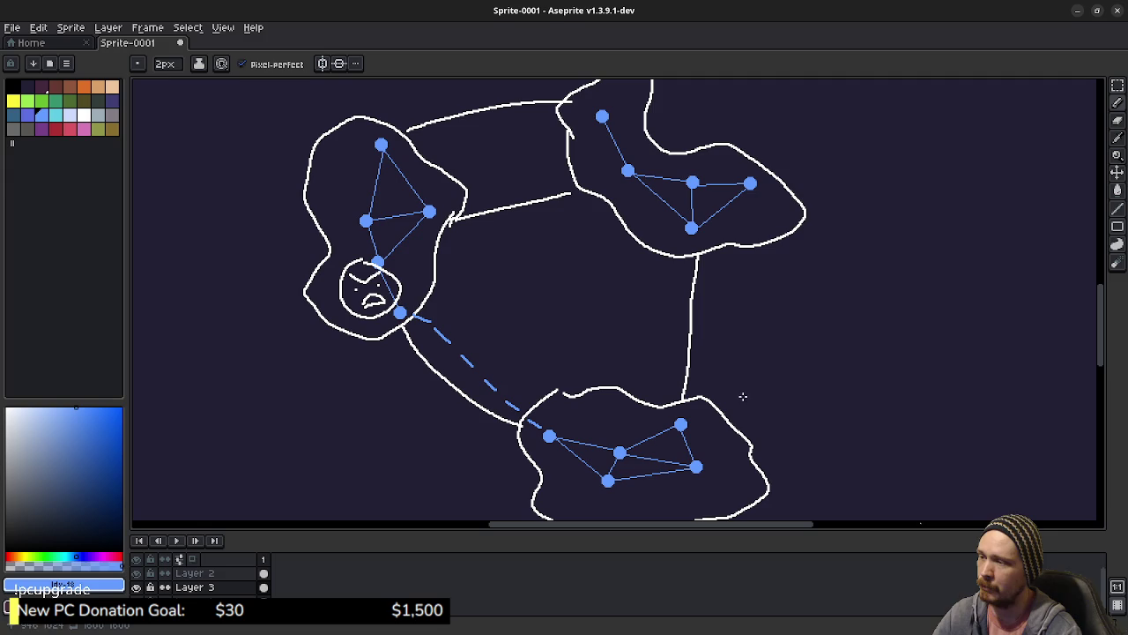
- Add dashed blue paths up from the bottom blob, between left and upper-right blobs, and along the top
mouse_move(697, 407)
mouse_down()
mouse_move(708, 268)
mouse_move(699, 245)
mouse_up()
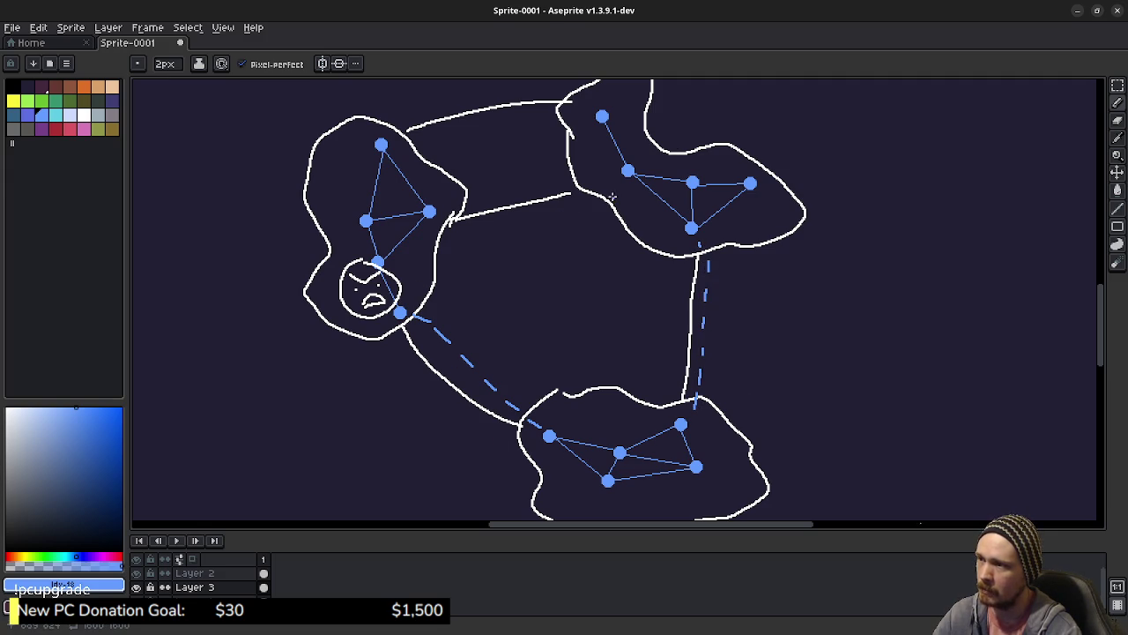
drag(449, 206, 617, 170)
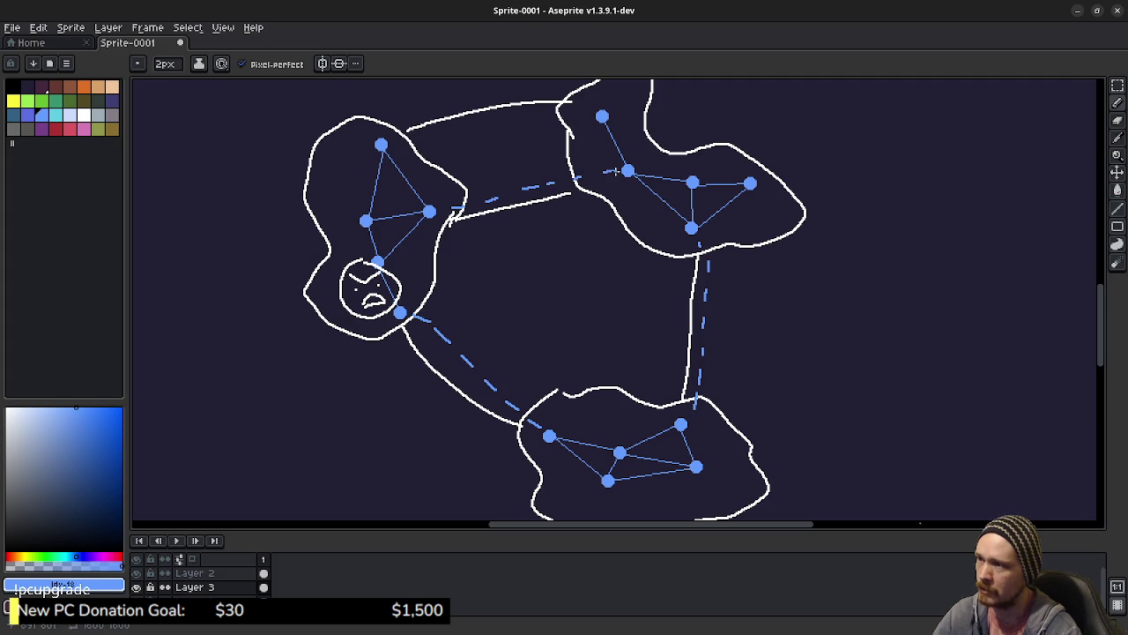
drag(400, 136, 582, 116)
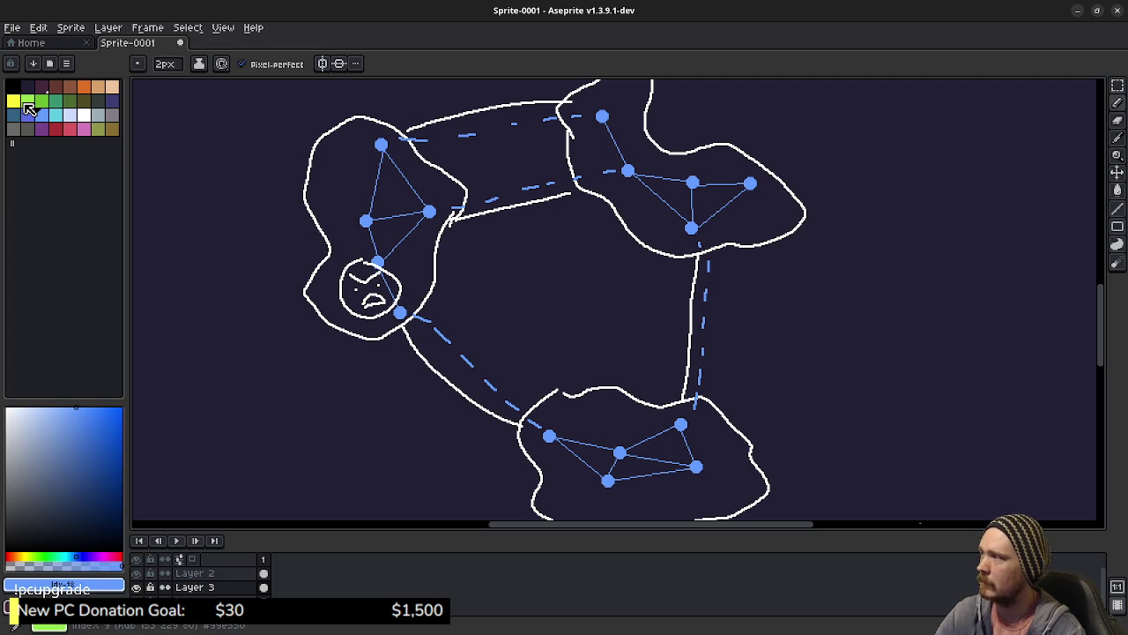
click(28, 102)
- Ring the bottom blob's node cluster with a green freehand outline inside its white border
scroll(576, 198, up, 2)
scroll(576, 198, up, 2)
scroll(576, 322, down, 10)
scroll(509, 352, up, 1)
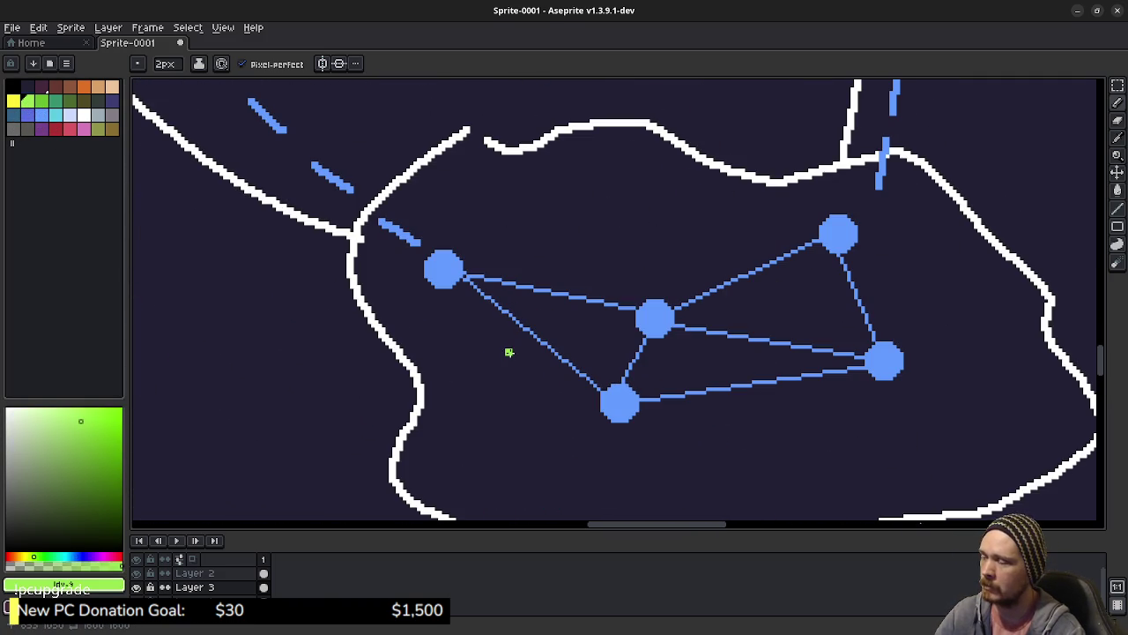
scroll(451, 358, down, 2)
mouse_move(353, 228)
mouse_down()
mouse_move(408, 339)
mouse_move(410, 436)
mouse_move(654, 465)
mouse_move(924, 441)
mouse_move(1005, 363)
mouse_move(954, 254)
mouse_move(844, 169)
mouse_move(693, 159)
mouse_move(575, 123)
mouse_move(412, 134)
mouse_move(353, 227)
mouse_up()
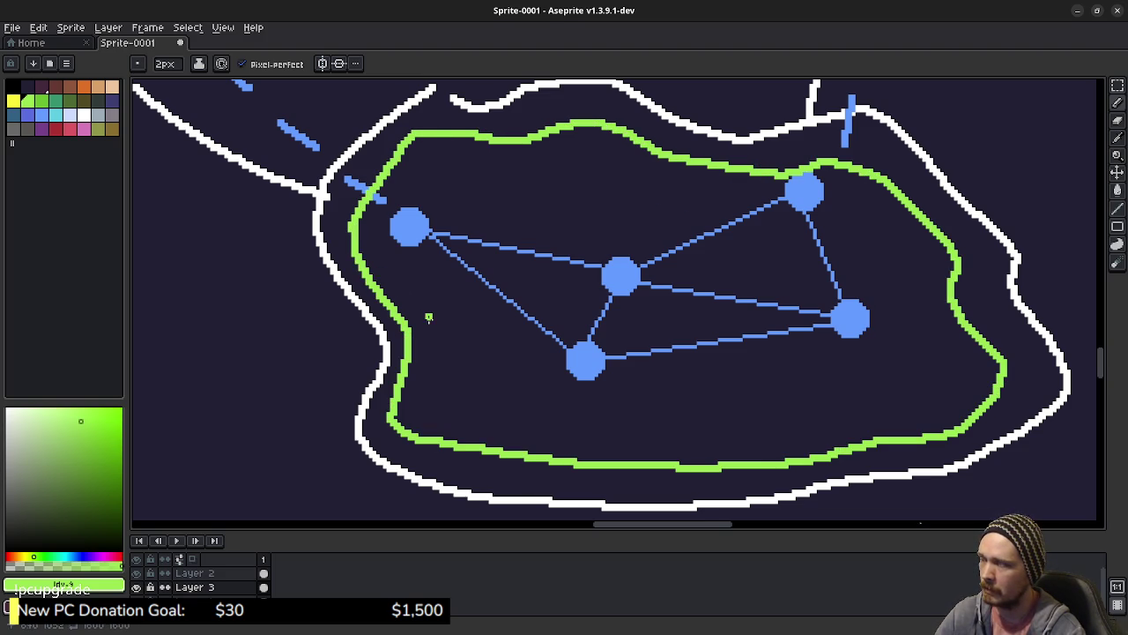
scroll(602, 376, down, 1)
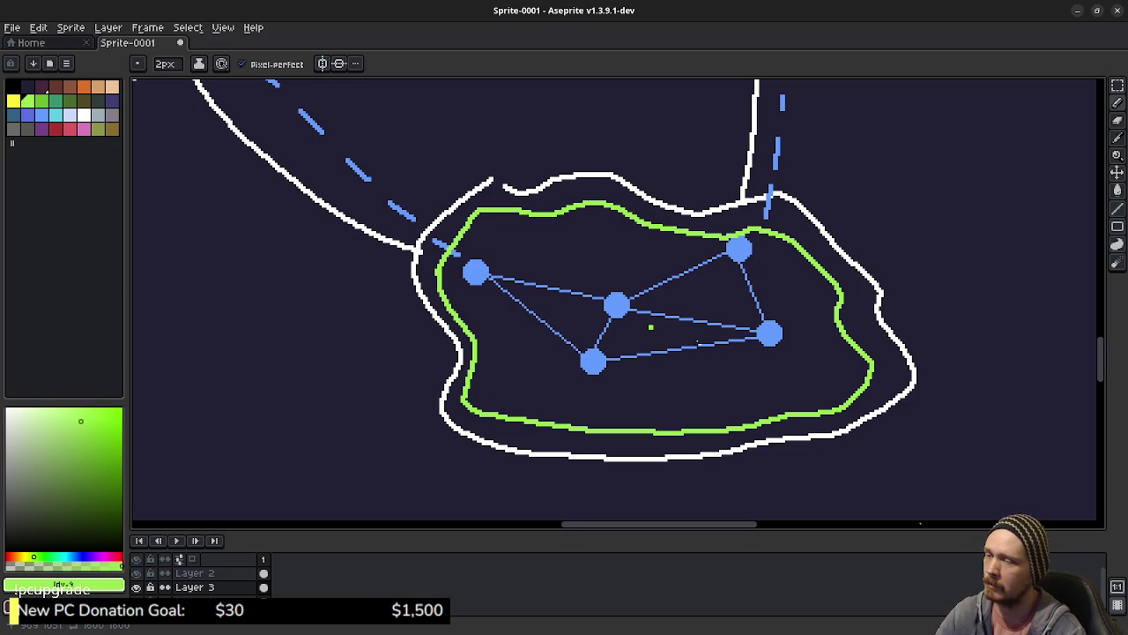
scroll(738, 283, up, 4)
scroll(671, 307, down, 3)
scroll(655, 277, up, 2)
scroll(643, 253, up, 1)
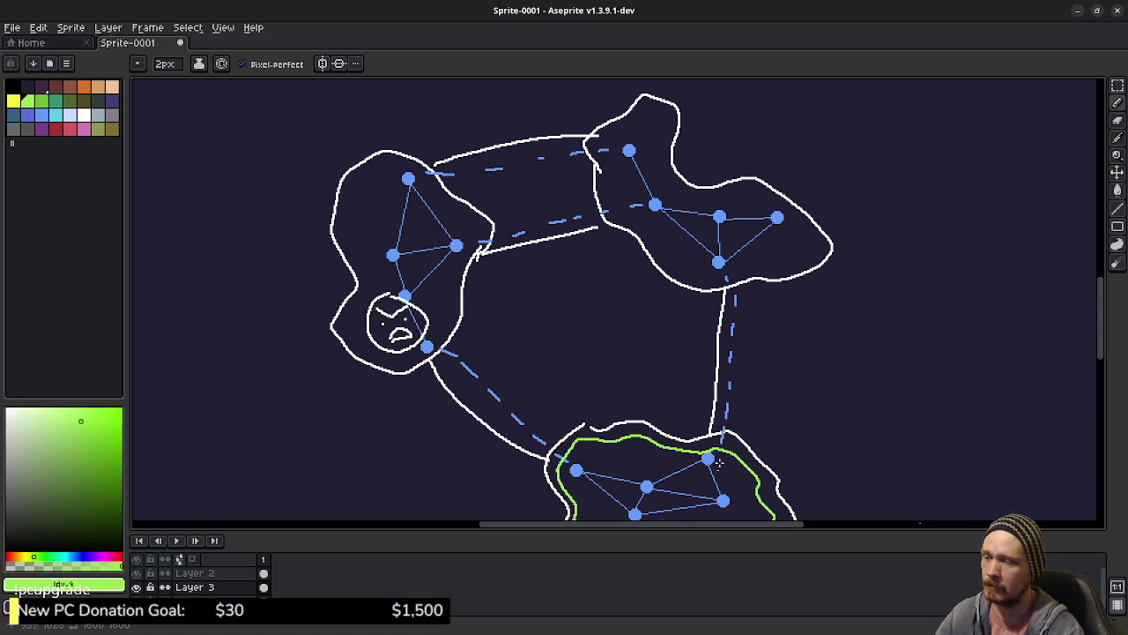
drag(699, 411, 690, 381)
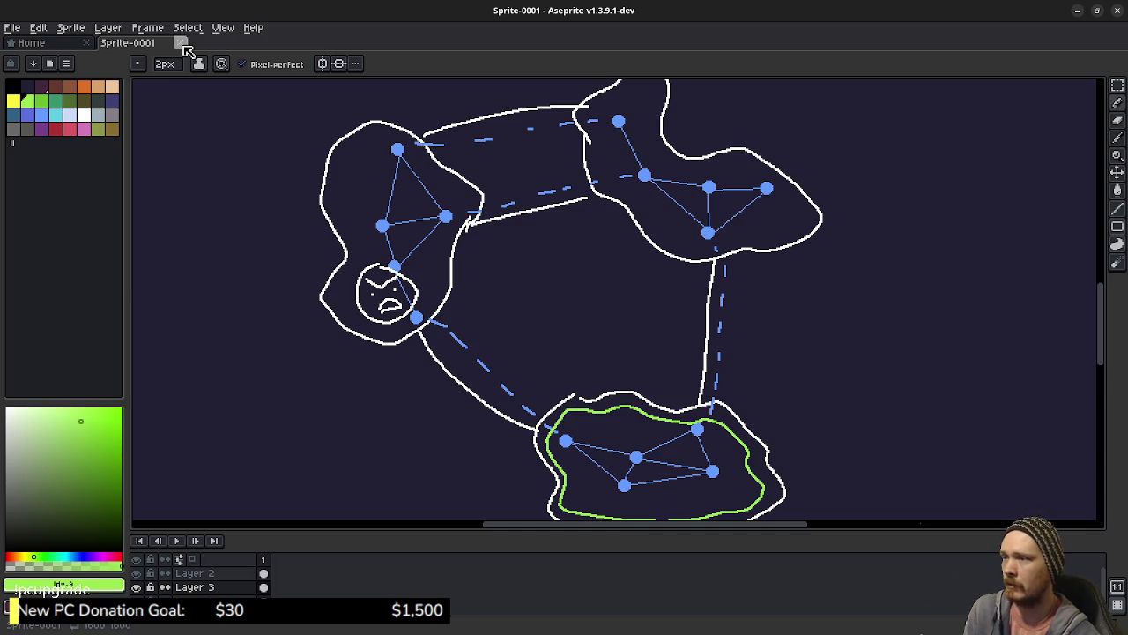
- Close Sprite-0001 without saving and minimize Aseprite to show the Godot editor
click(181, 43)
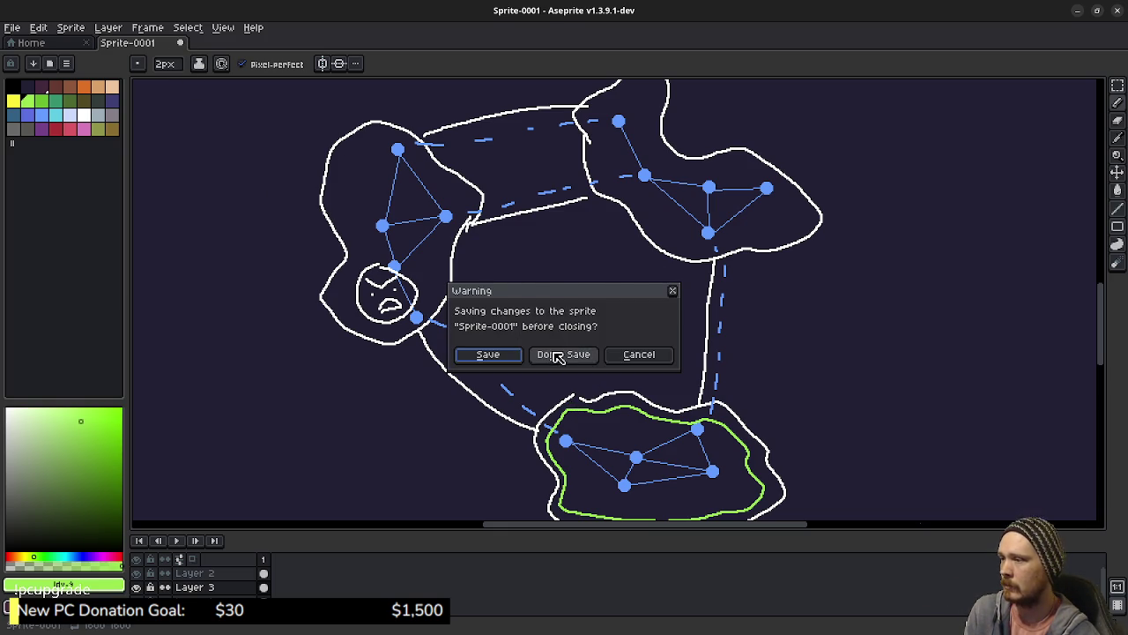
click(558, 353)
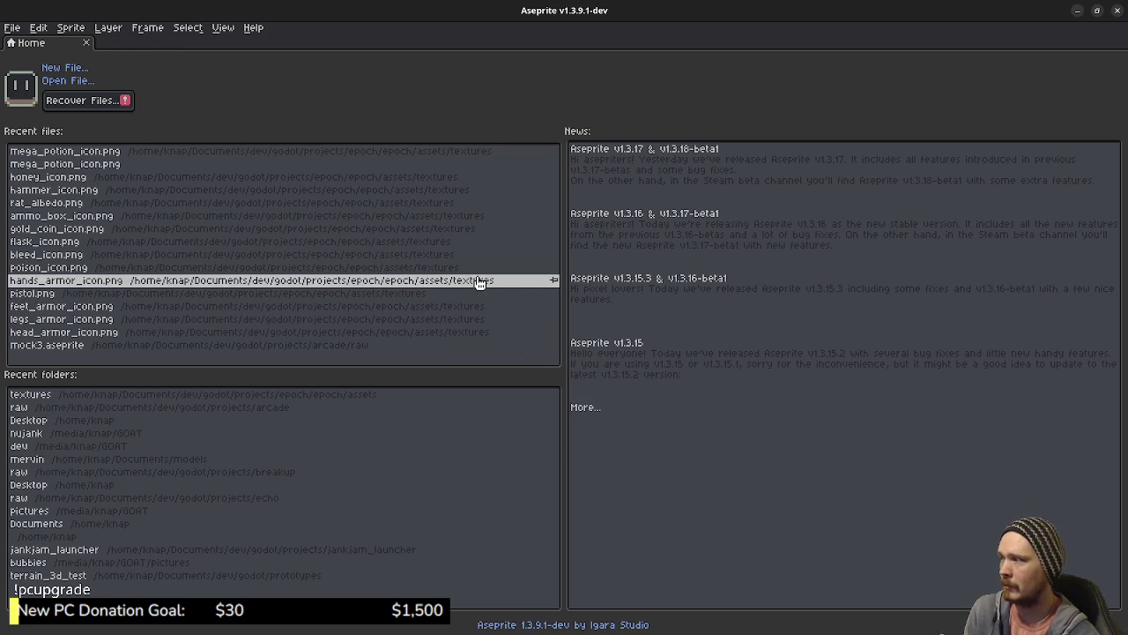
click(1079, 11)
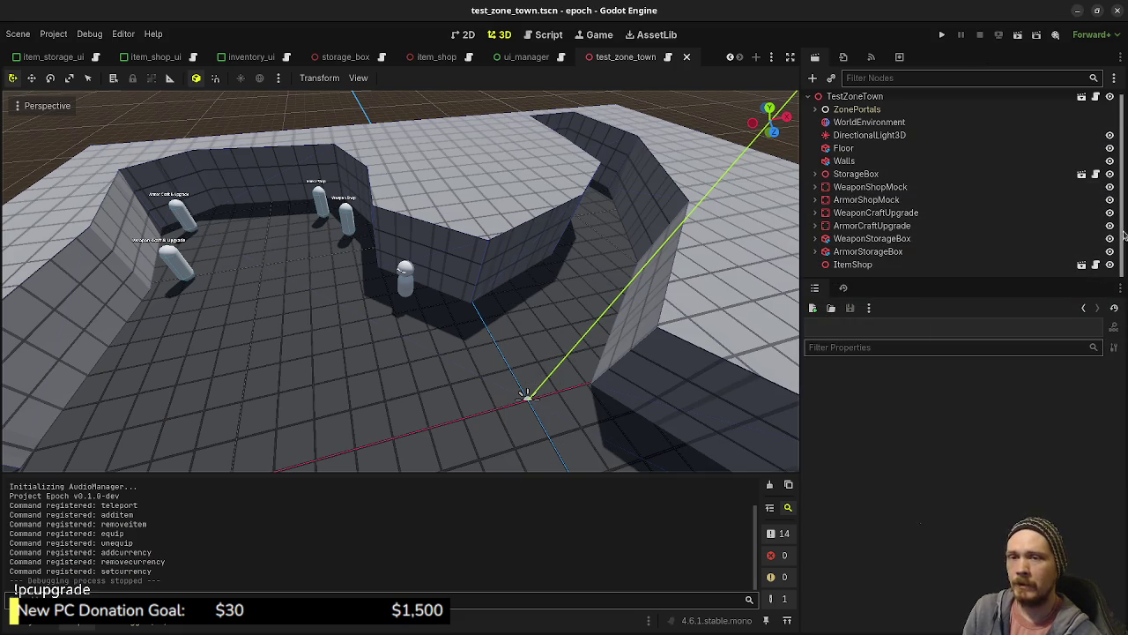
- Add an In progress card 'create 2d blockout of wilderness zone' tagged #task/programming
key(alt+Tab)
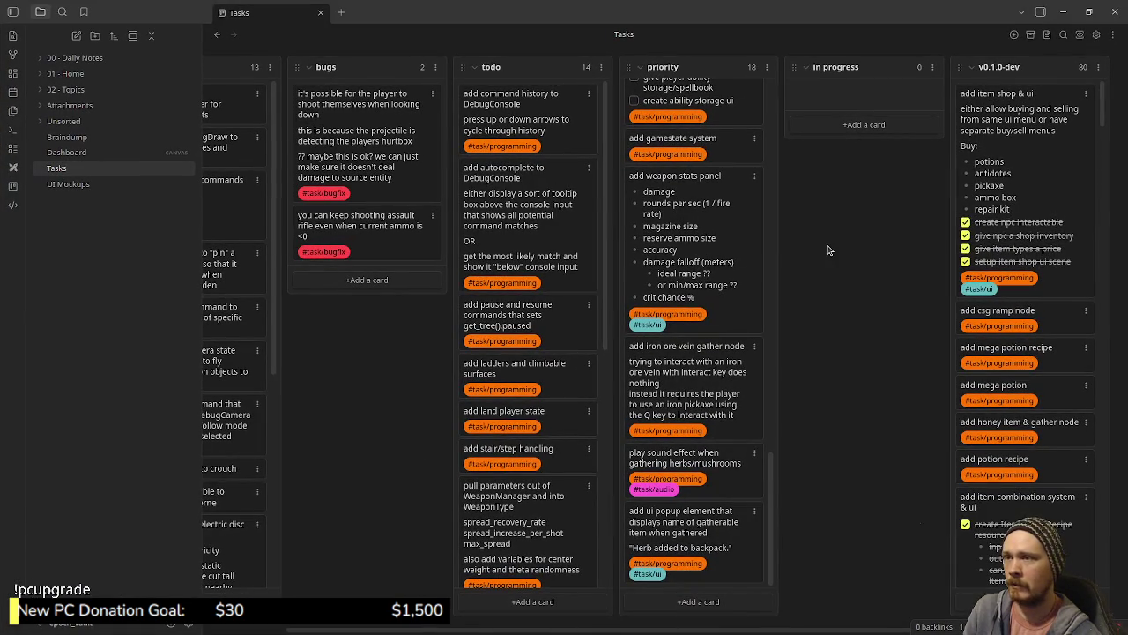
click(846, 133)
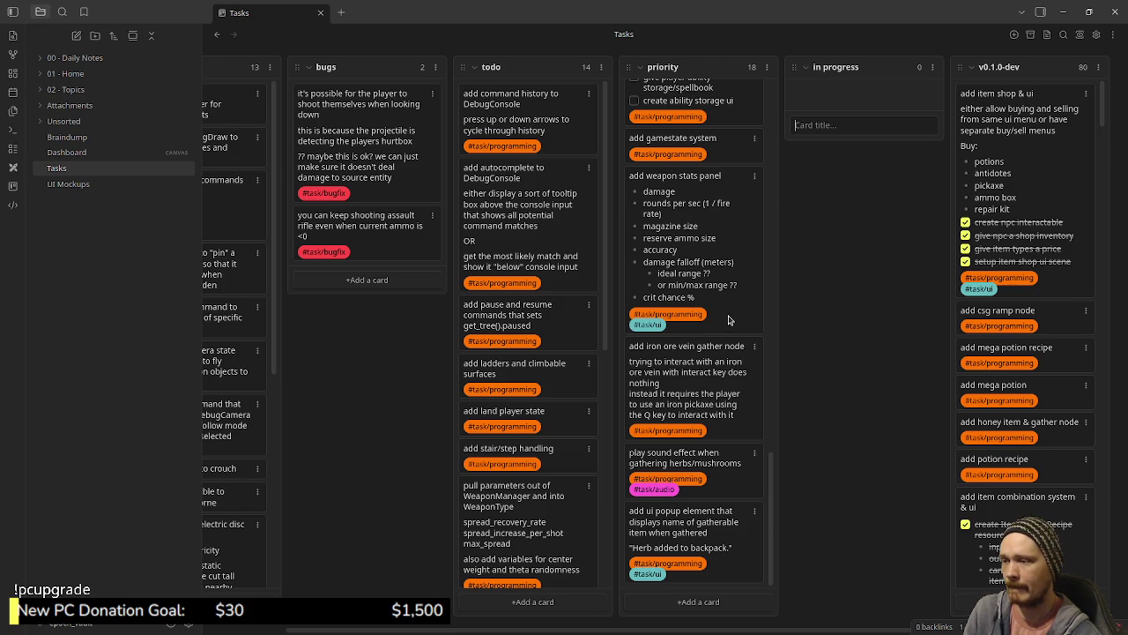
scroll(728, 320, up, 5)
scroll(725, 317, down, 5)
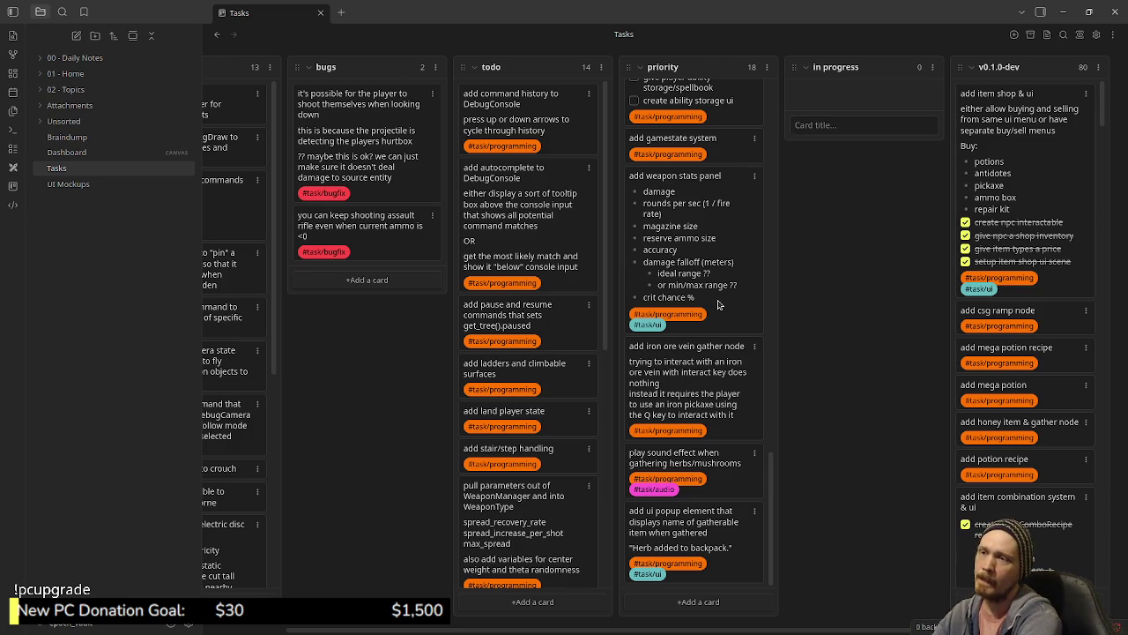
text(create 2d)
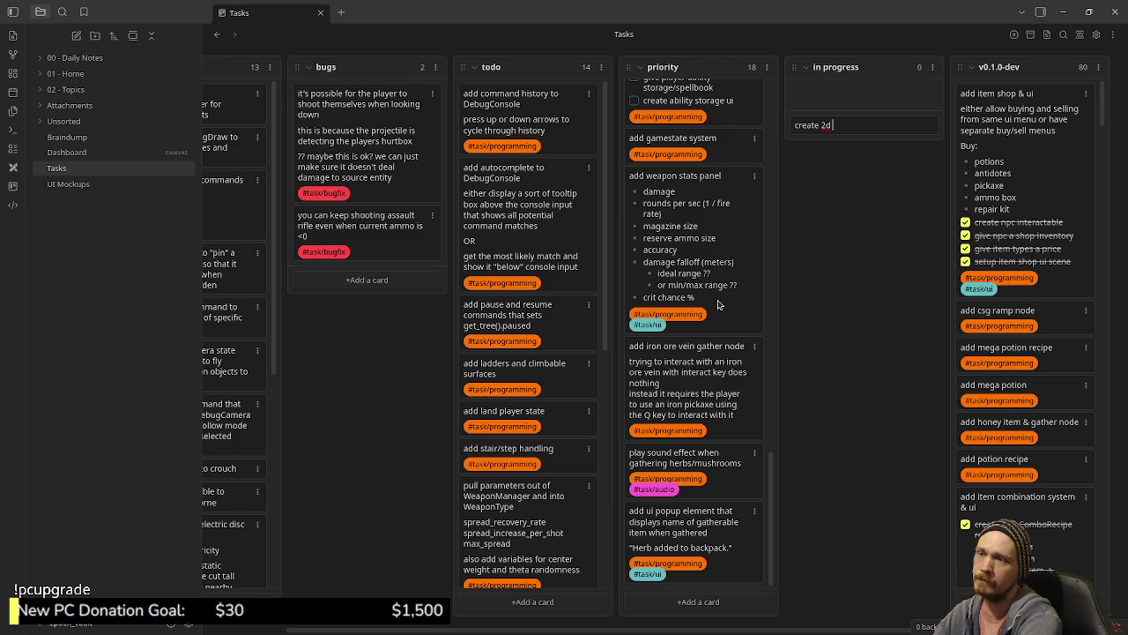
text( blockout)
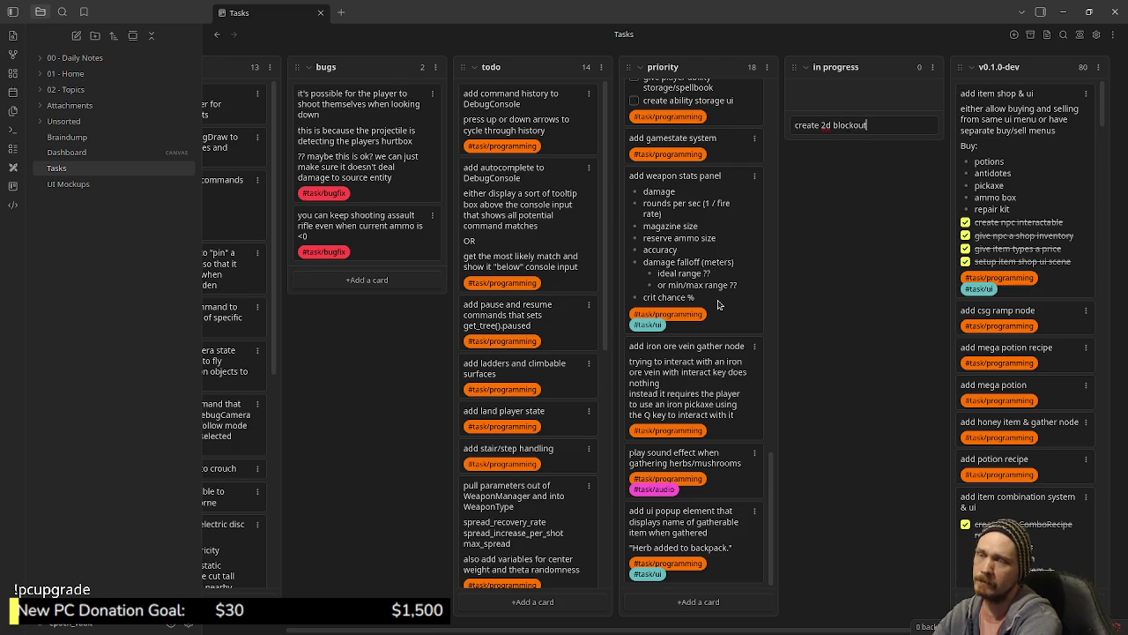
text( of wilderness zone)
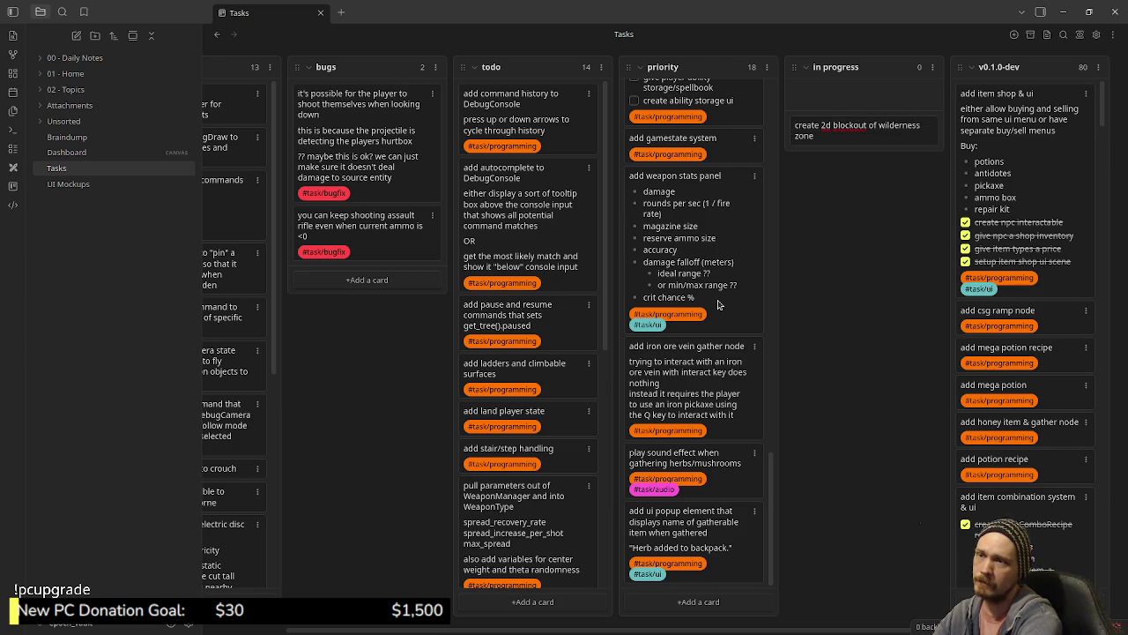
key(shift+Return)
text(#task/programming)
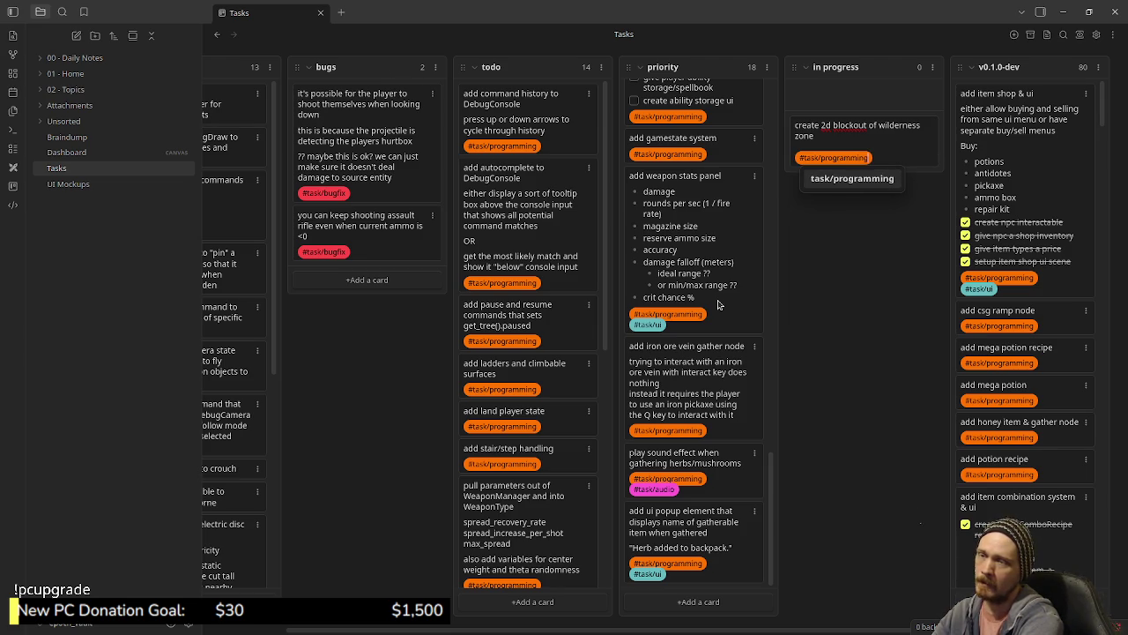
key(Return)
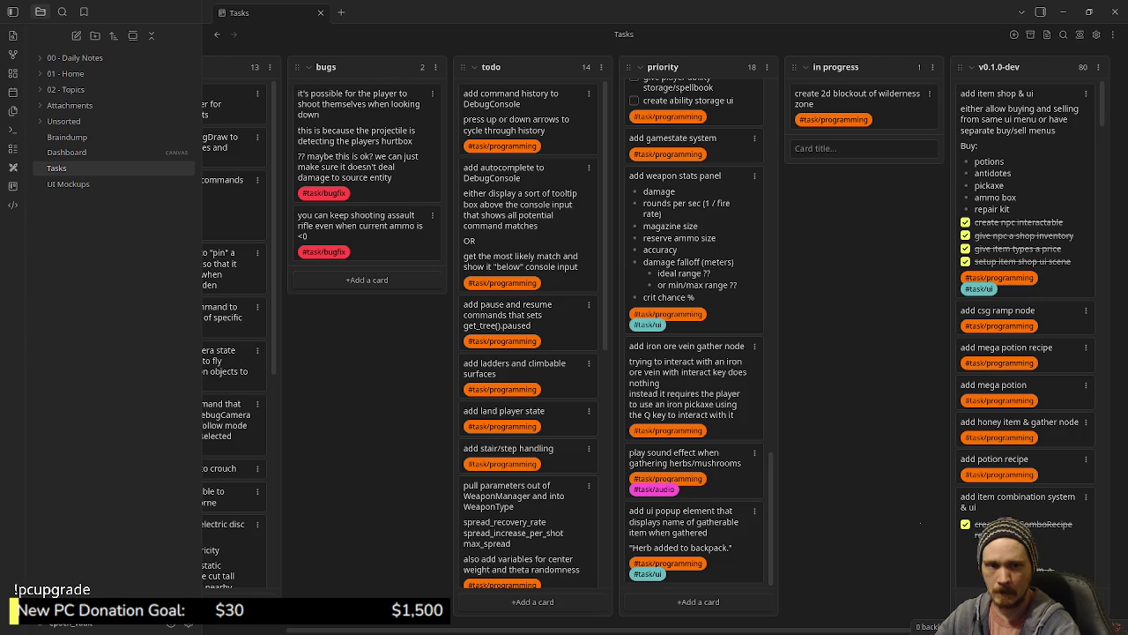
key(alt+Tab)
- Create a new 1600×1600 px sprite
click(13, 28)
click(25, 44)
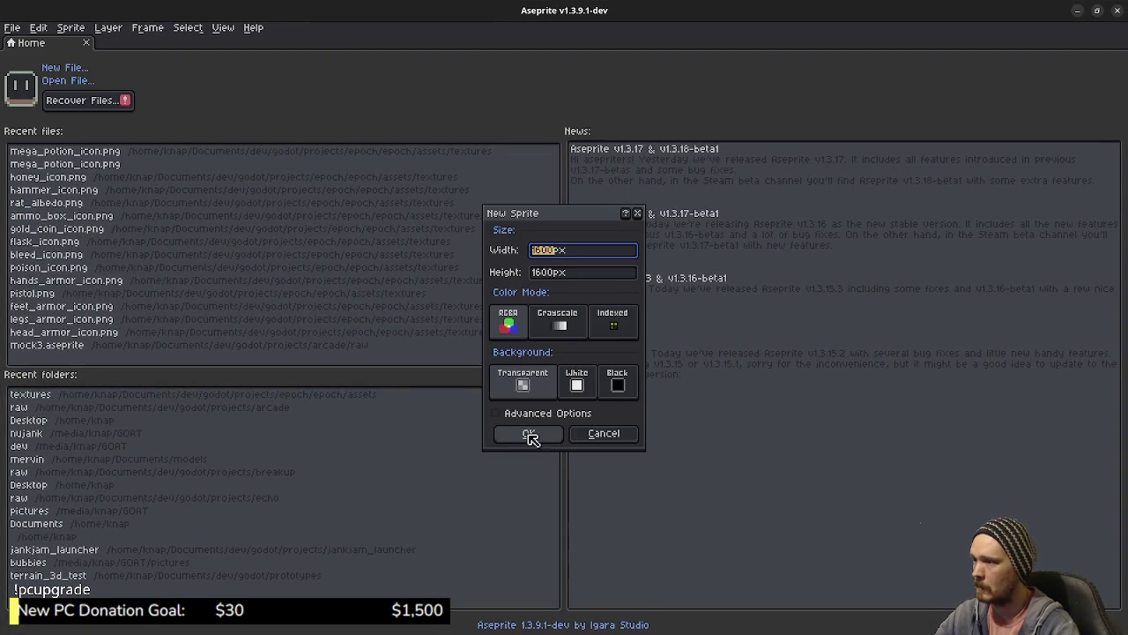
click(529, 434)
- Trial-paste the sketch onto the canvas and nudge it, then undo back to an empty canvas
key(ctrl+t)
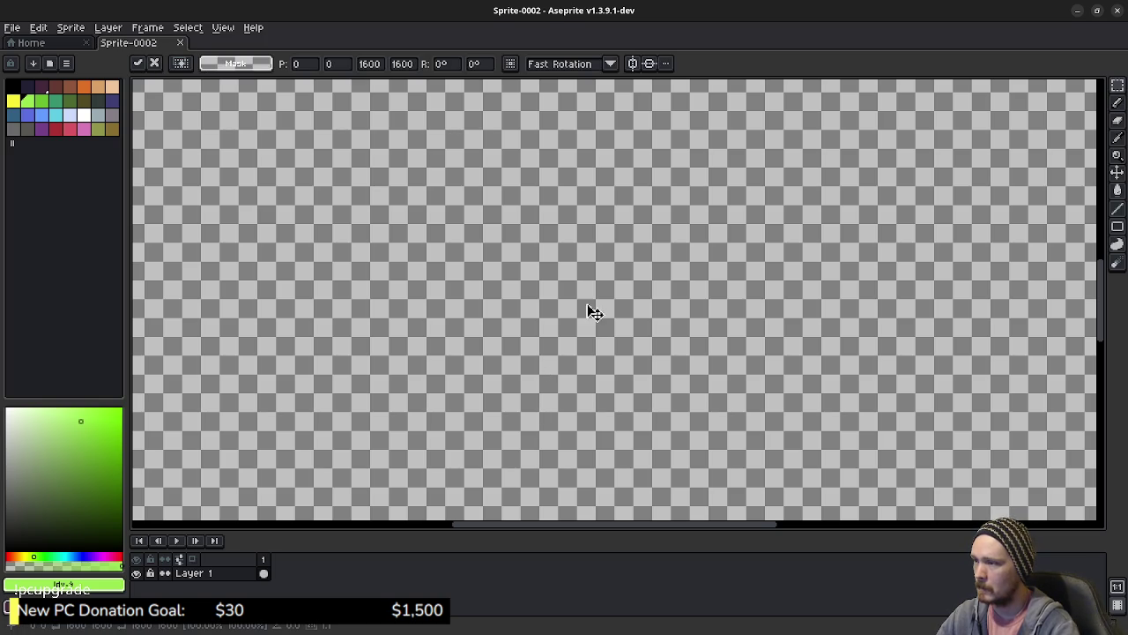
key(Escape)
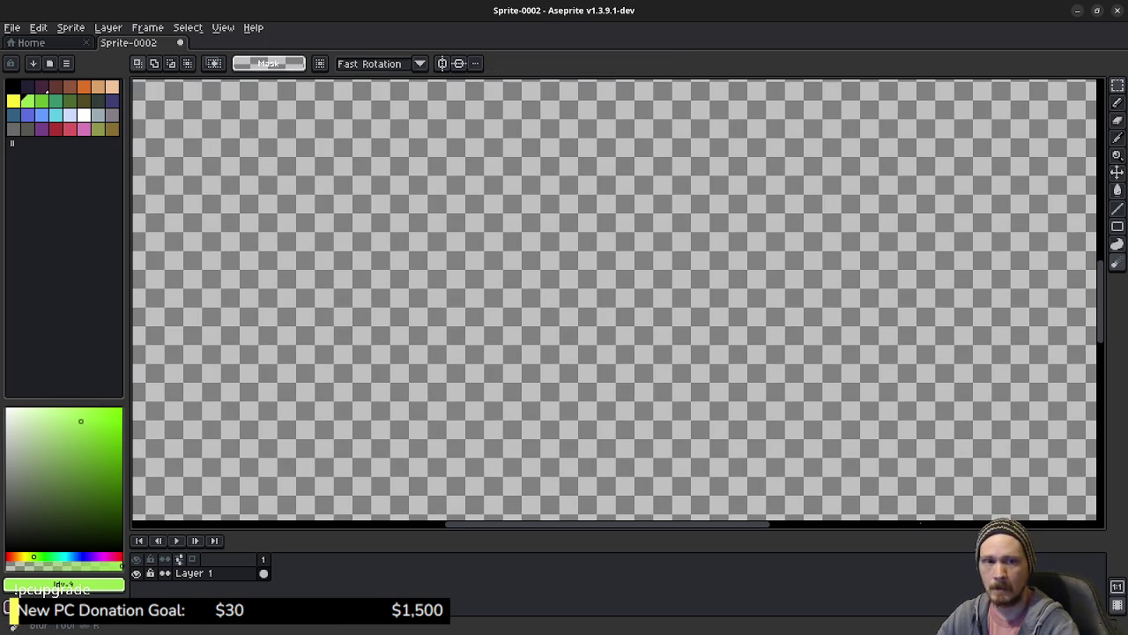
key(ctrl+v)
key(ctrl+z)
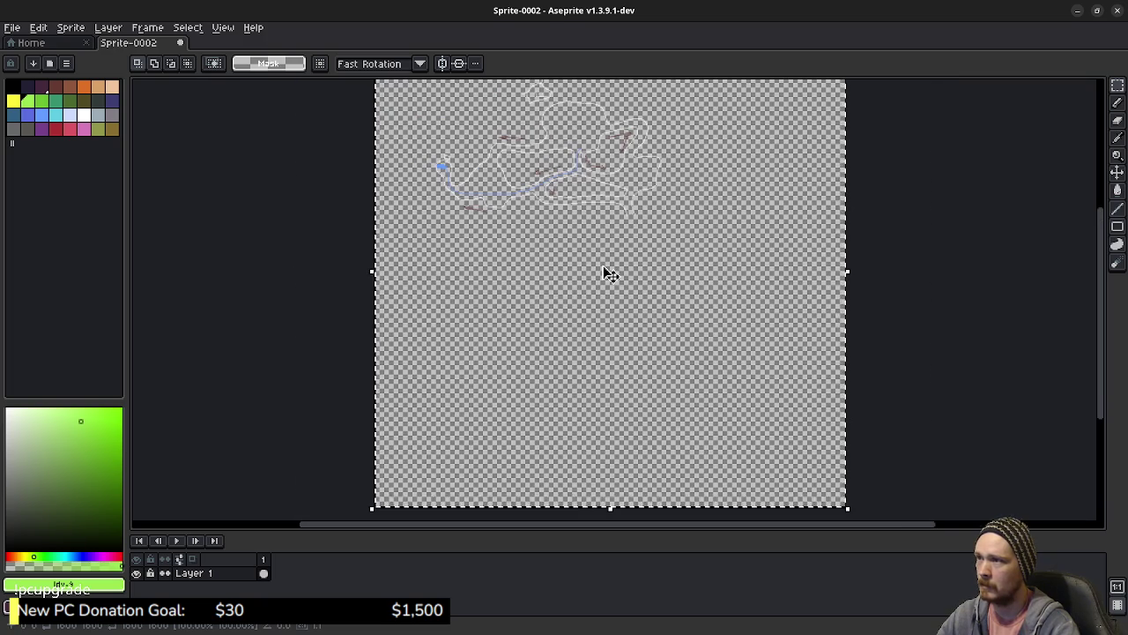
key(ctrl+t)
drag(611, 282, 607, 297)
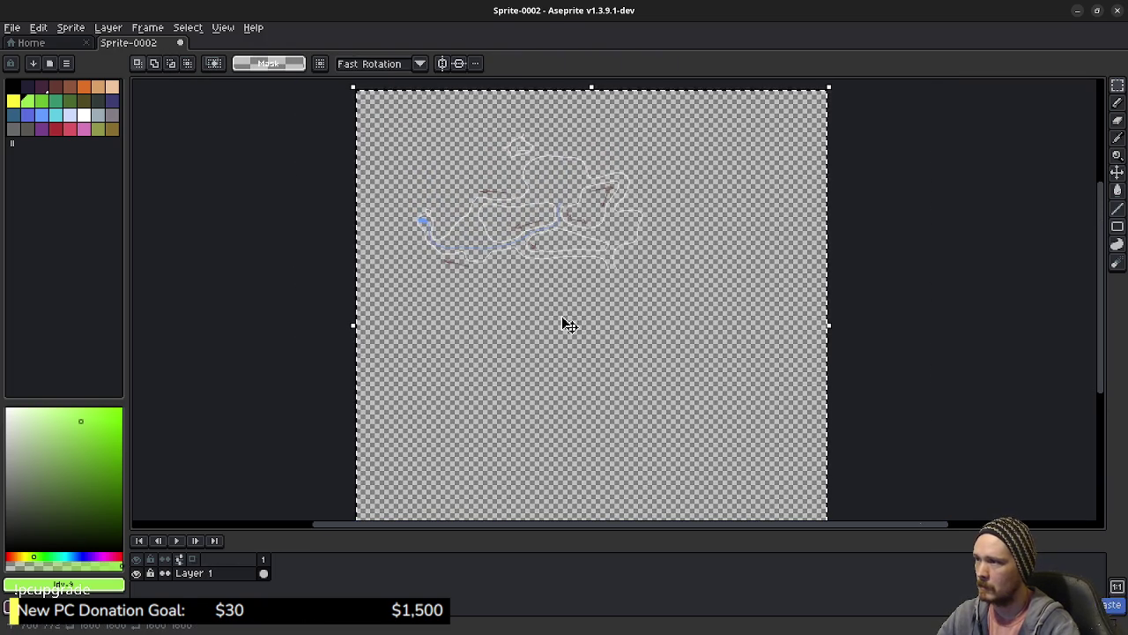
key(ctrl+z)
key(ctrl+z)
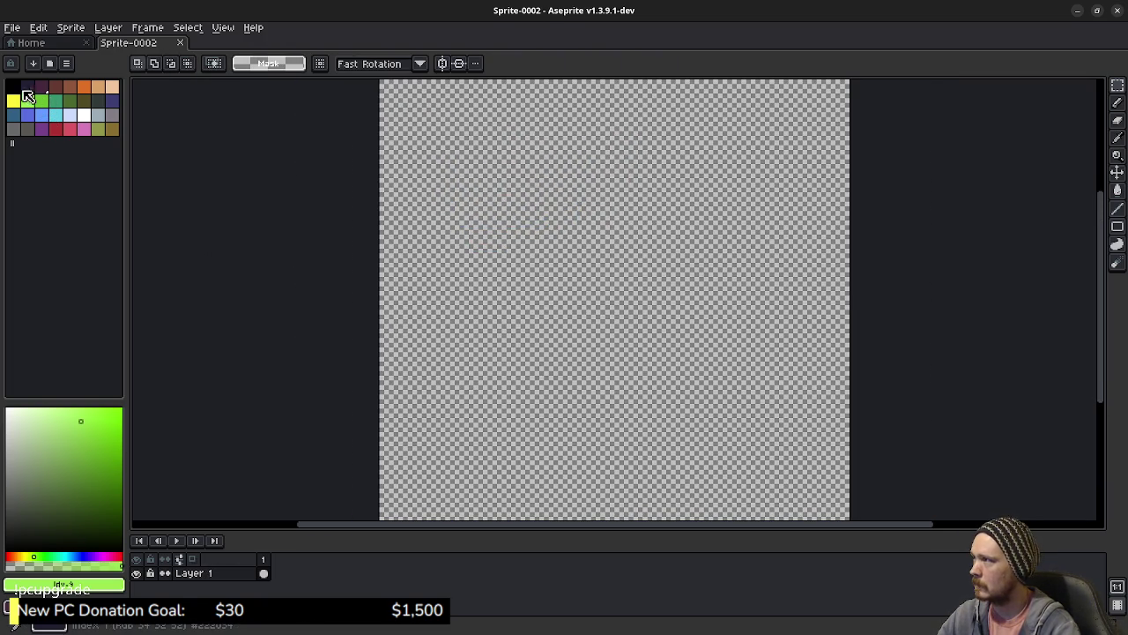
- Fill Layer 1 with the dark navy colour and add a new layer above it
click(26, 85)
key(g)
click(548, 266)
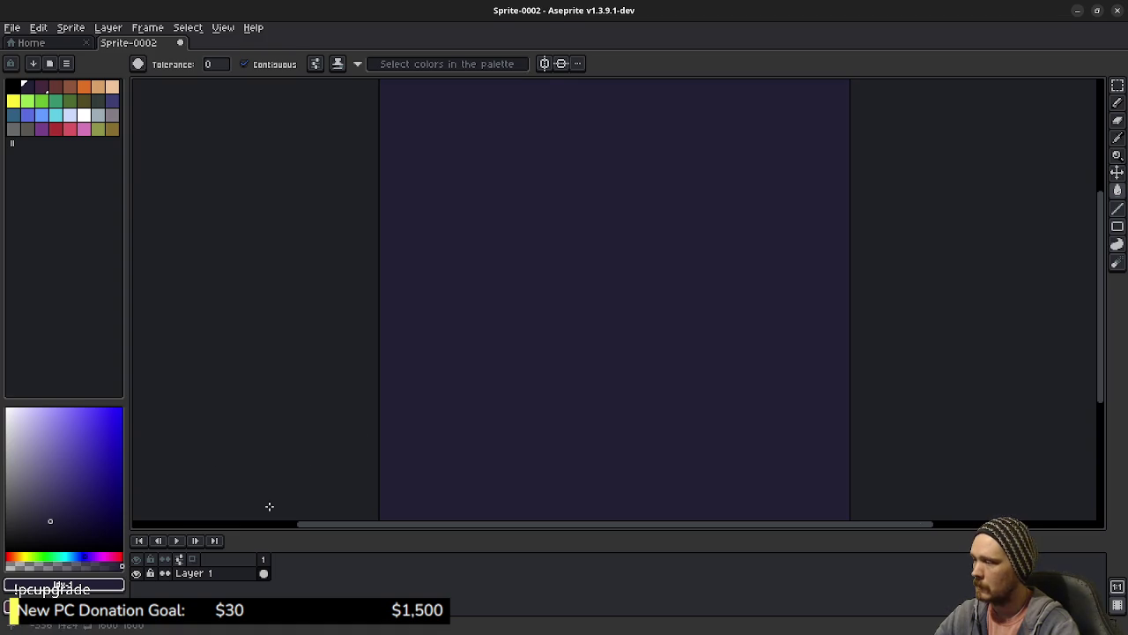
right_click(225, 574)
mouse_move(264, 540)
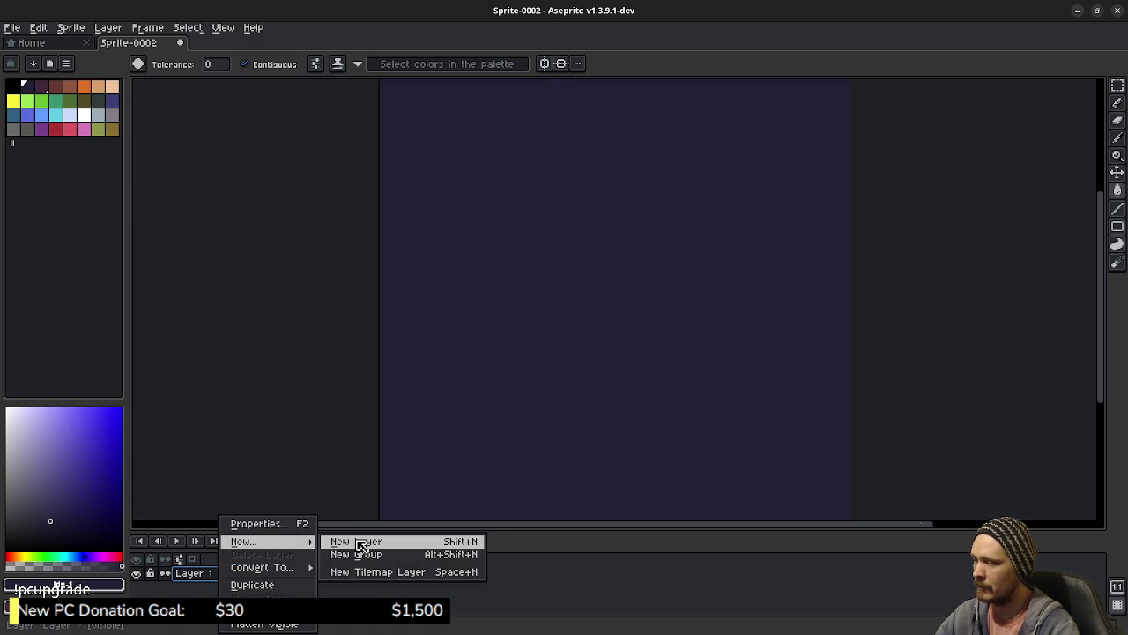
click(361, 543)
- Paste the map sketch onto the new layer, move it down and commit its placement
key(v)
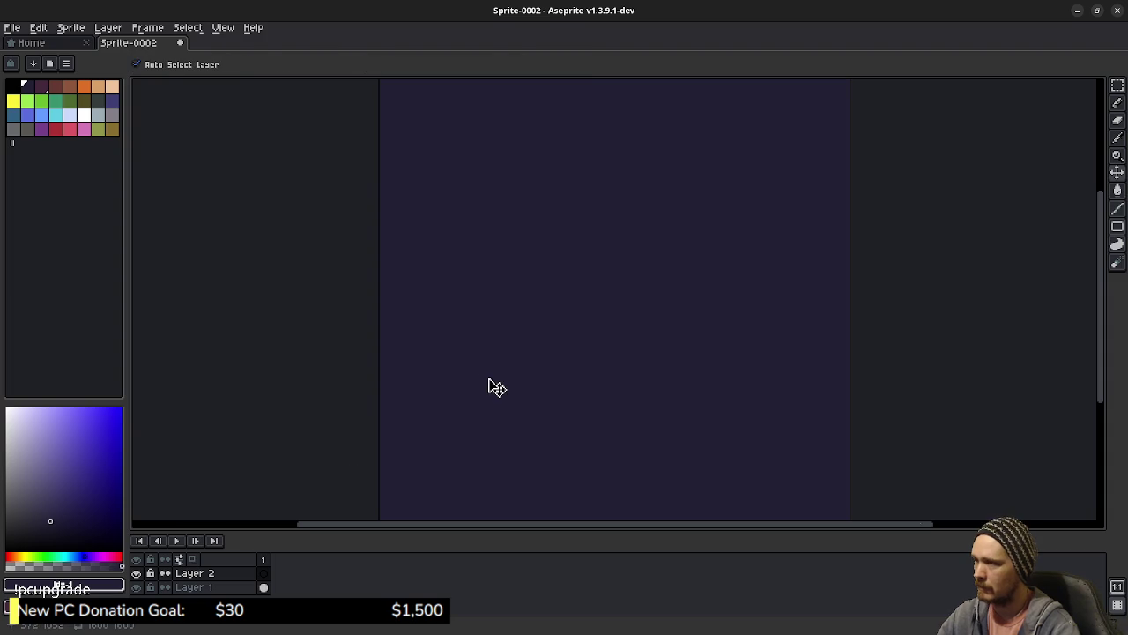
key(ctrl+v)
drag(574, 298, 582, 396)
scroll(573, 379, up, 3)
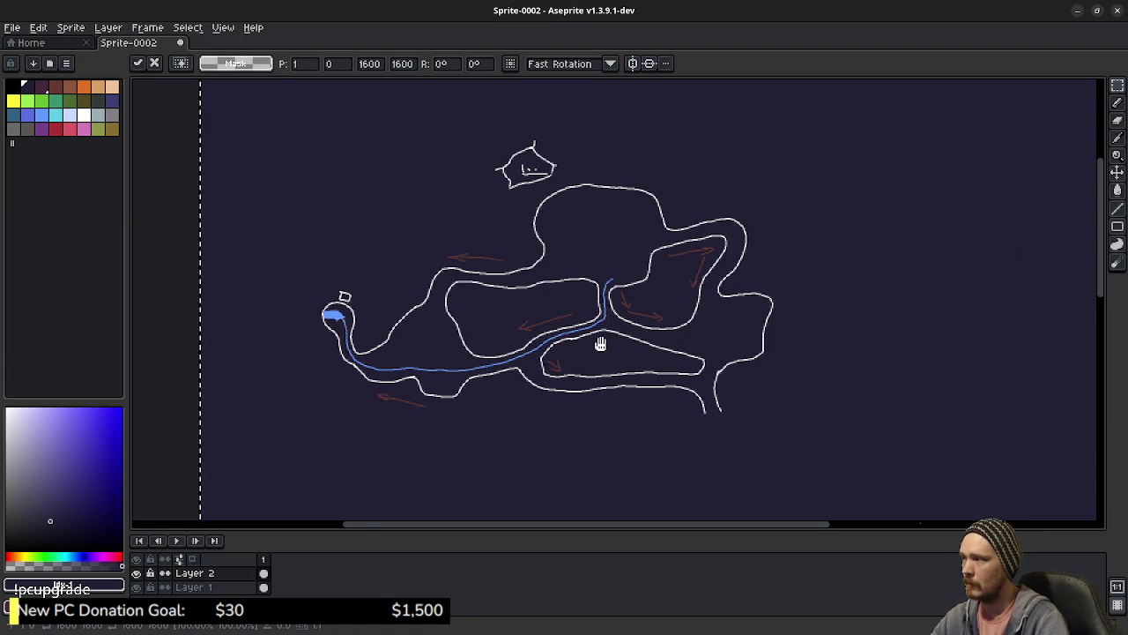
scroll(599, 343, right, 3)
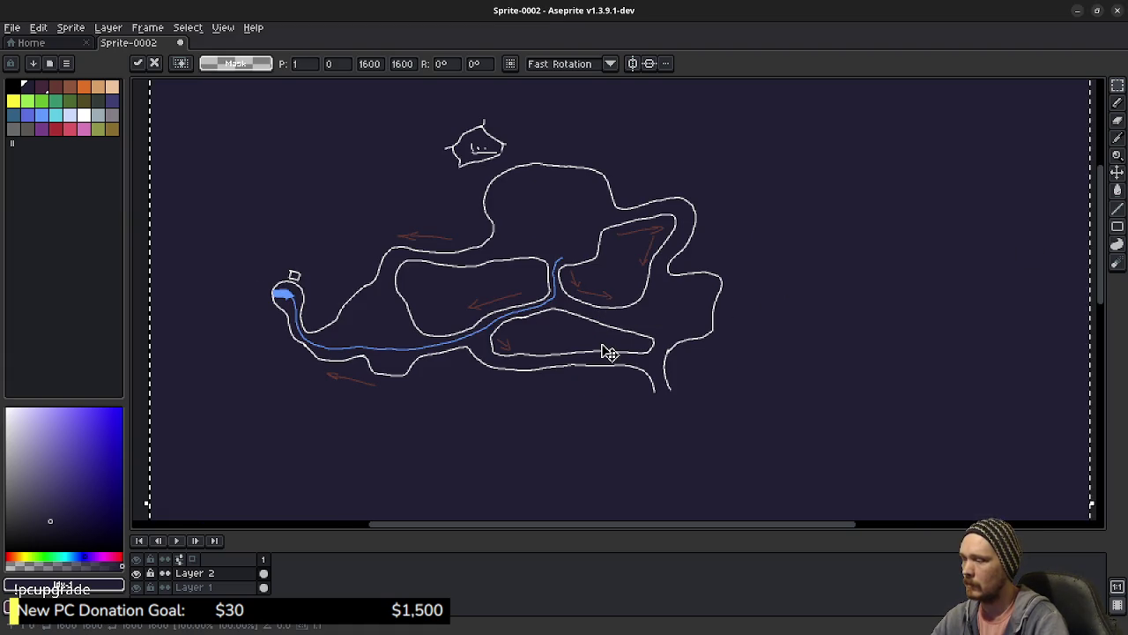
click(140, 259)
scroll(398, 335, down, 2)
scroll(423, 317, right, 2)
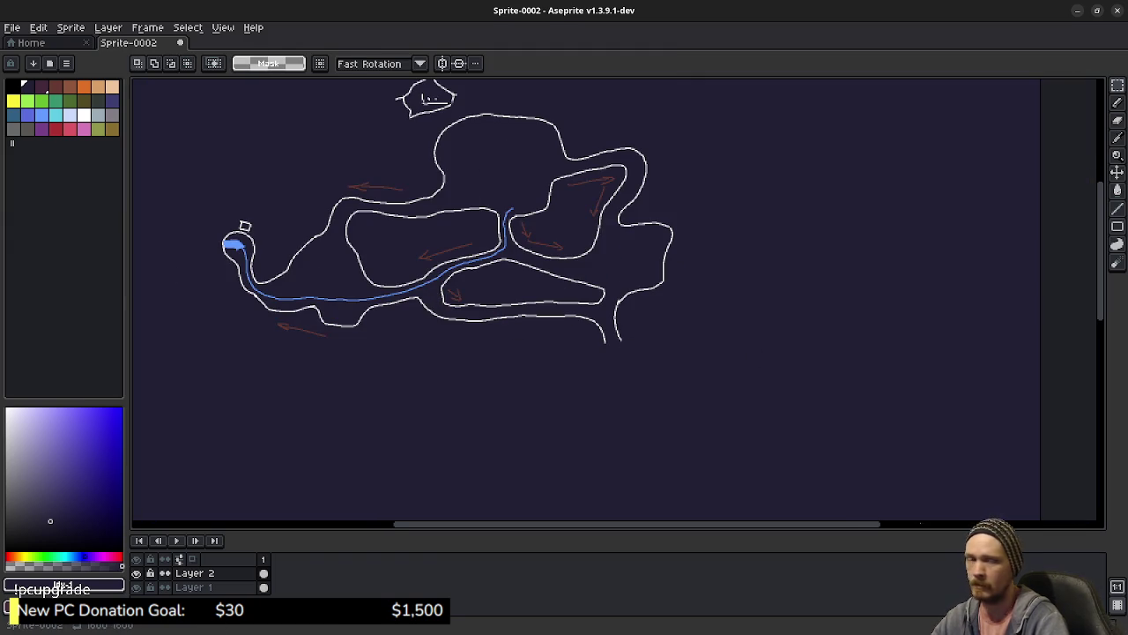
key(alt+Tab)
mouse_move(743, 186)
mouse_down()
mouse_move(605, 160)
mouse_move(559, 190)
mouse_up()
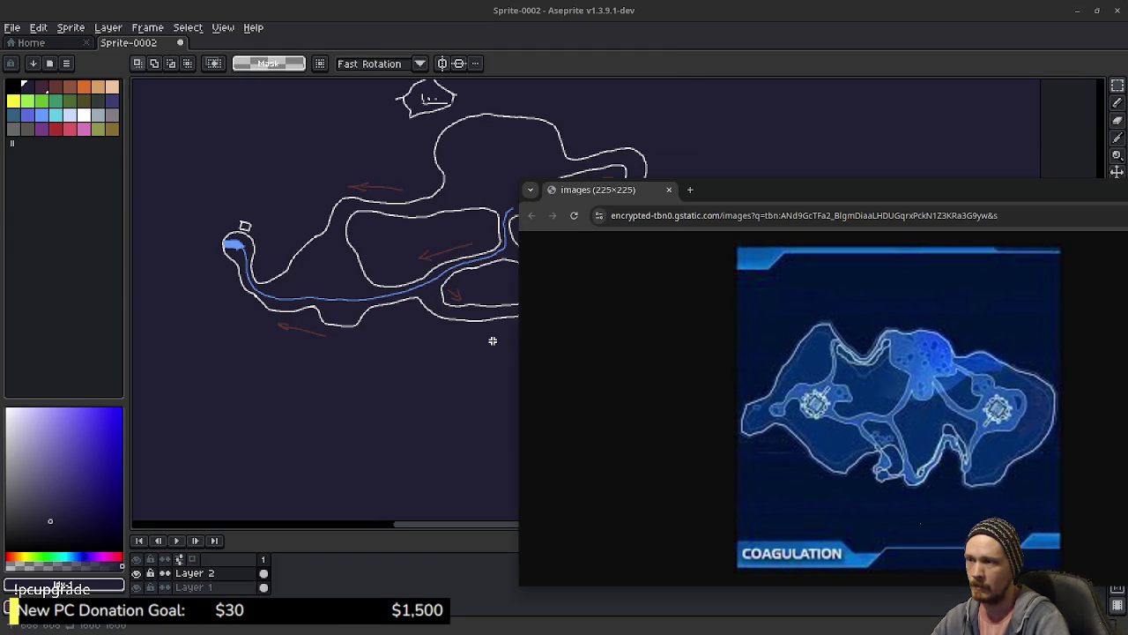
drag(517, 351, 671, 351)
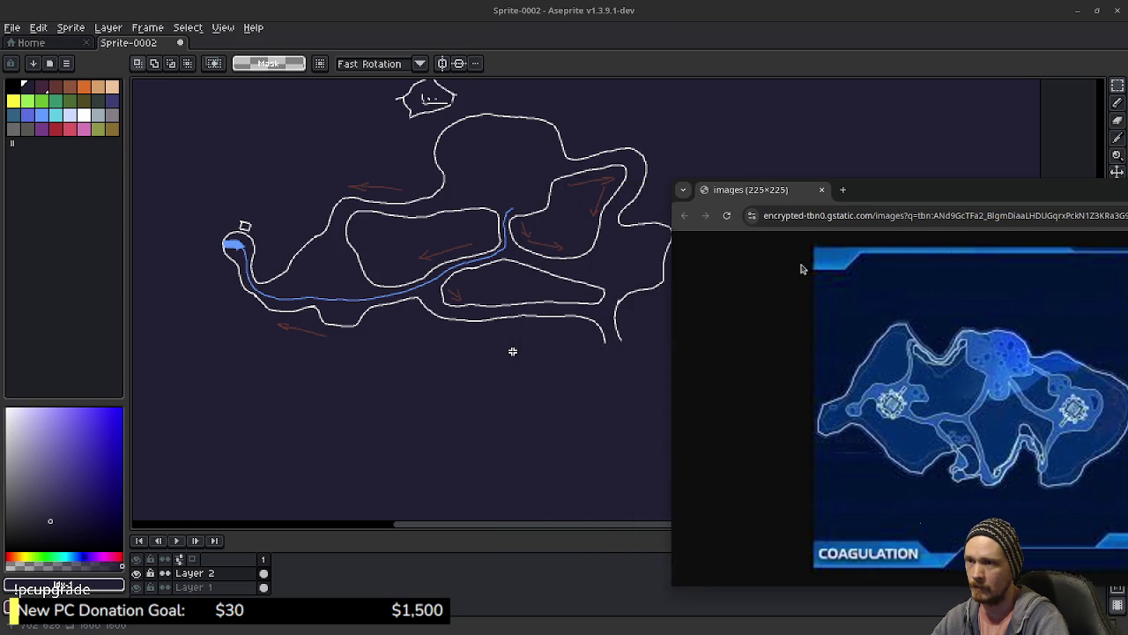
mouse_move(945, 196)
mouse_down()
mouse_move(743, 197)
mouse_move(754, 204)
mouse_up()
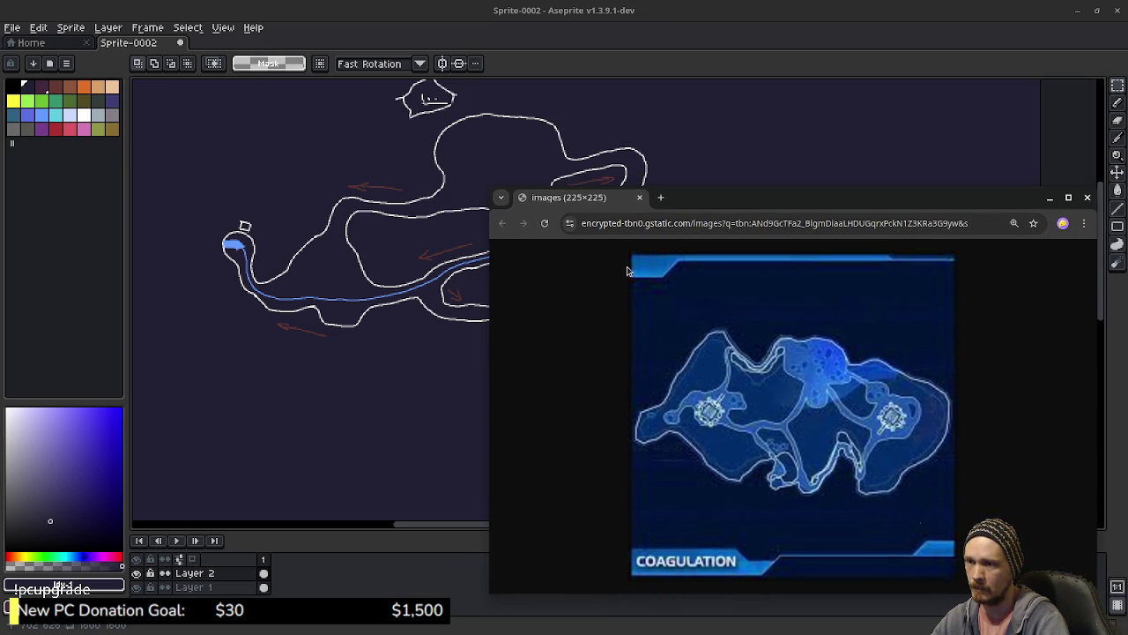
drag(491, 369, 721, 368)
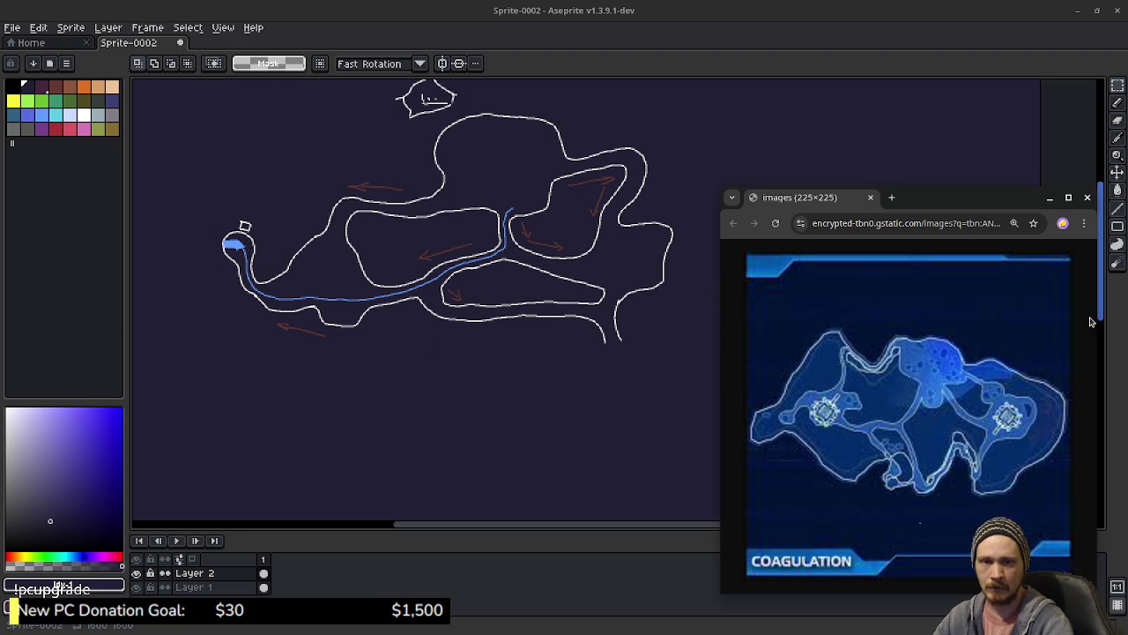
click(1086, 197)
drag(361, 243, 455, 313)
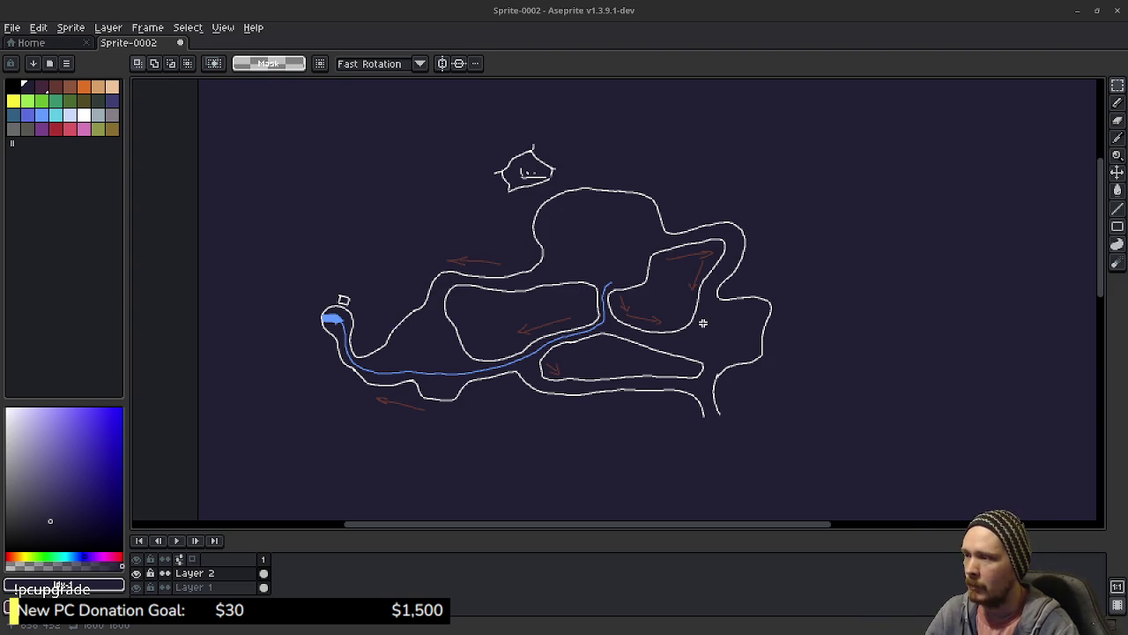
- Merge Layer 2 down into Layer 1
scroll(737, 349, down, 1)
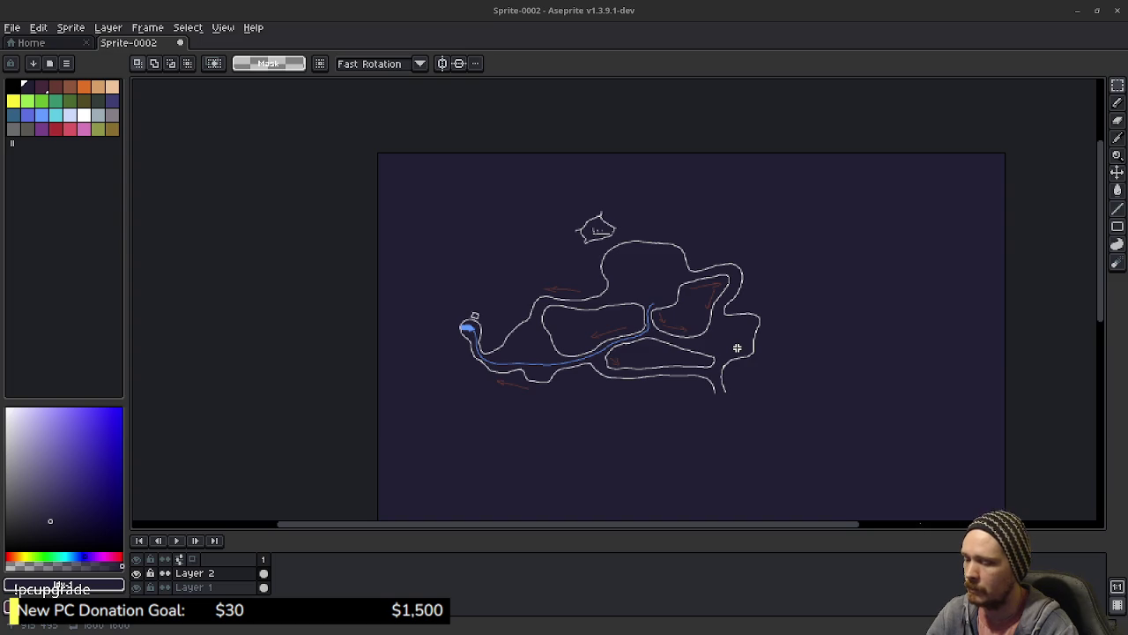
drag(441, 186, 722, 392)
right_click(213, 573)
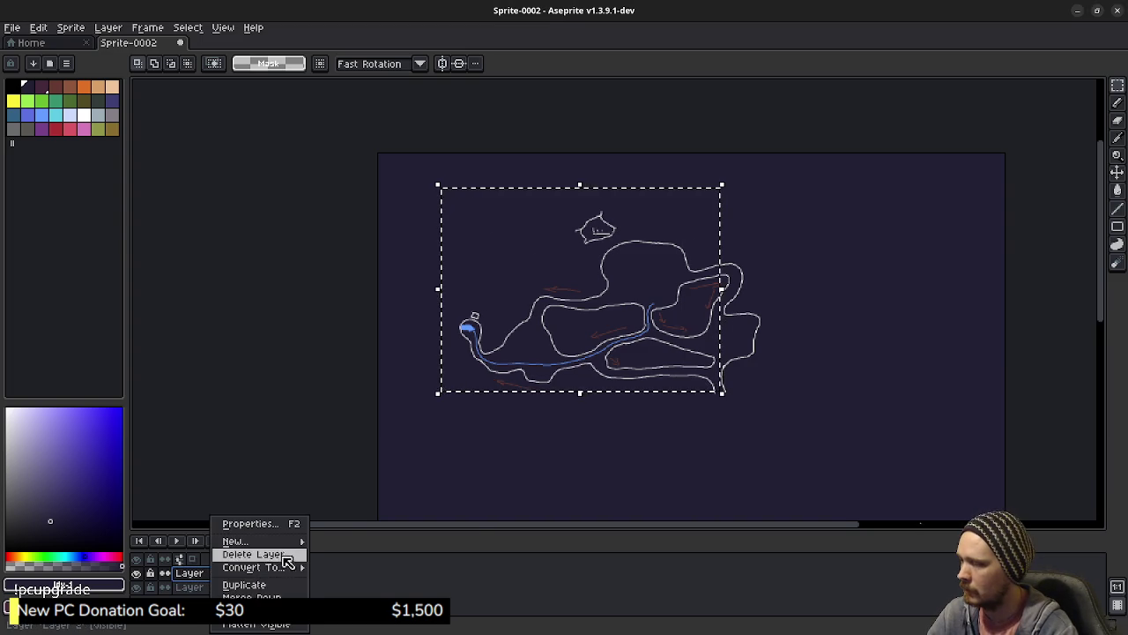
mouse_move(276, 545)
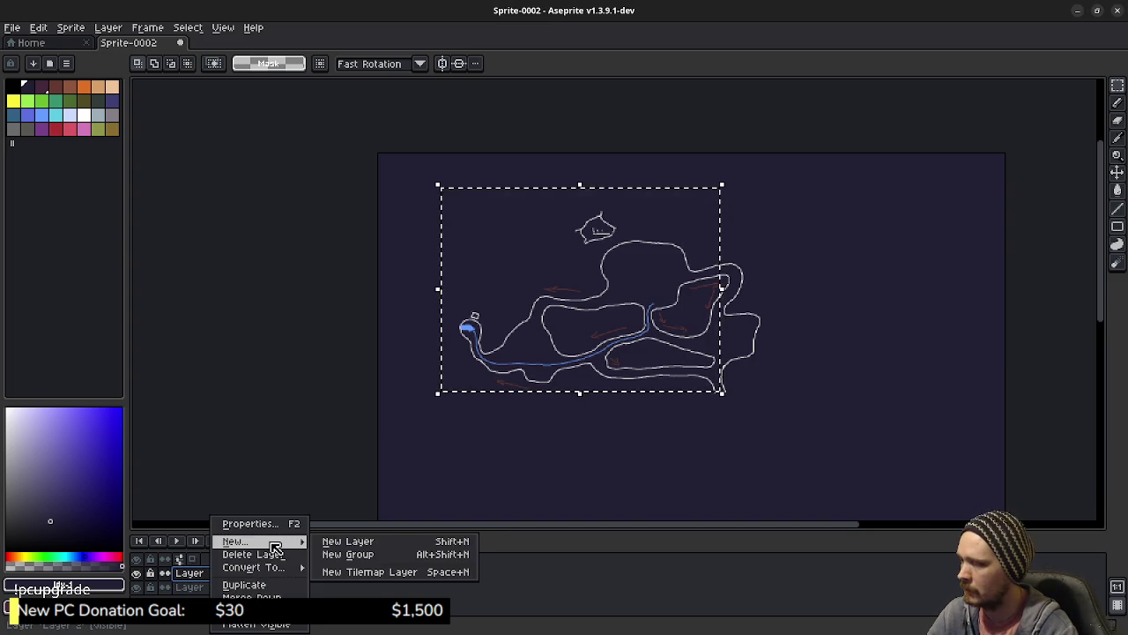
click(255, 597)
key(ctrl+d)
- Select the map area and paste it into a new 892×574 sprite
mouse_move(442, 193)
mouse_down()
mouse_move(591, 305)
mouse_move(793, 419)
mouse_up()
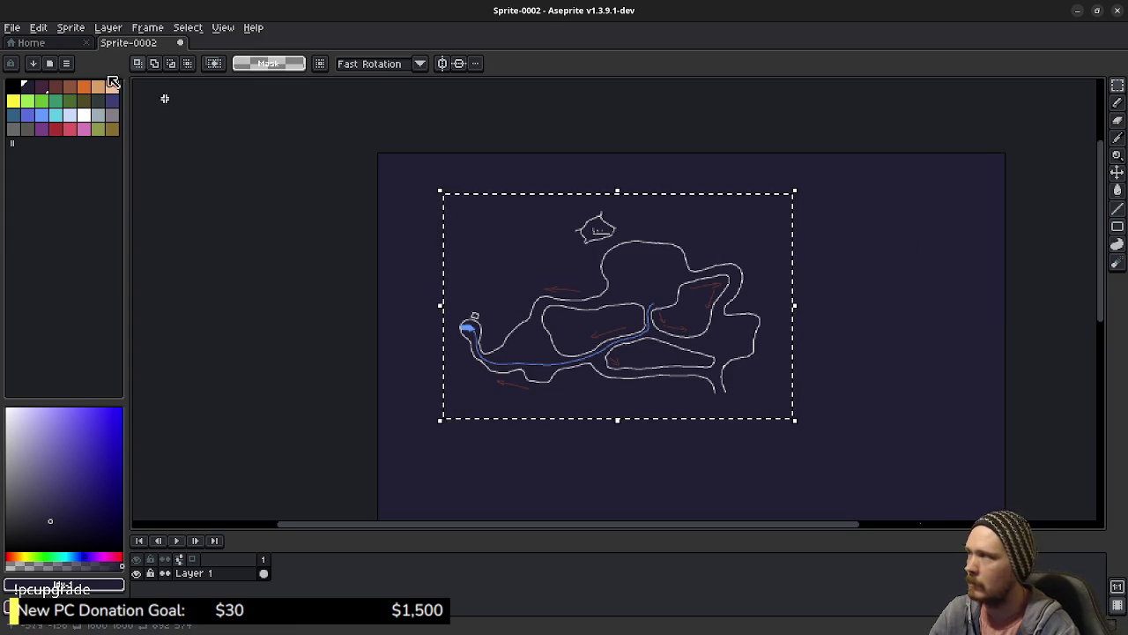
click(12, 28)
click(19, 40)
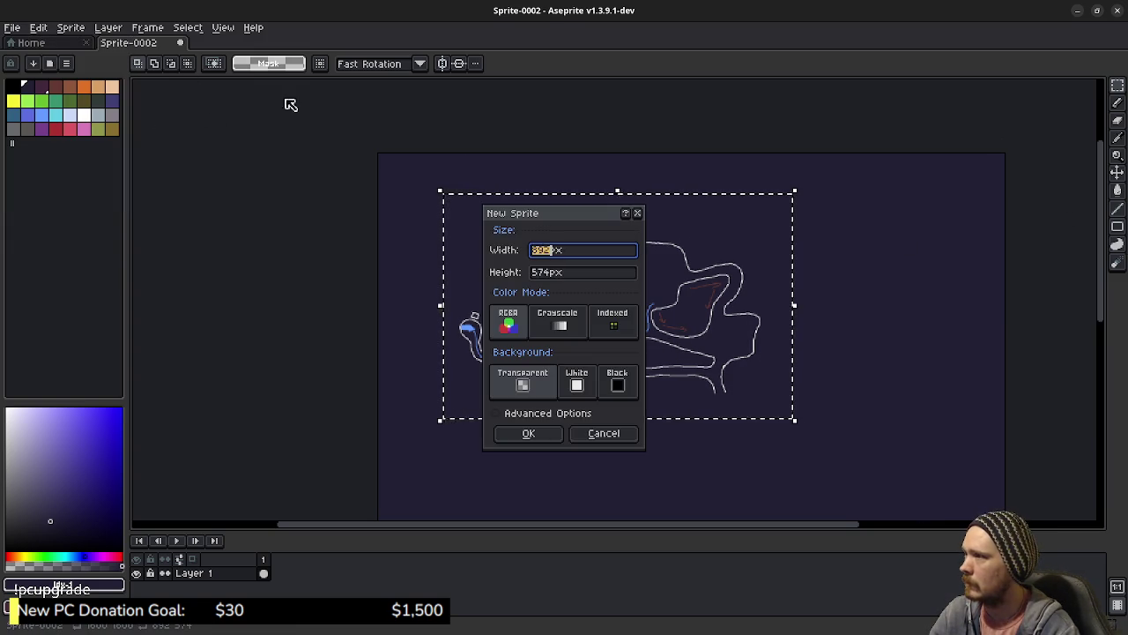
click(528, 433)
key(ctrl+v)
scroll(573, 330, down, 2)
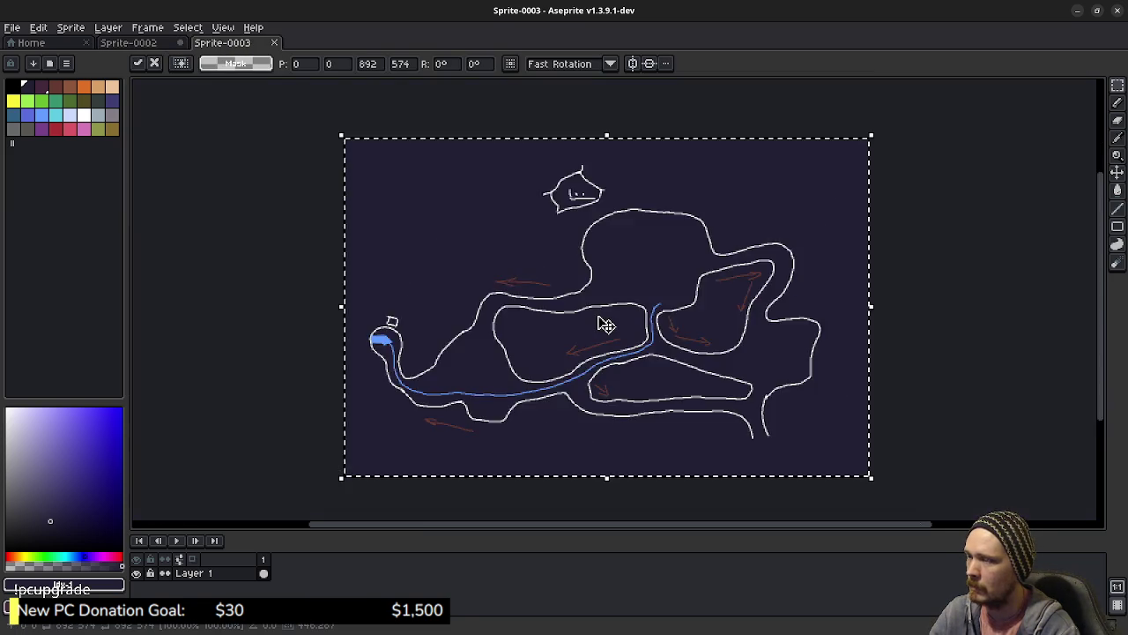
scroll(606, 325, up, 1)
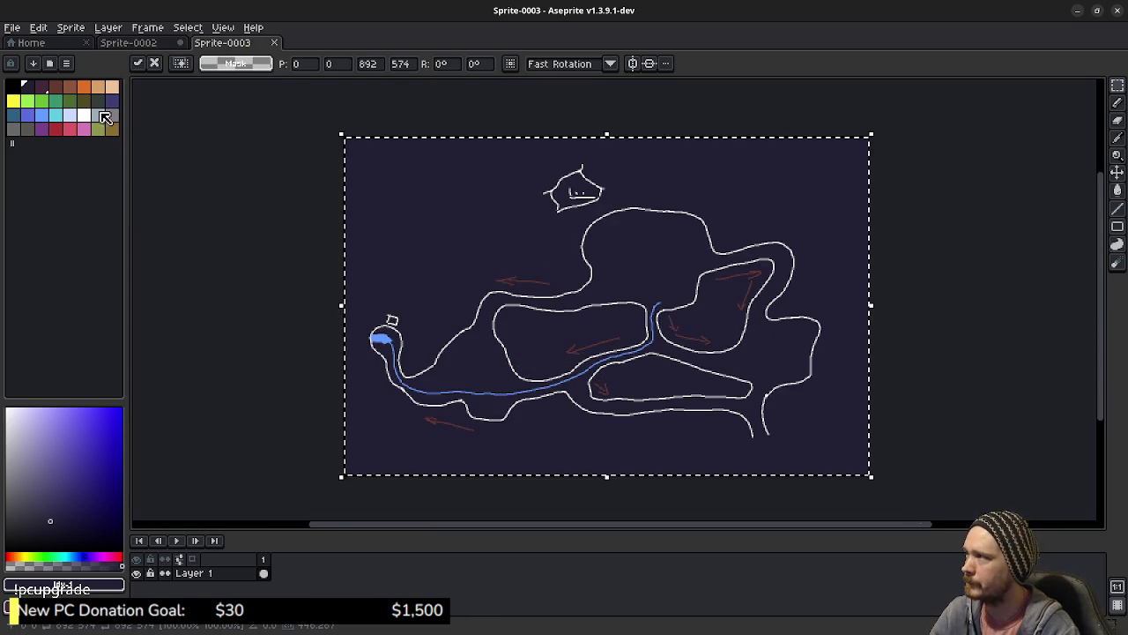
- Start an export and browse to docs > epoch_vault > Attachments as the save location
click(10, 29)
mouse_move(35, 143)
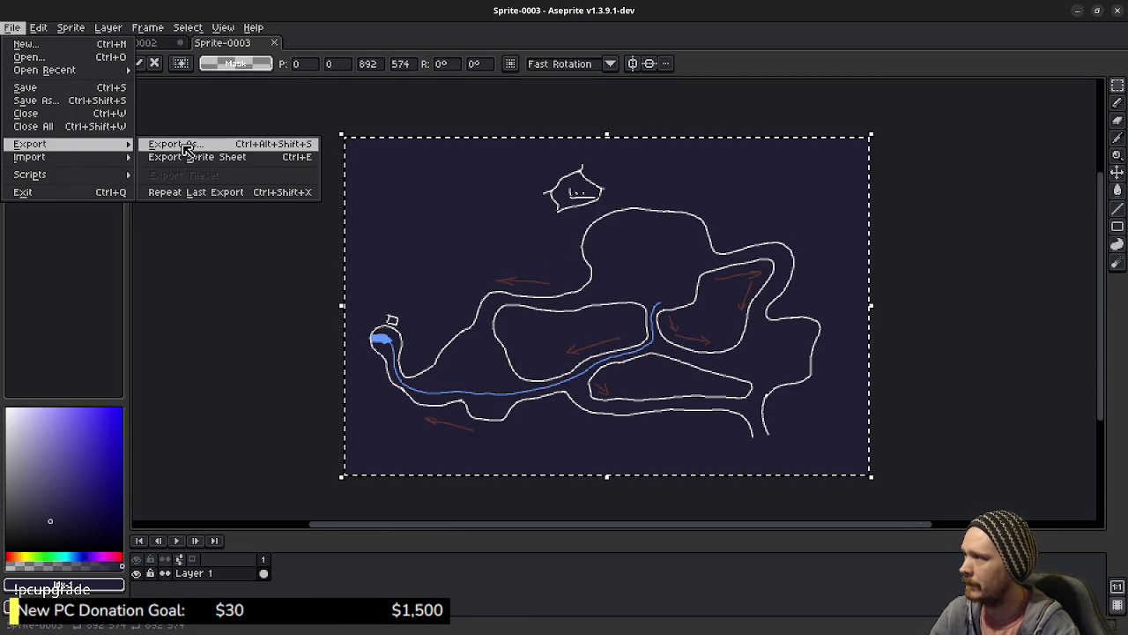
key(Return)
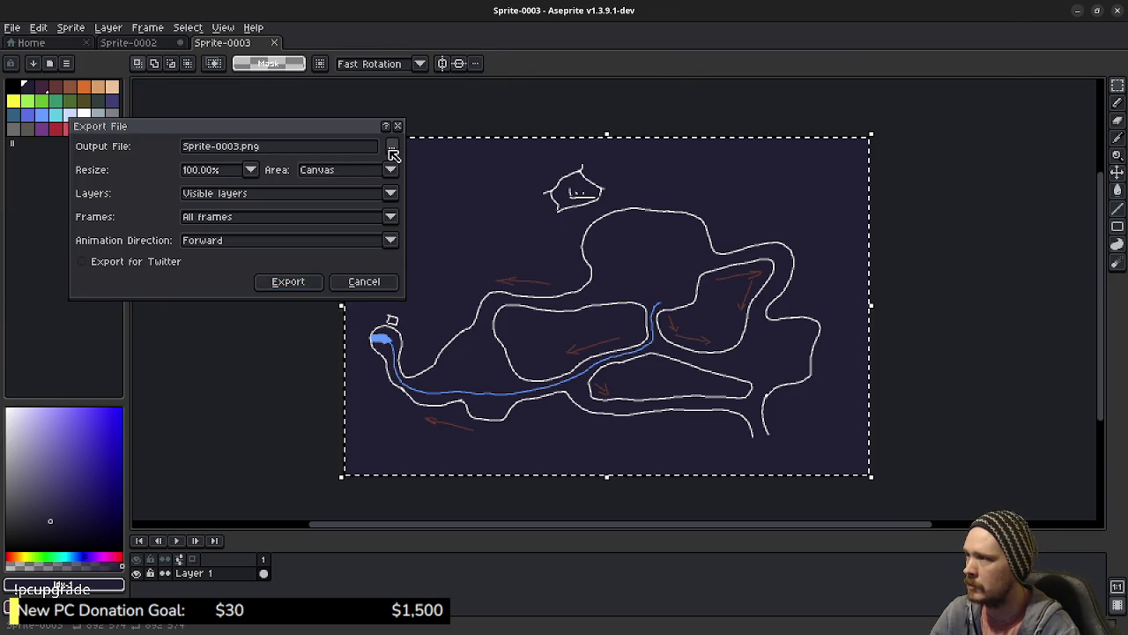
click(390, 152)
click(57, 53)
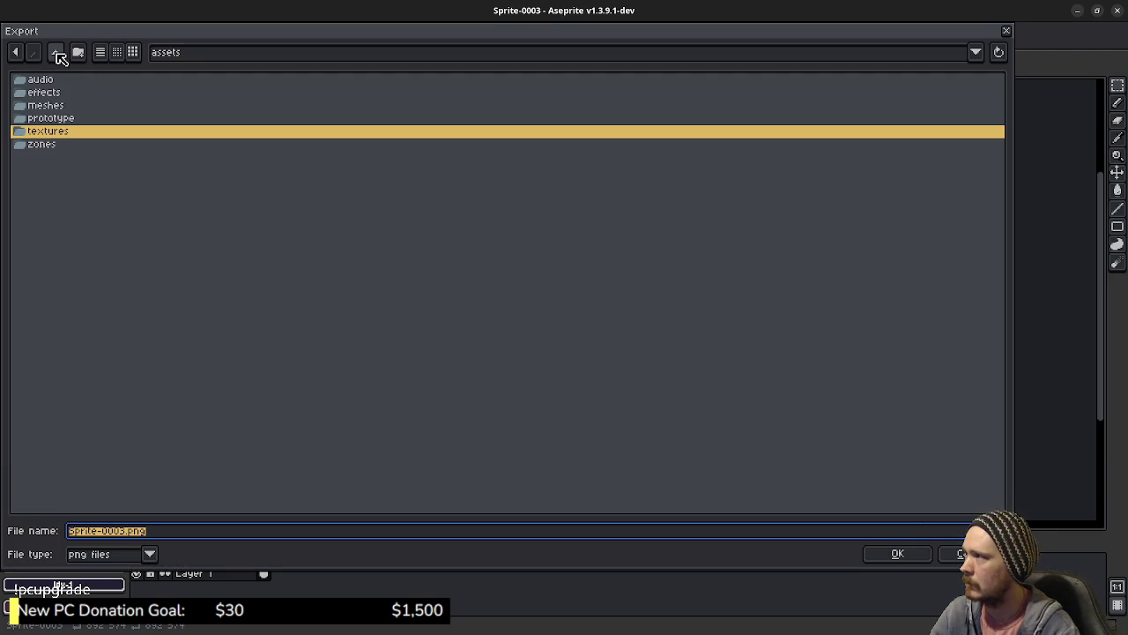
click(57, 54)
click(57, 54)
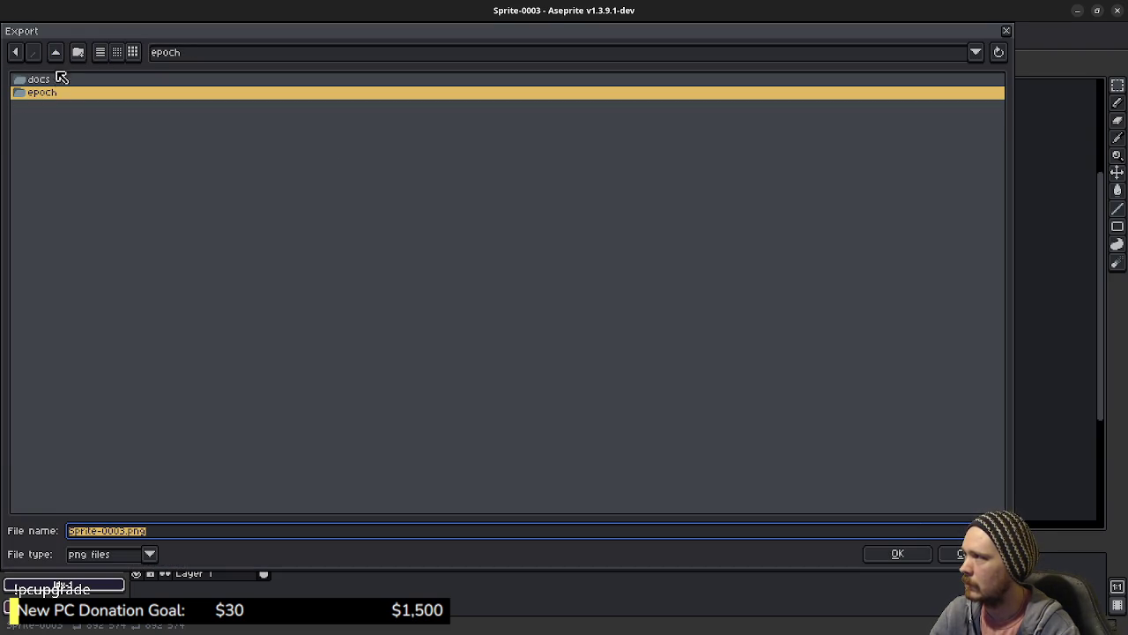
click(55, 81)
double_click(56, 81)
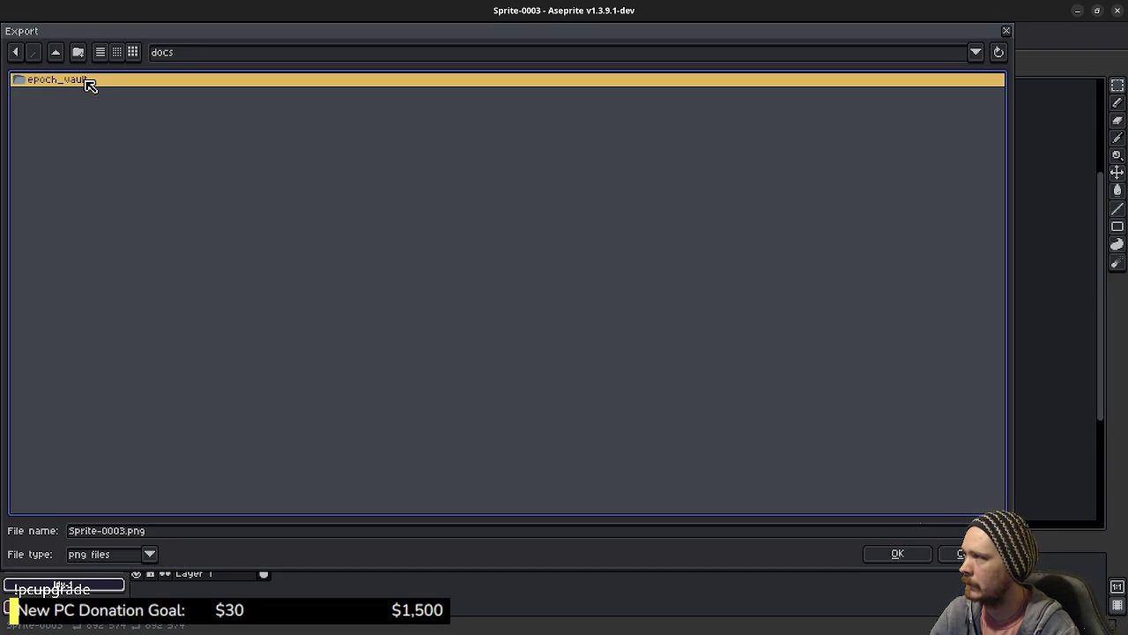
double_click(88, 80)
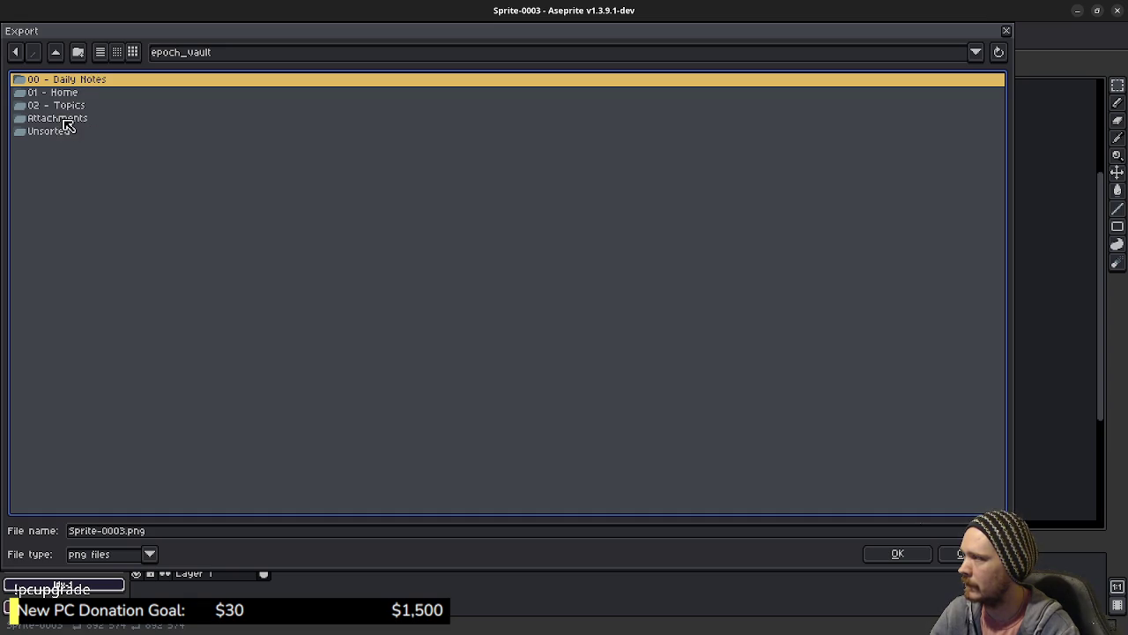
click(64, 120)
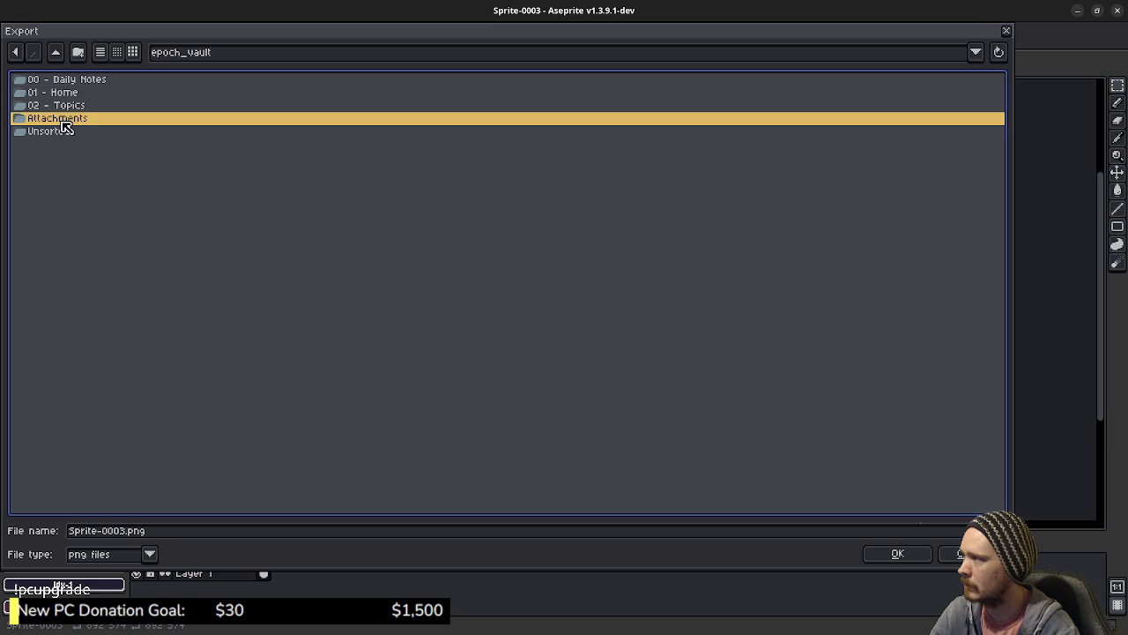
double_click(77, 124)
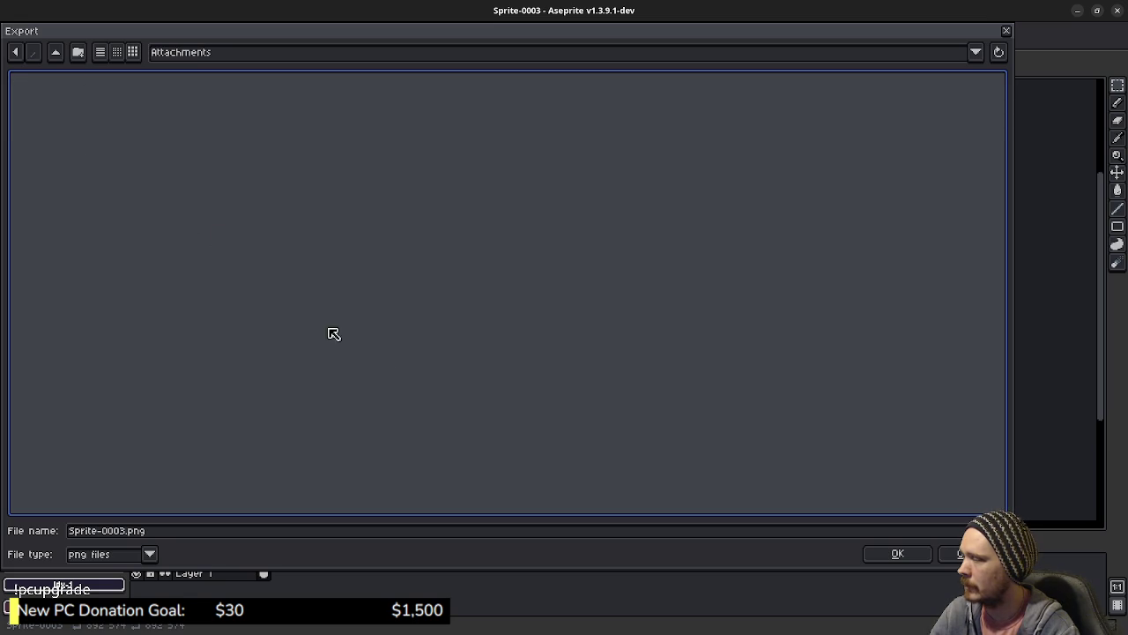
- Name the file forest_2d_blockout.png and export it
double_click(123, 531)
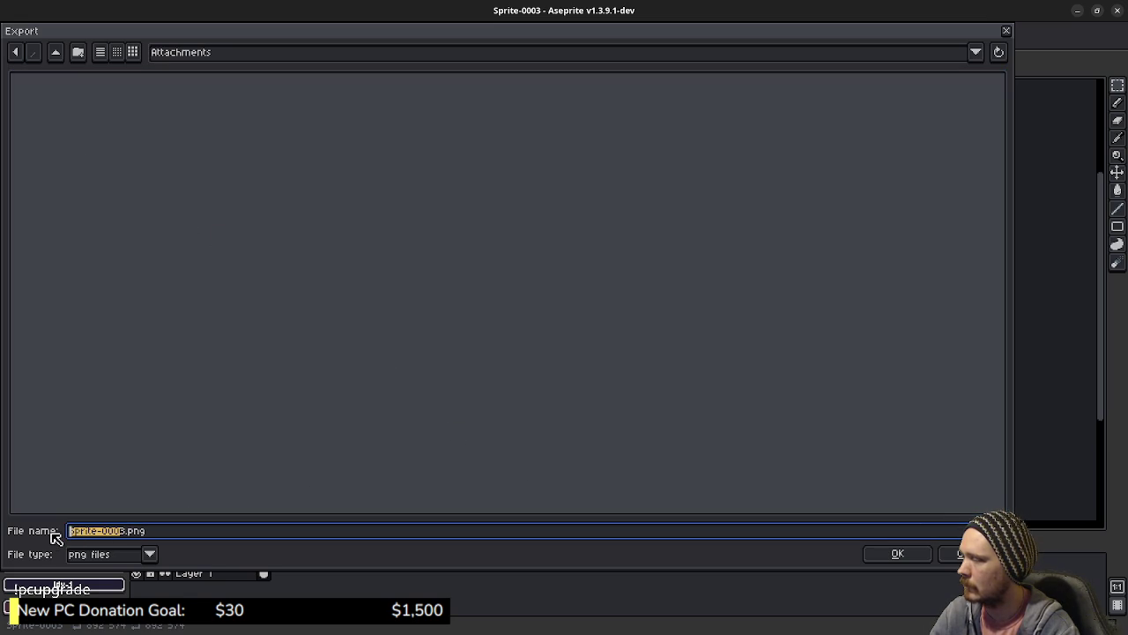
text(3)
key(BackSpace)
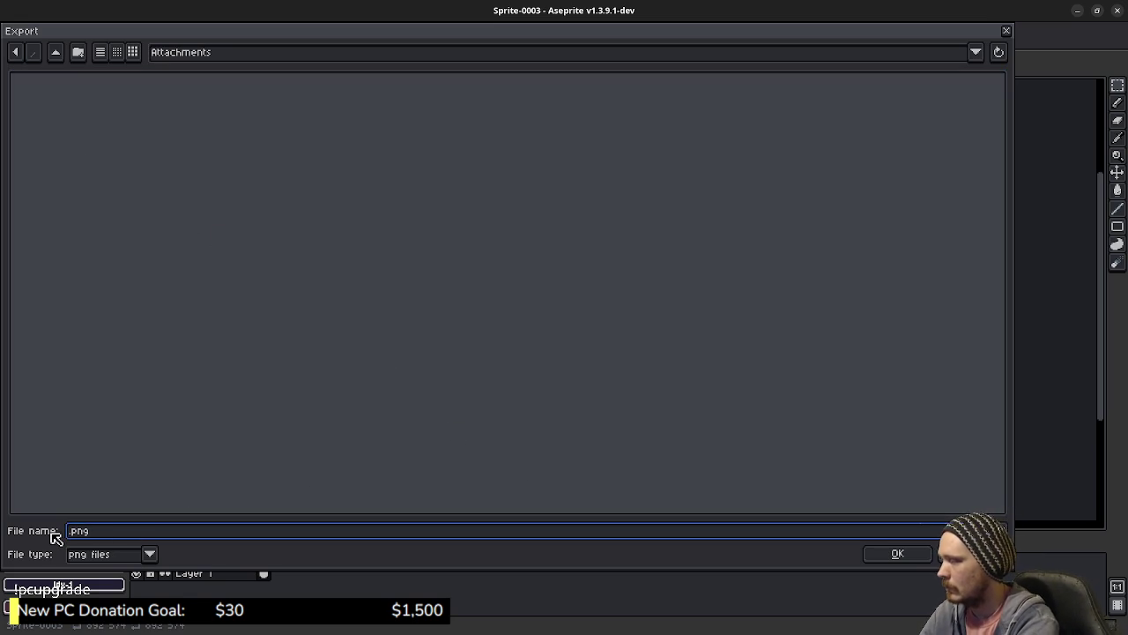
text(forest_)
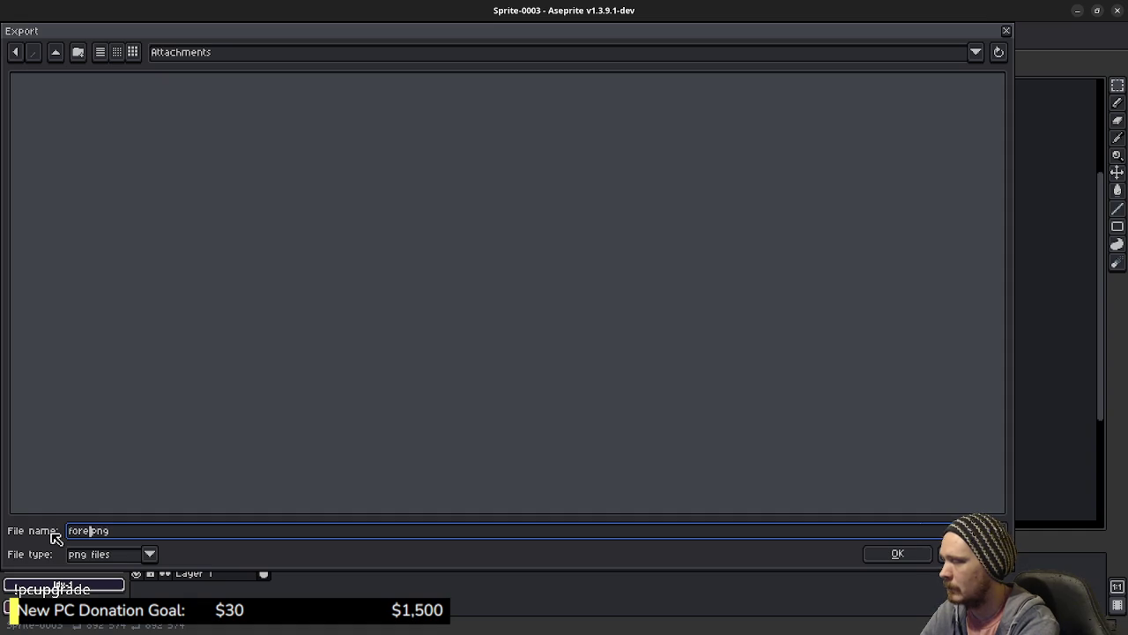
key(Return)
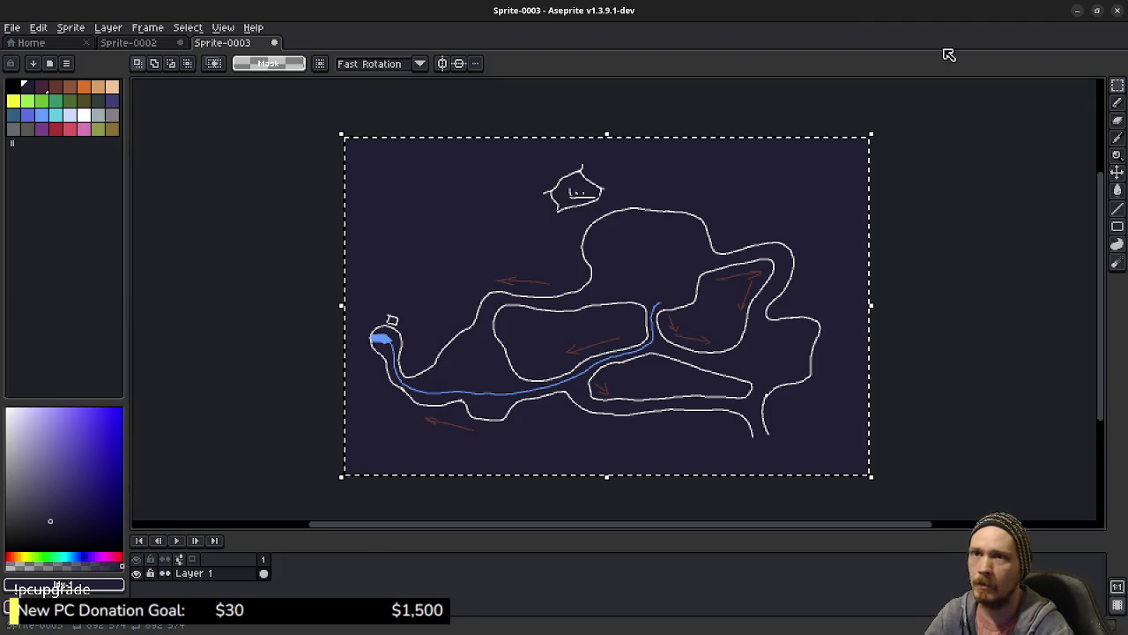
- Minimize Aseprite, glance at the new PNG in VS Code, and return to Obsidian's Tasks board
click(1077, 11)
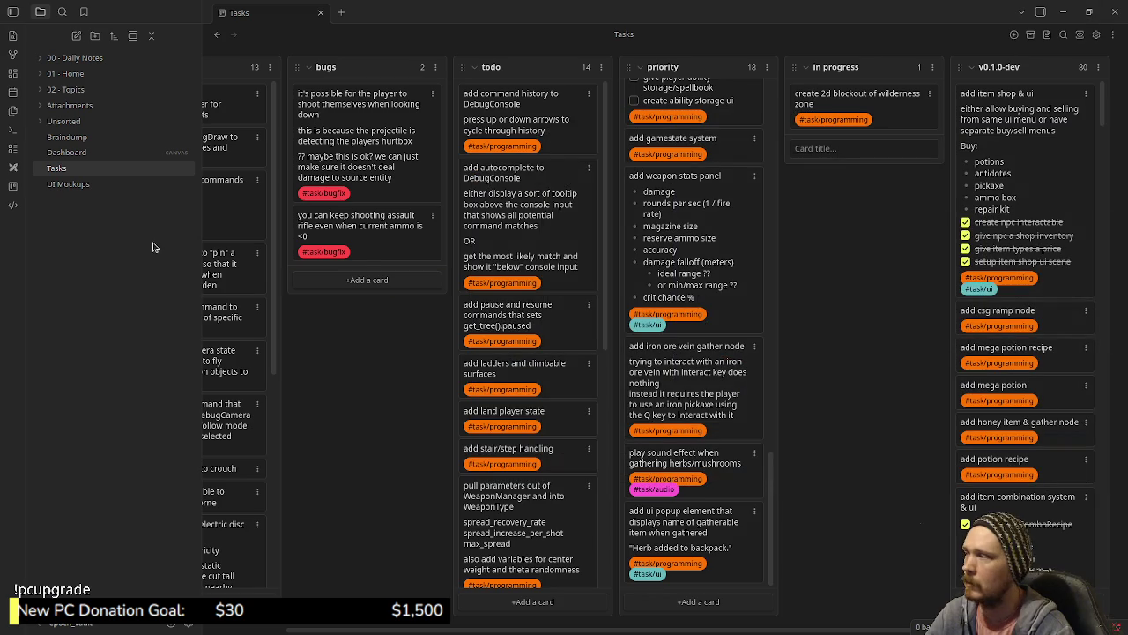
click(64, 357)
mouse_move(79, 146)
mouse_down()
mouse_move(76, 106)
mouse_move(312, 304)
mouse_move(532, 329)
mouse_up()
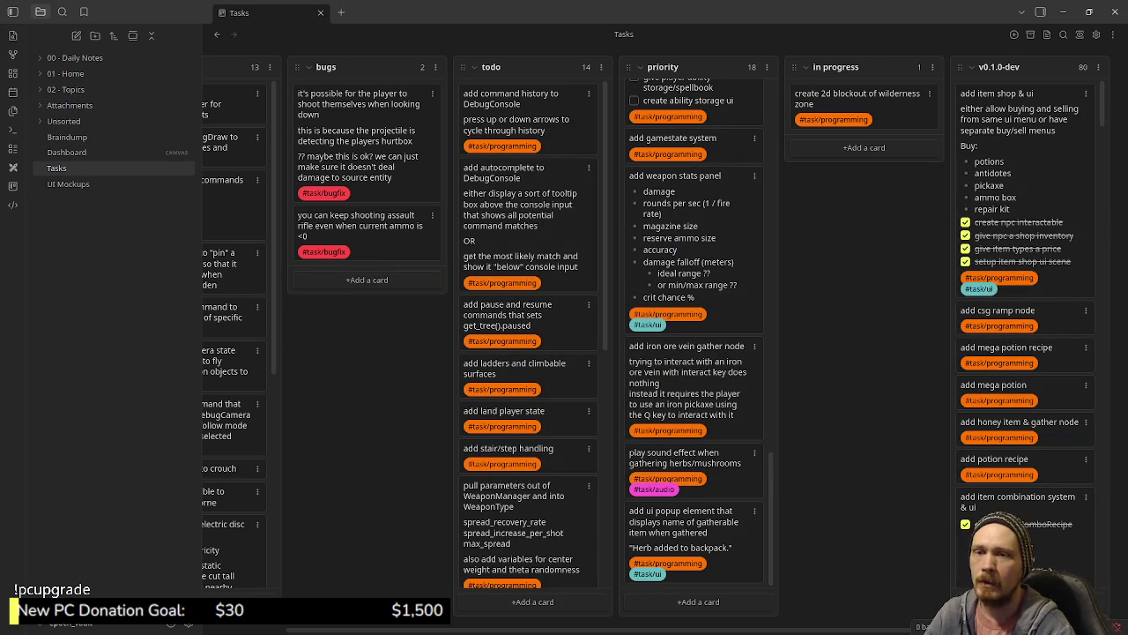
key(alt+Tab)
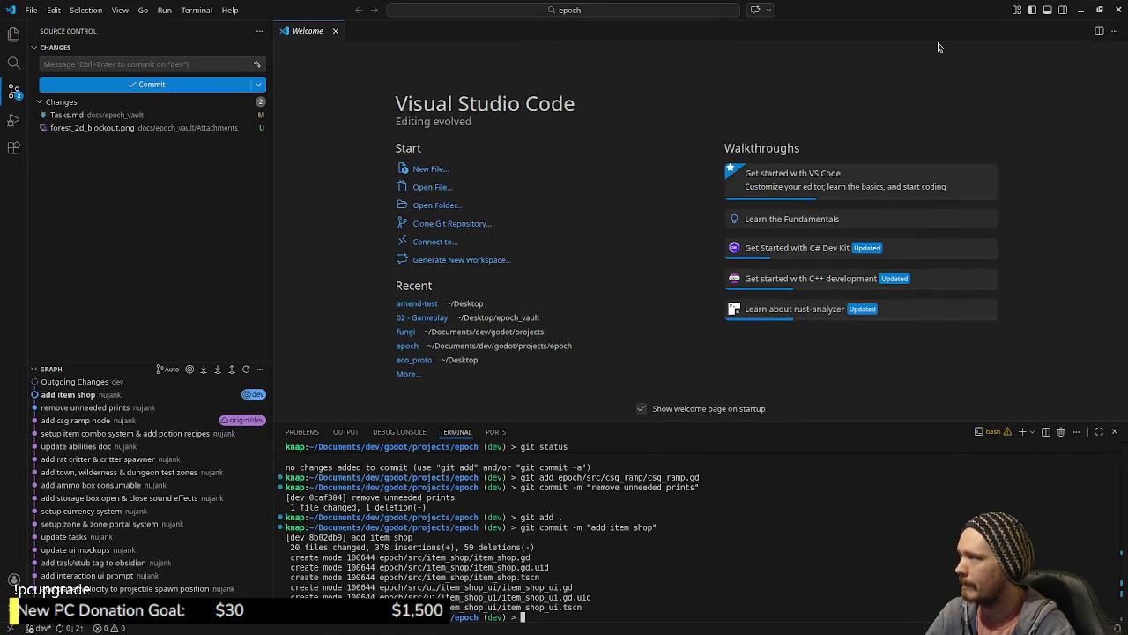
key(alt+Tab)
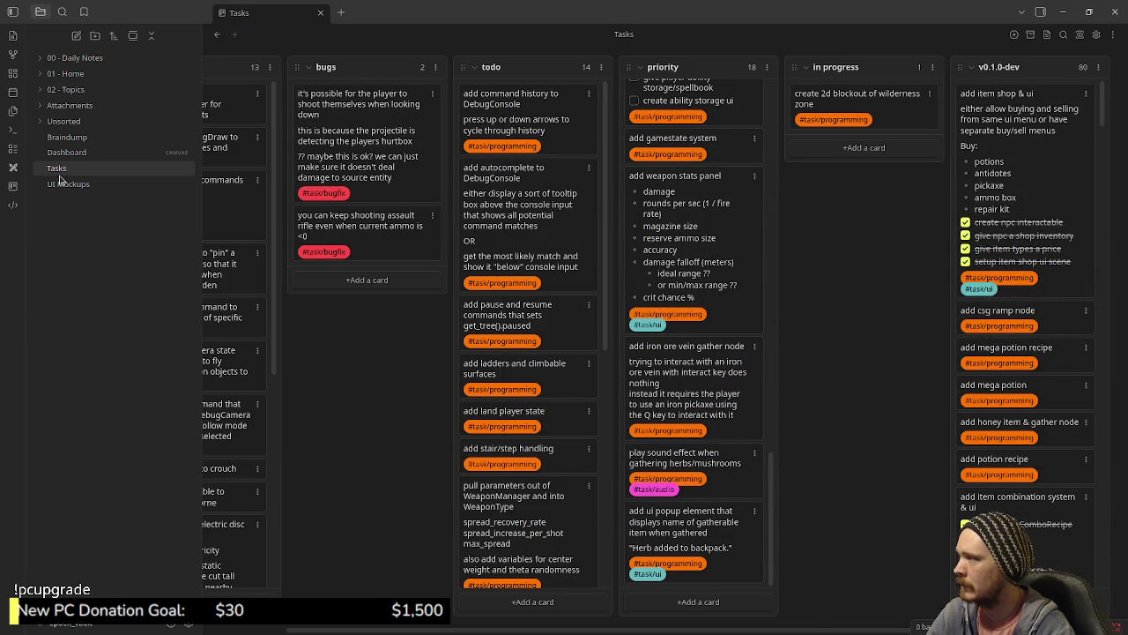
right_click(85, 215)
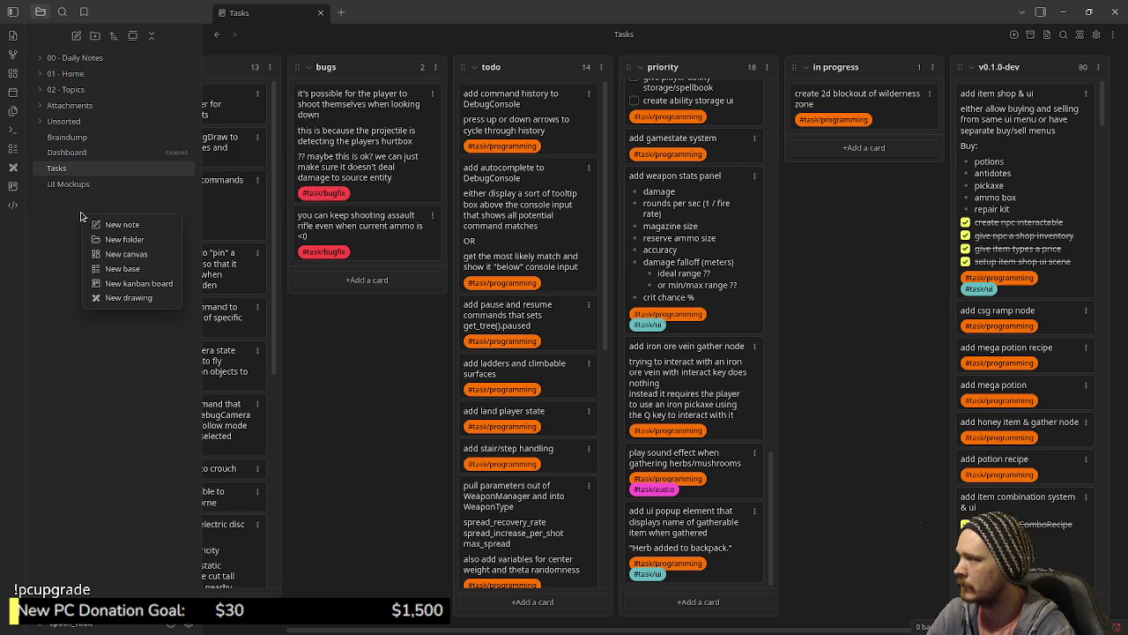
- Create a new Excalidraw drawing and title it 'Forest Zone Blockout'
click(129, 298)
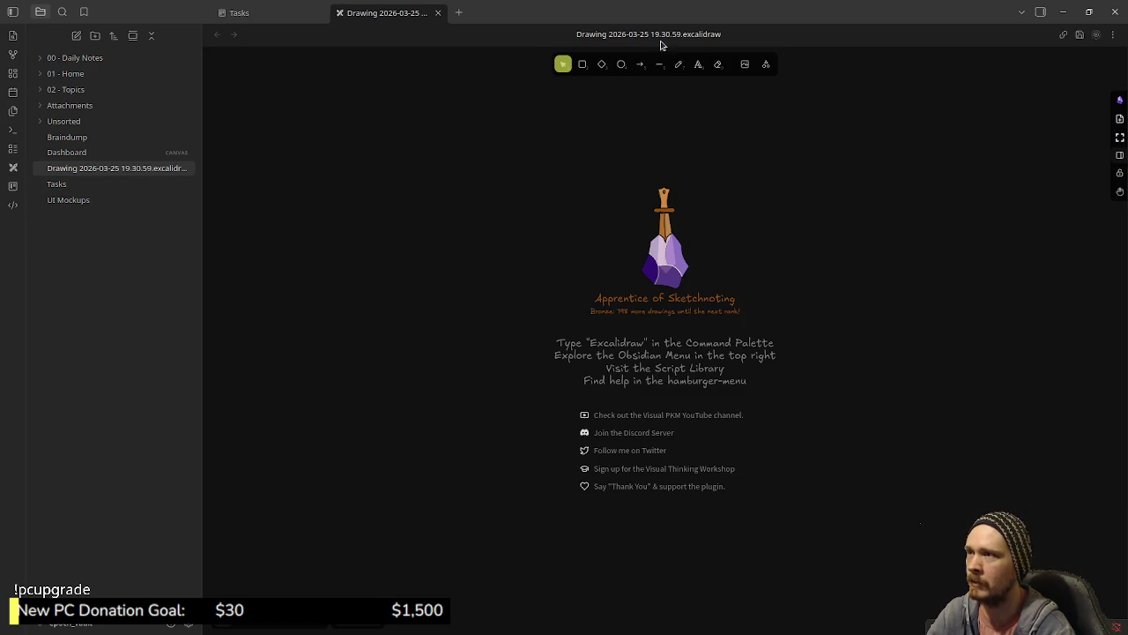
click(647, 32)
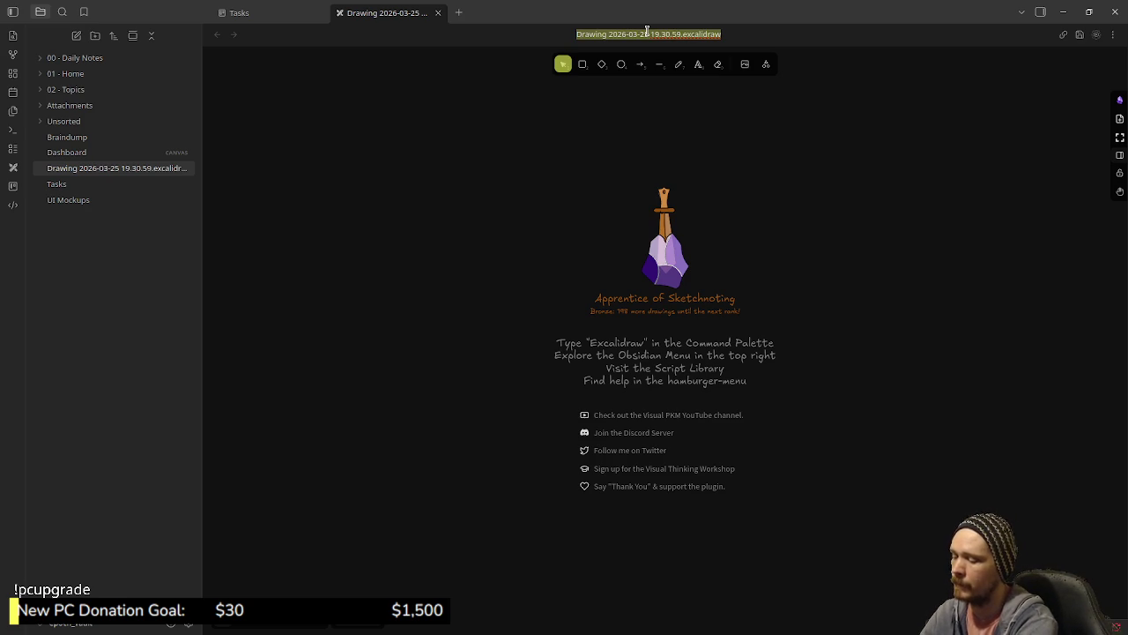
text(Faves)
text(t)
text( Zone)
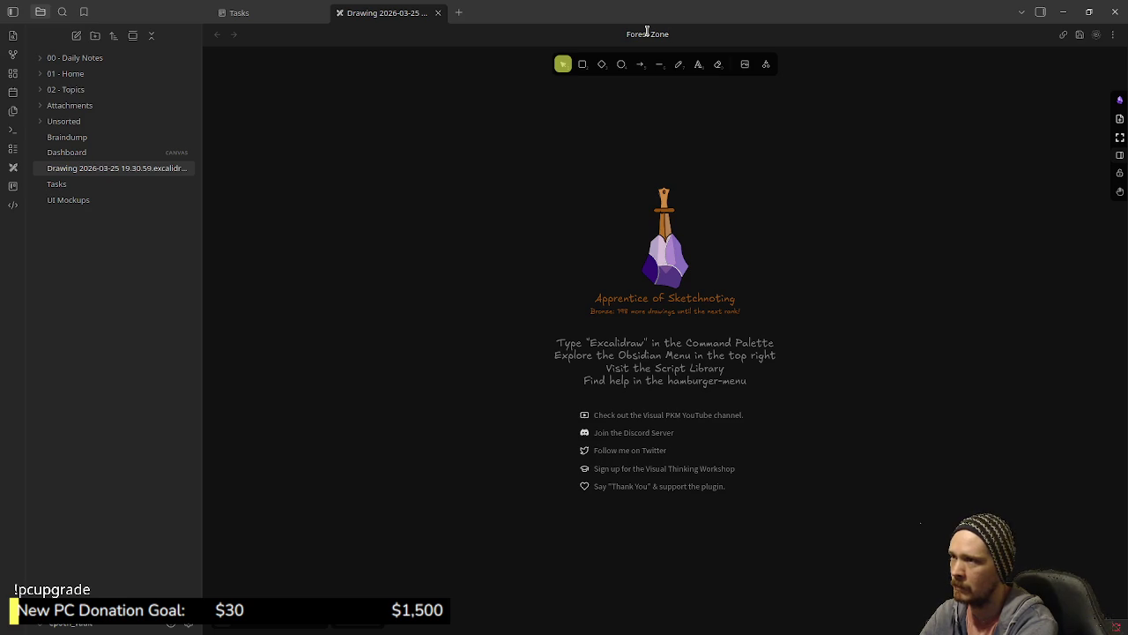
text(Blockout)
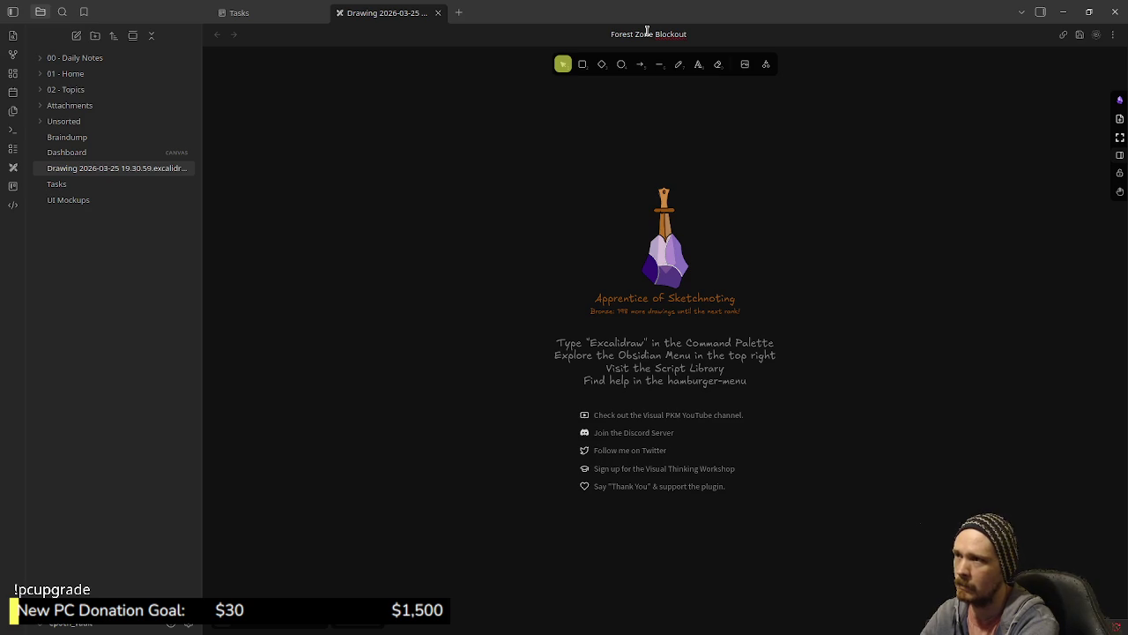
key(Return)
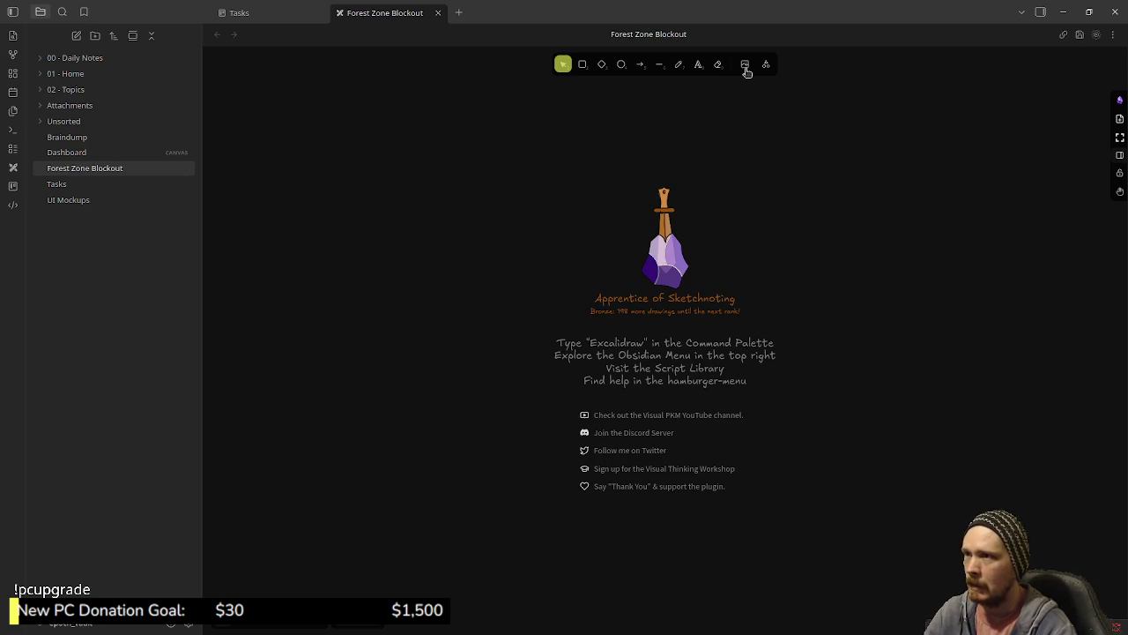
click(51, 105)
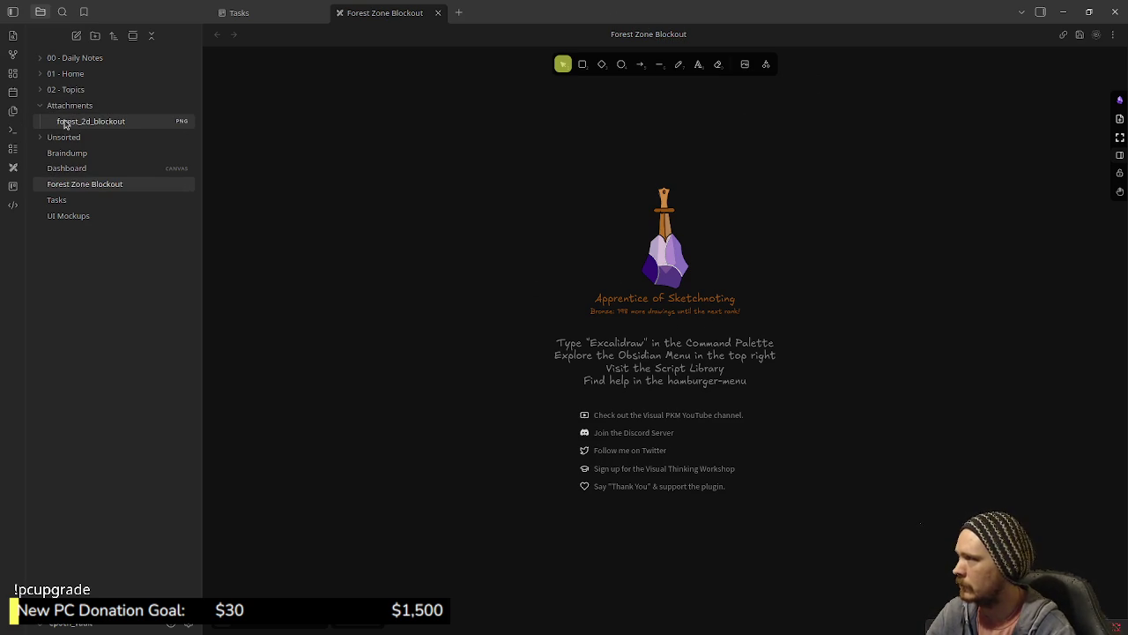
- Drag forest_2d_blockout.png onto the canvas, then delete the resulting file link
mouse_move(543, 282)
mouse_down()
mouse_move(617, 315)
mouse_move(648, 295)
mouse_move(644, 357)
mouse_up()
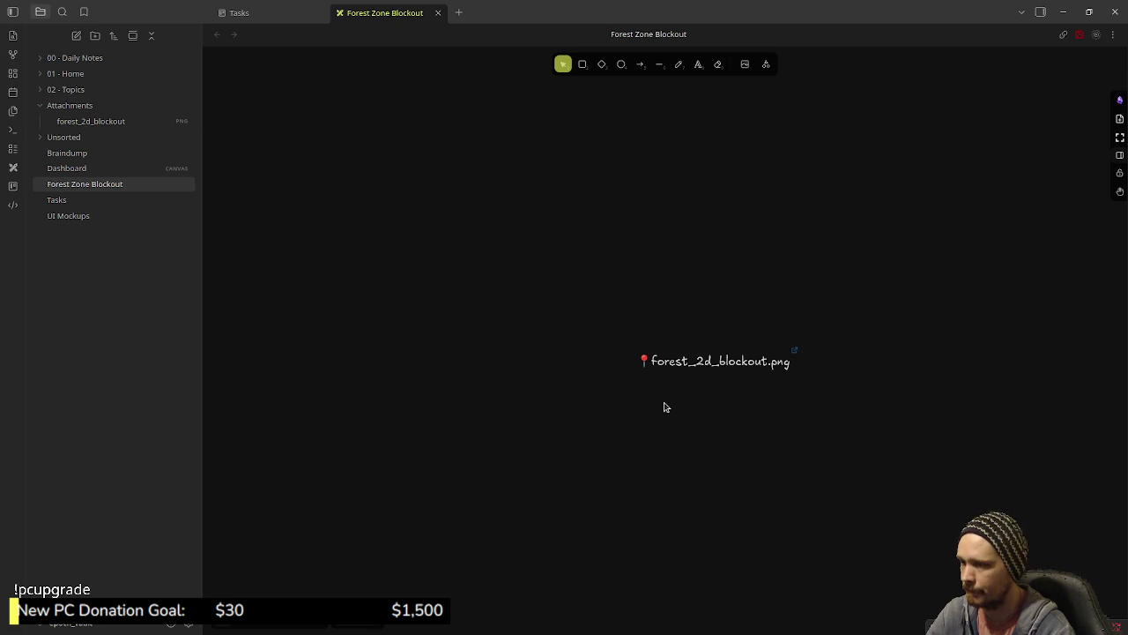
scroll(665, 408, down, 1)
scroll(666, 408, up, 1)
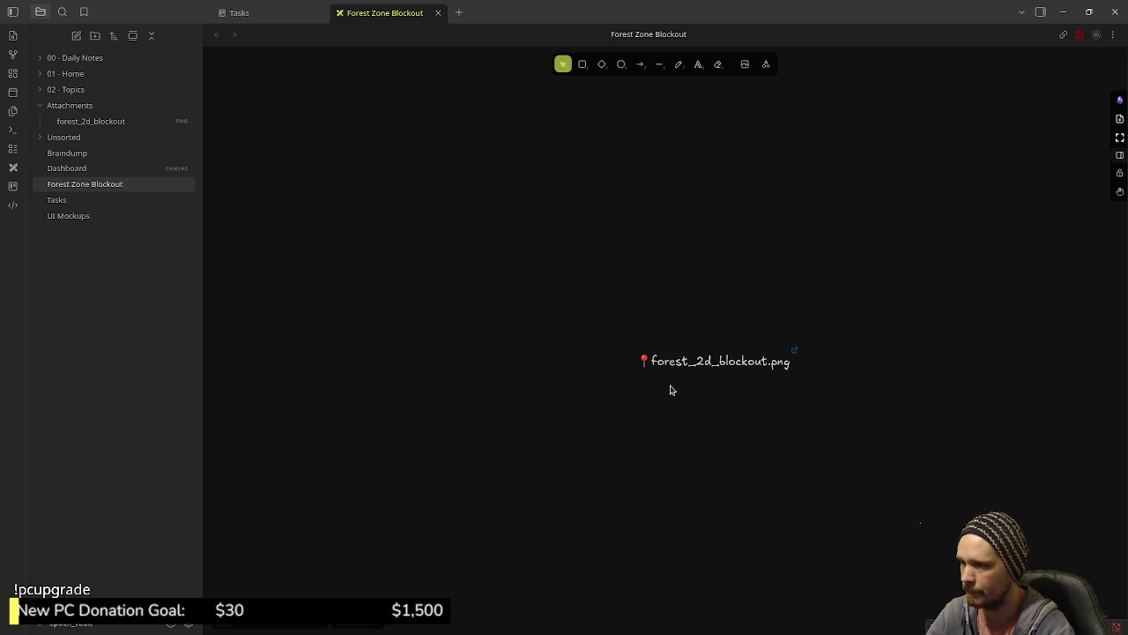
text(Forest Zone Blockout)
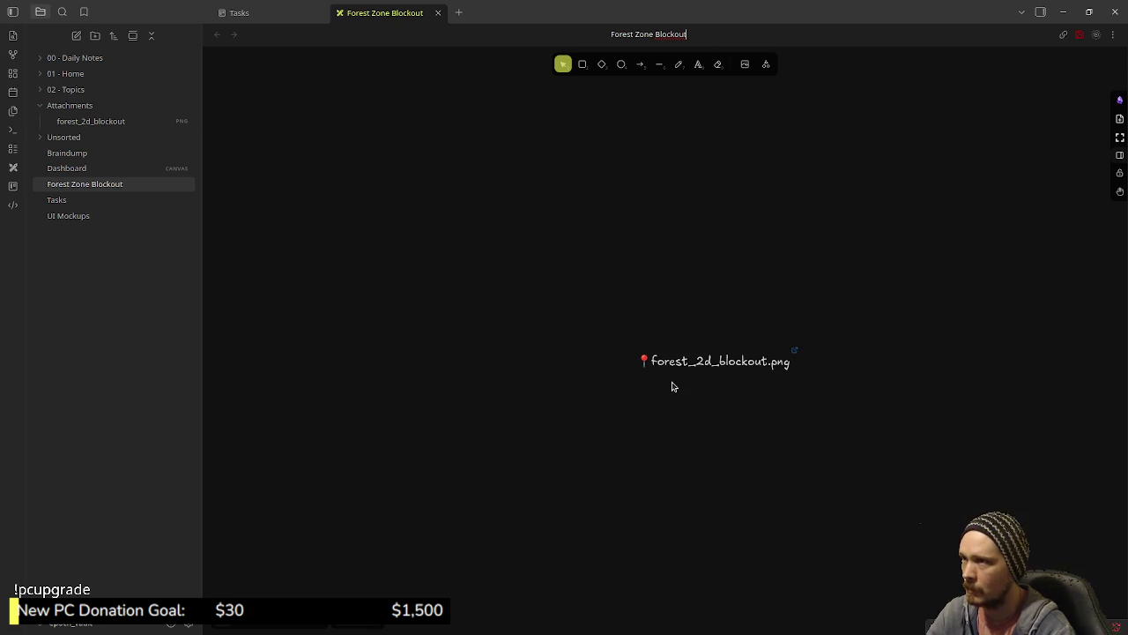
click(690, 369)
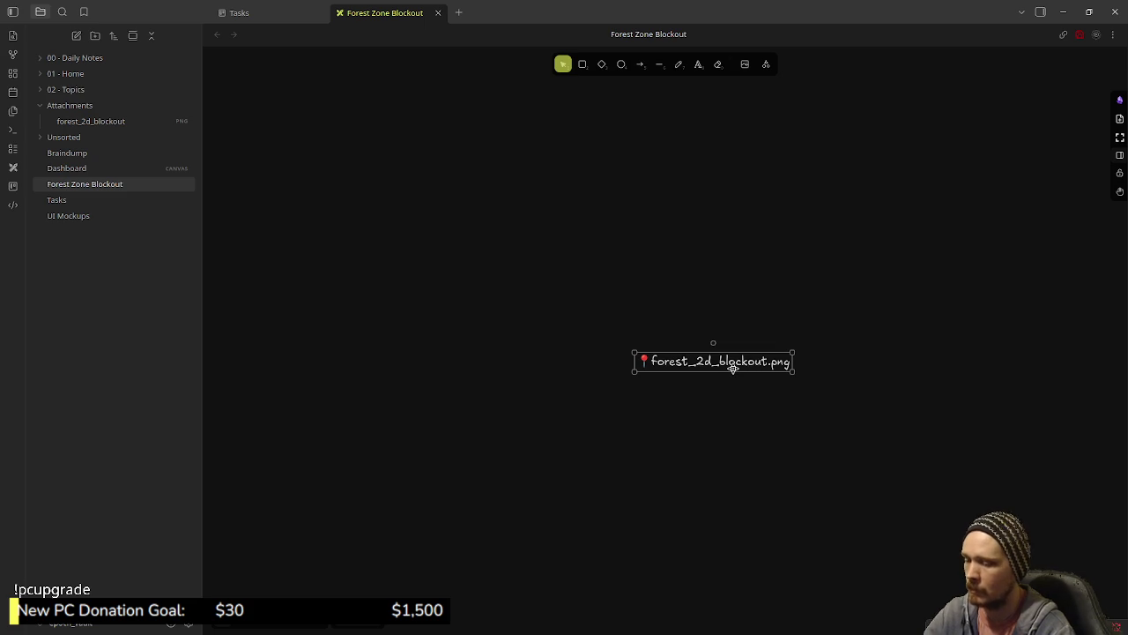
key(Delete)
- Insert forest_2d_blockout.png from the vault as an image on the drawing
click(744, 66)
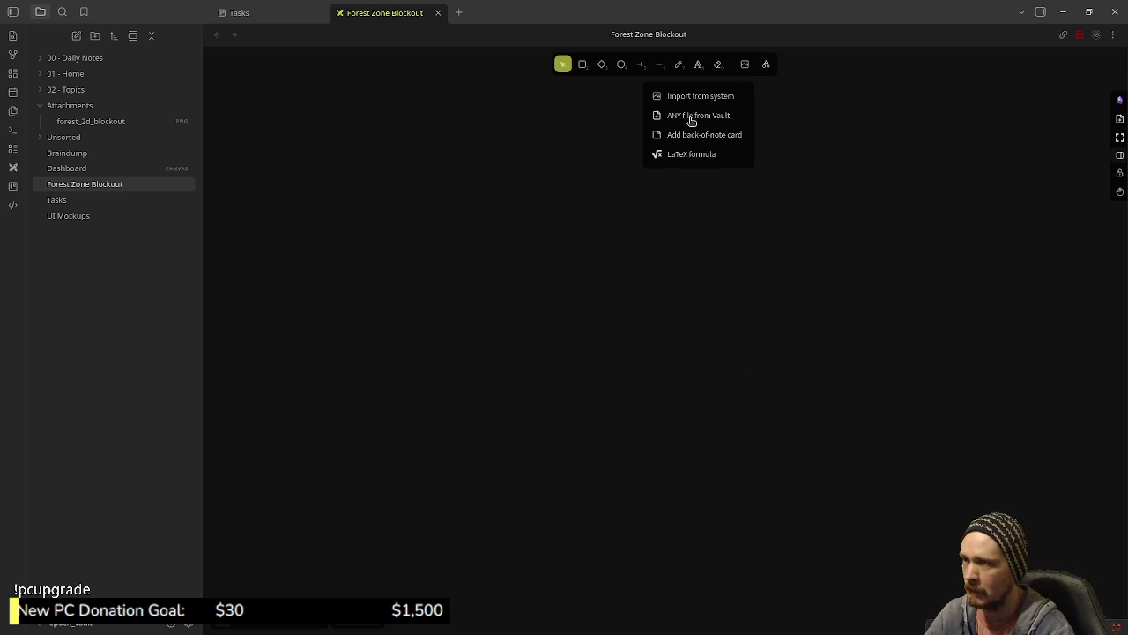
click(692, 119)
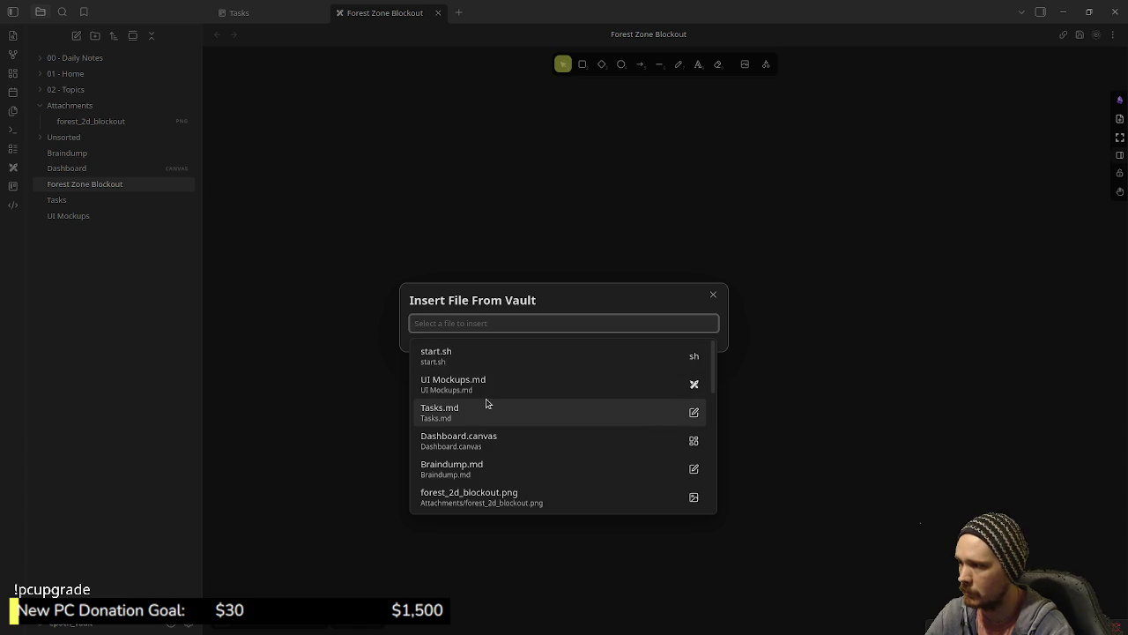
scroll(492, 453, down, 1)
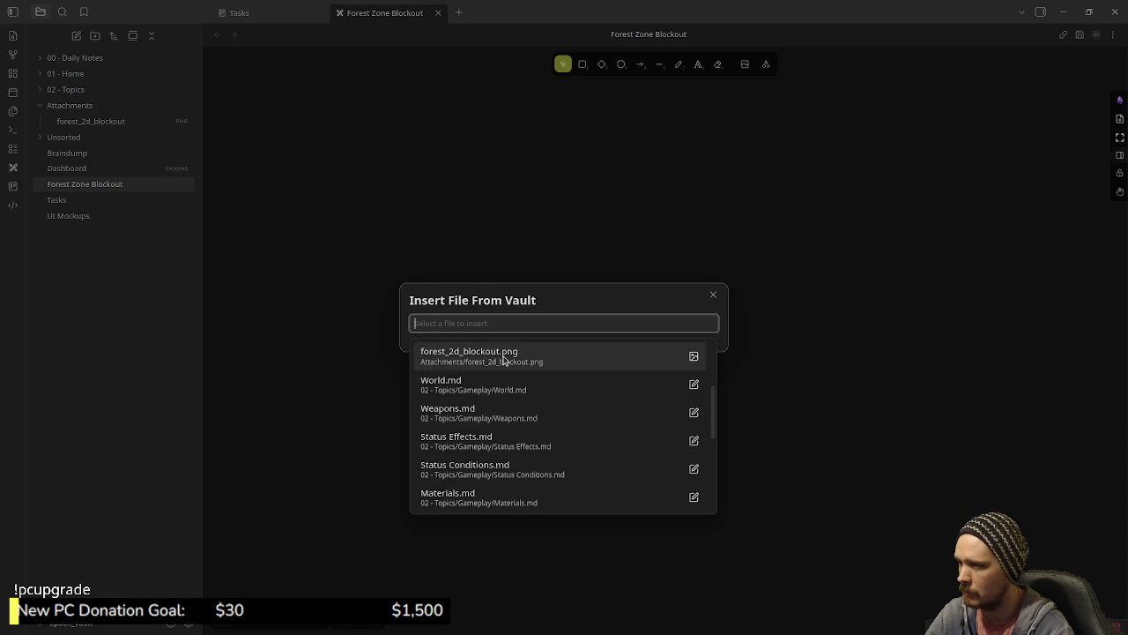
click(506, 359)
click(693, 342)
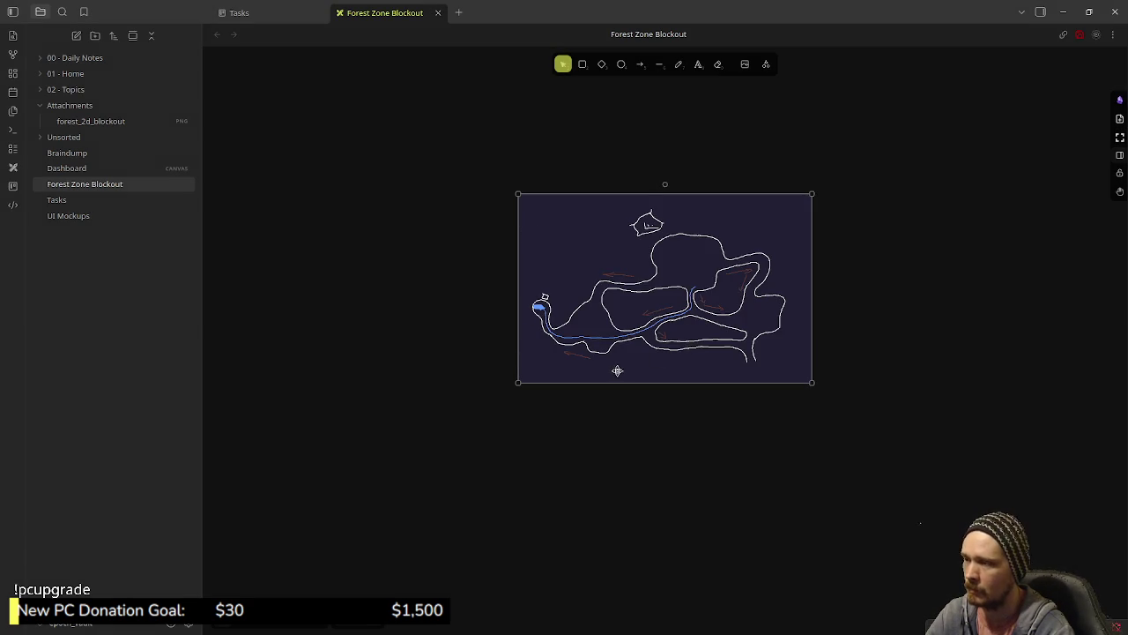
- Try freehand test strokes at the thinnest width over the sketch, undoing each
scroll(622, 338, up, 3)
scroll(617, 423, down, 2)
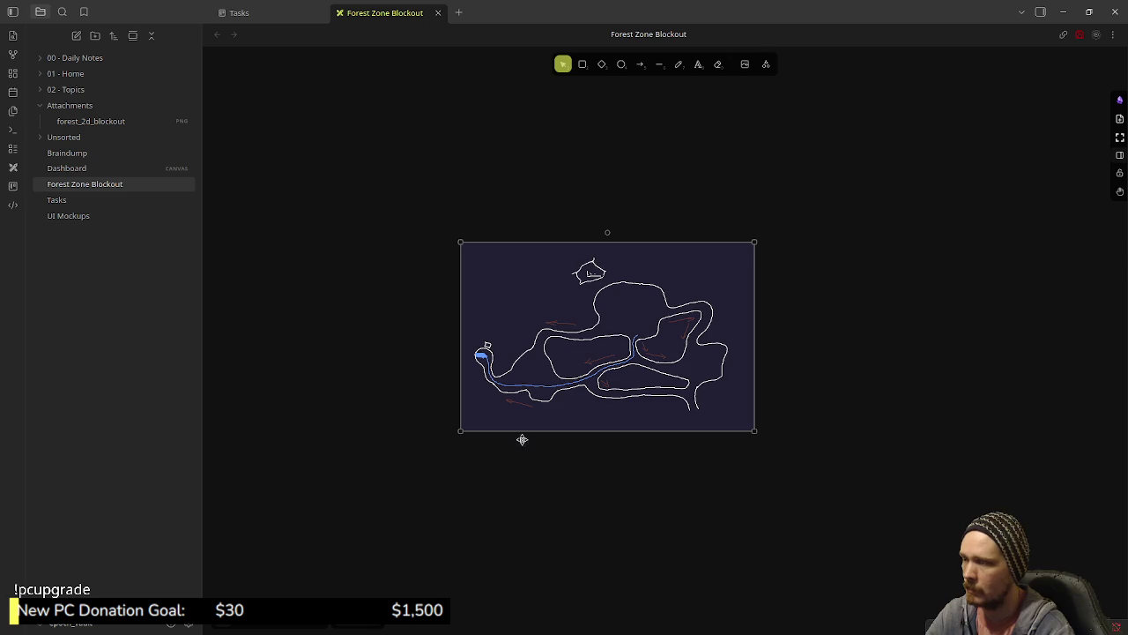
scroll(579, 456, up, 5)
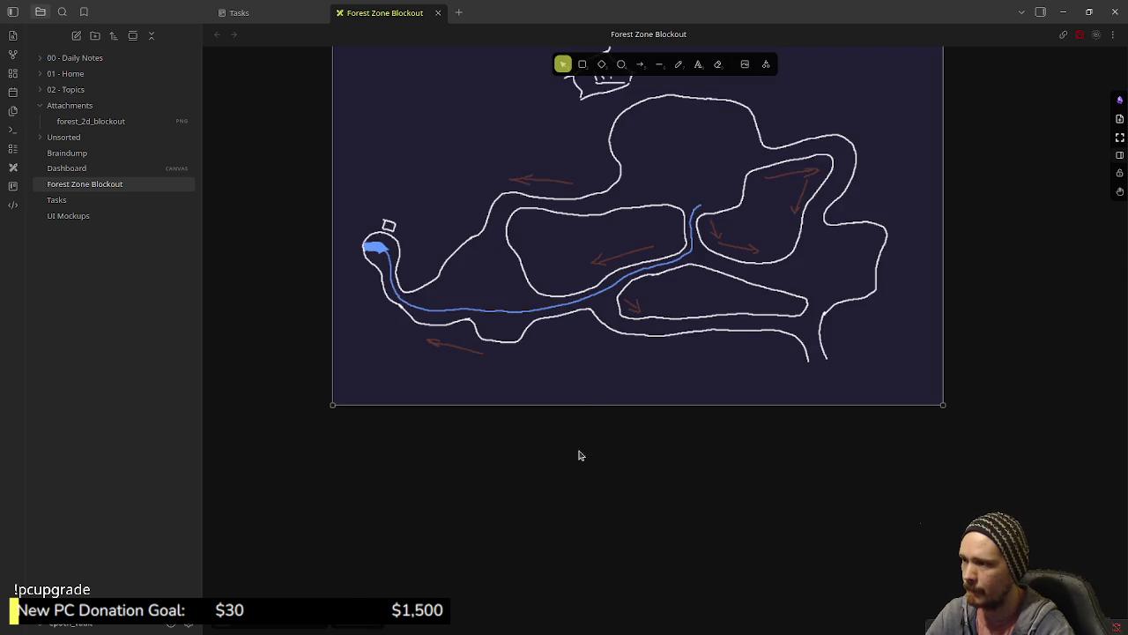
scroll(600, 379, up, 1)
scroll(634, 353, up, 3)
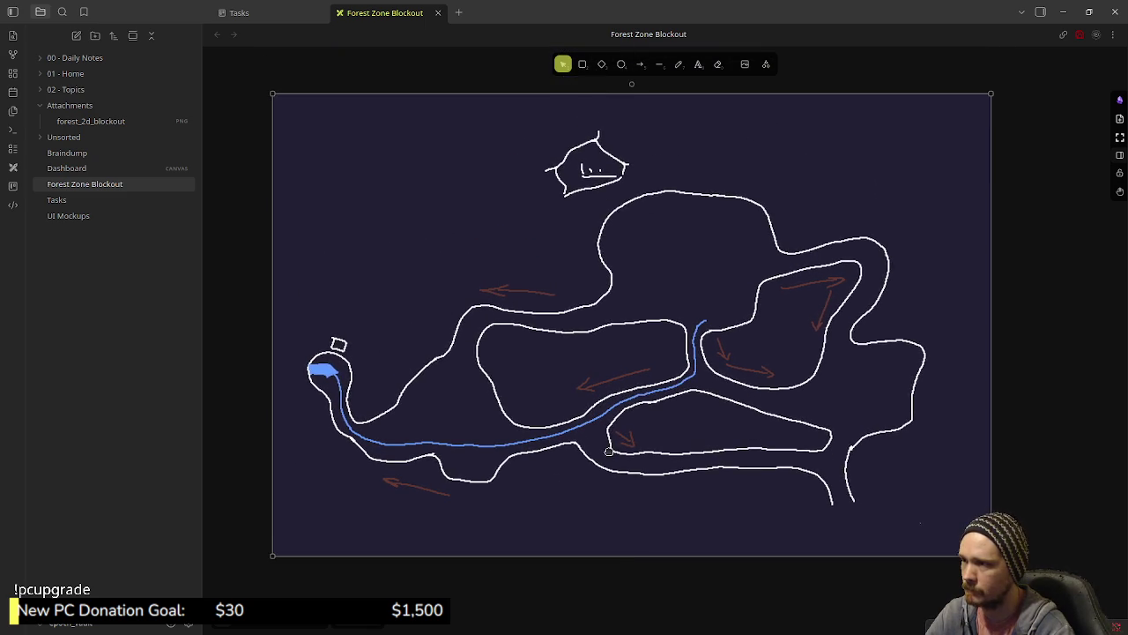
click(679, 63)
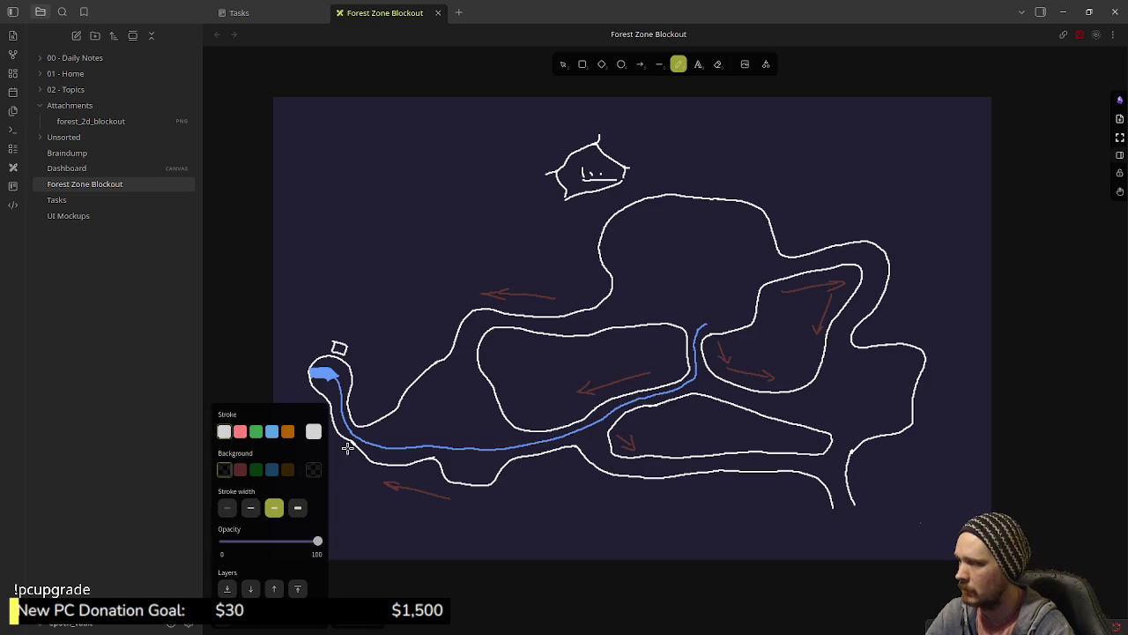
drag(746, 513, 769, 523)
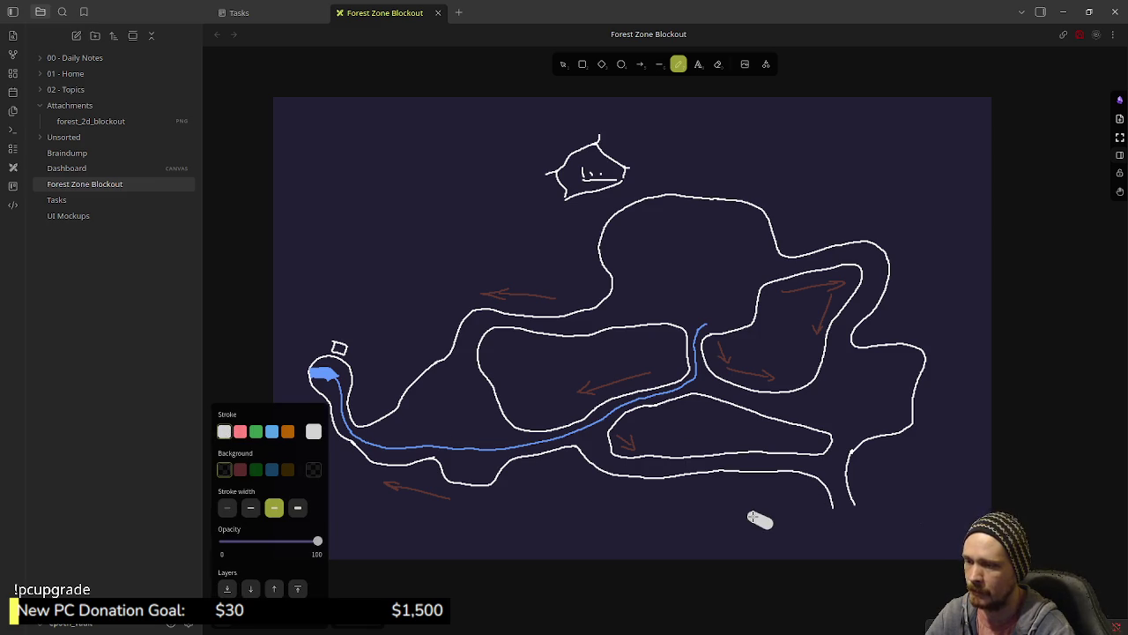
key(ctrl+z)
click(226, 508)
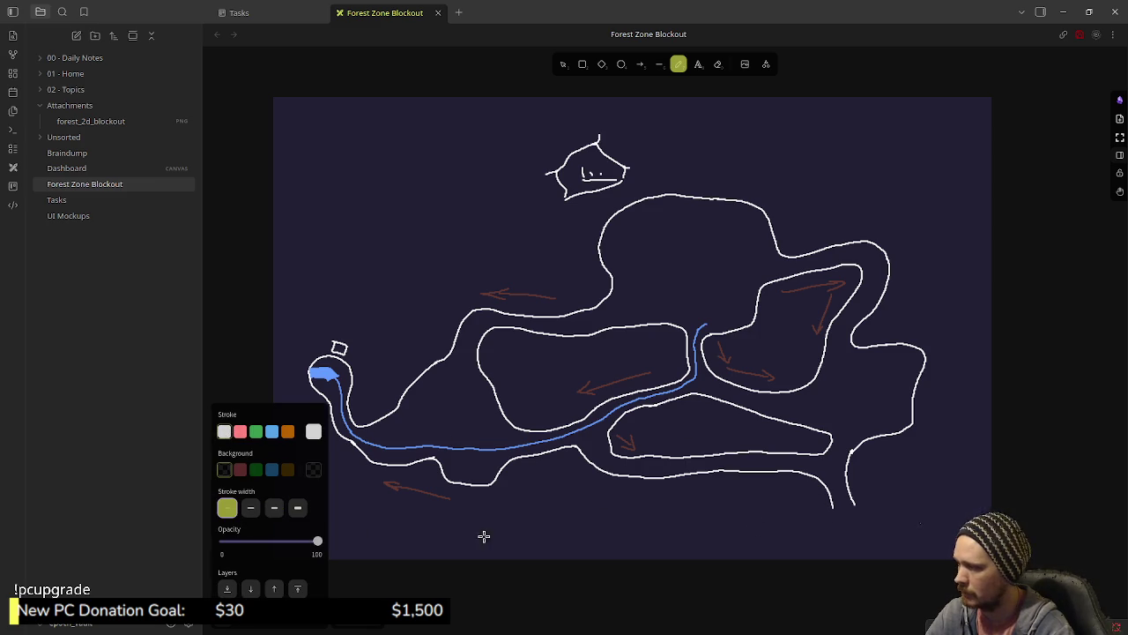
drag(657, 539, 617, 505)
key(ctrl+z)
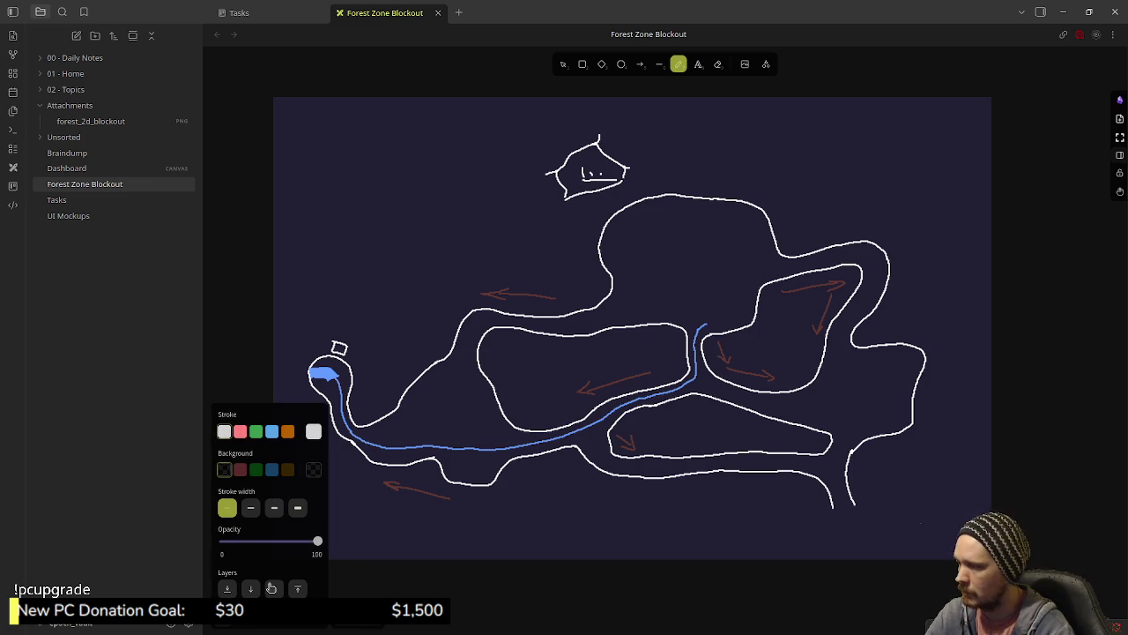
scroll(699, 453, up, 2)
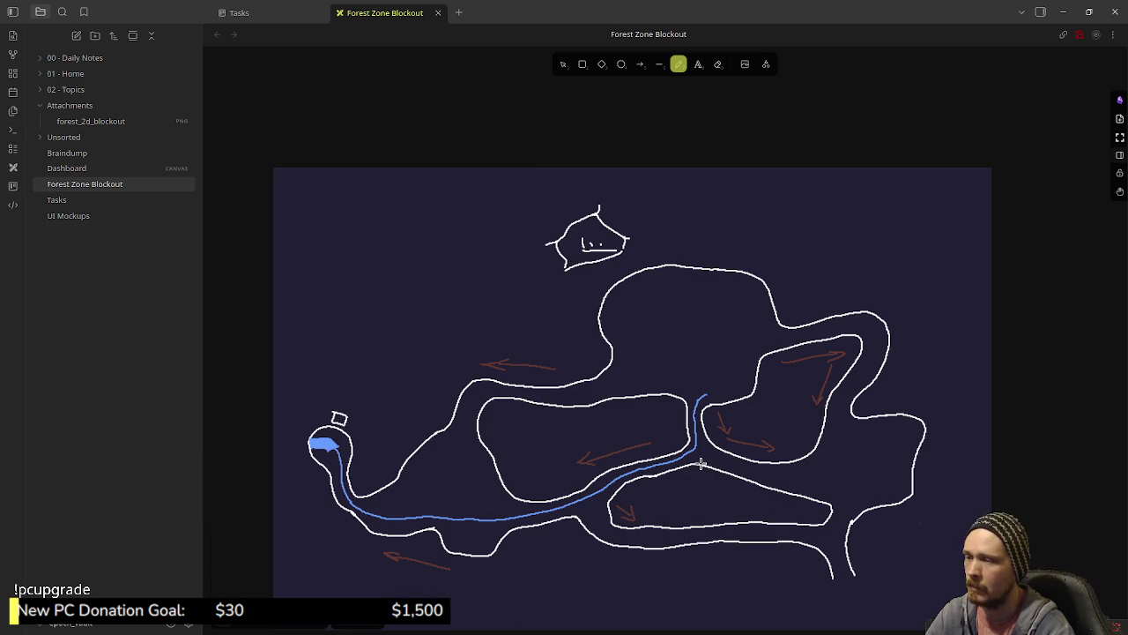
drag(685, 489, 701, 378)
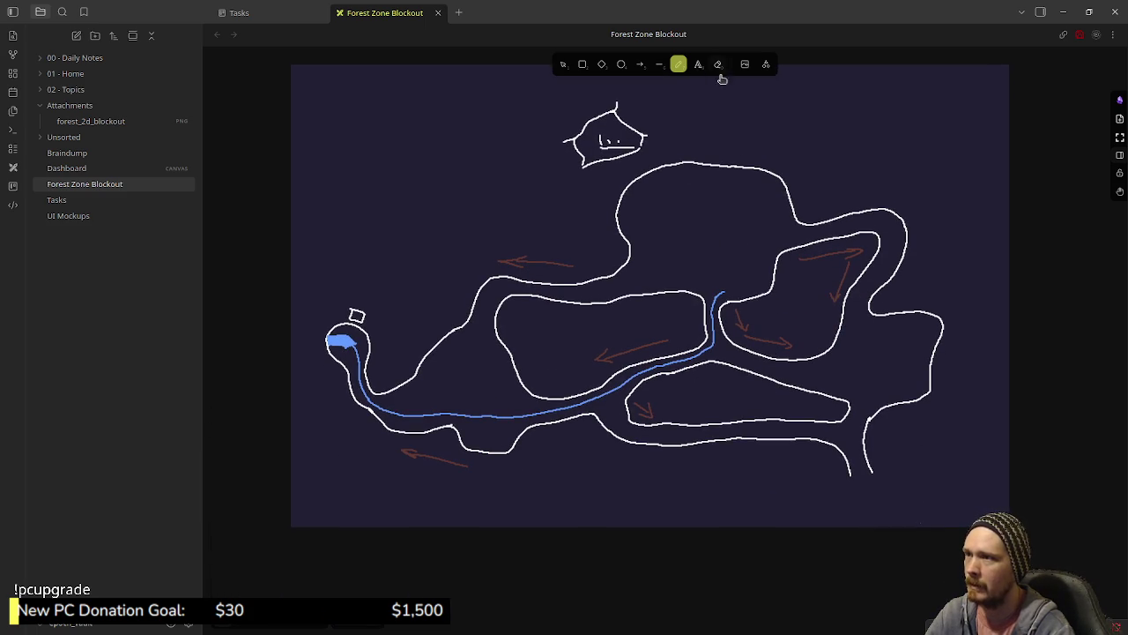
- Select the sketch image and lower its opacity to about 20
click(563, 65)
click(532, 298)
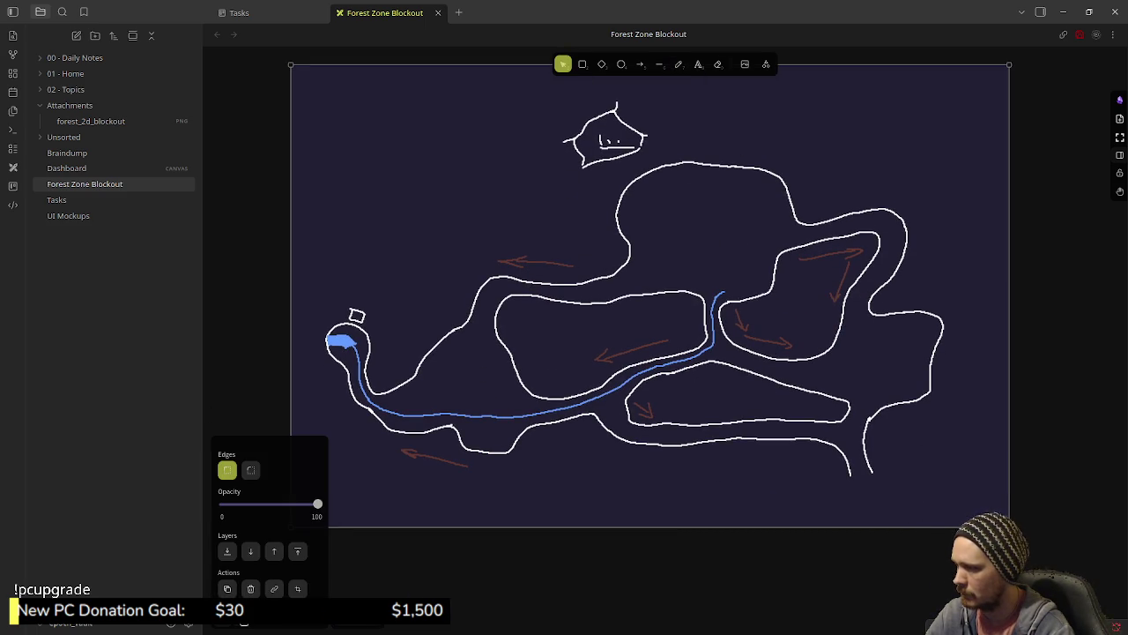
drag(319, 507, 243, 514)
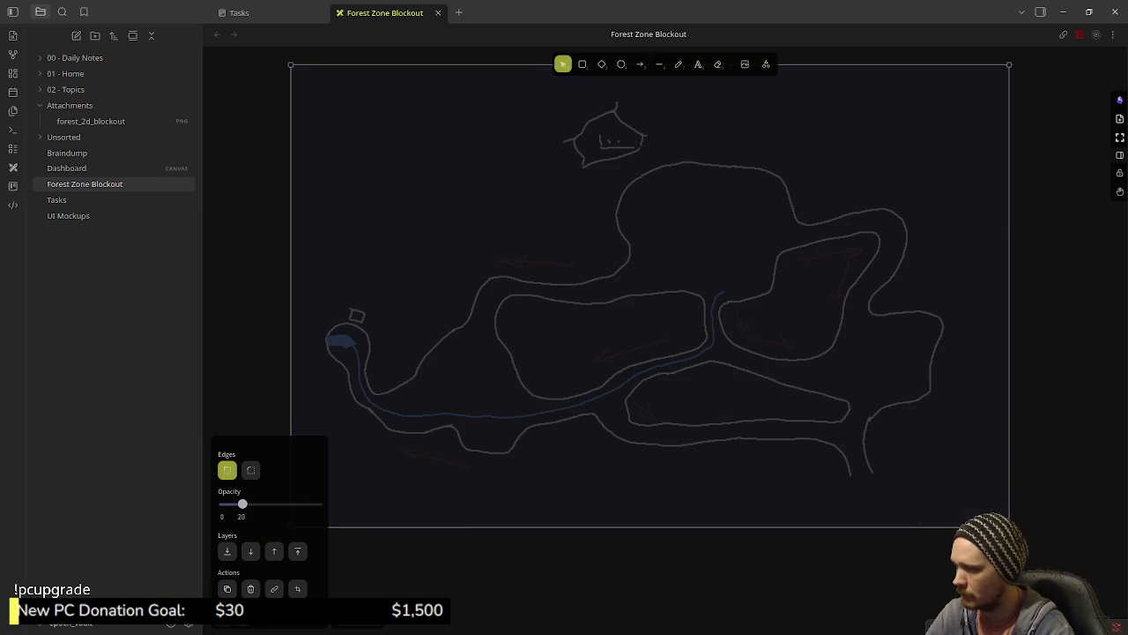
click(662, 154)
- Zoom in with the freehand pen and test a couple of strokes, undoing the stray one
click(679, 65)
scroll(725, 447, up, 2)
scroll(761, 468, up, 5)
scroll(697, 364, up, 3)
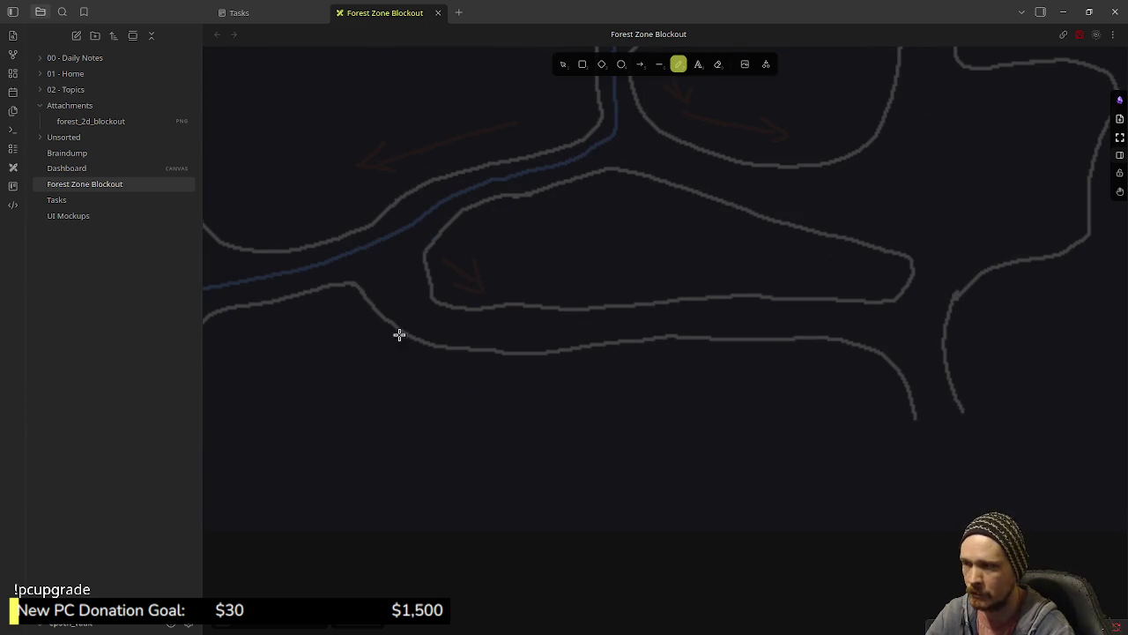
mouse_move(355, 284)
mouse_down()
mouse_move(371, 308)
mouse_move(478, 349)
mouse_up()
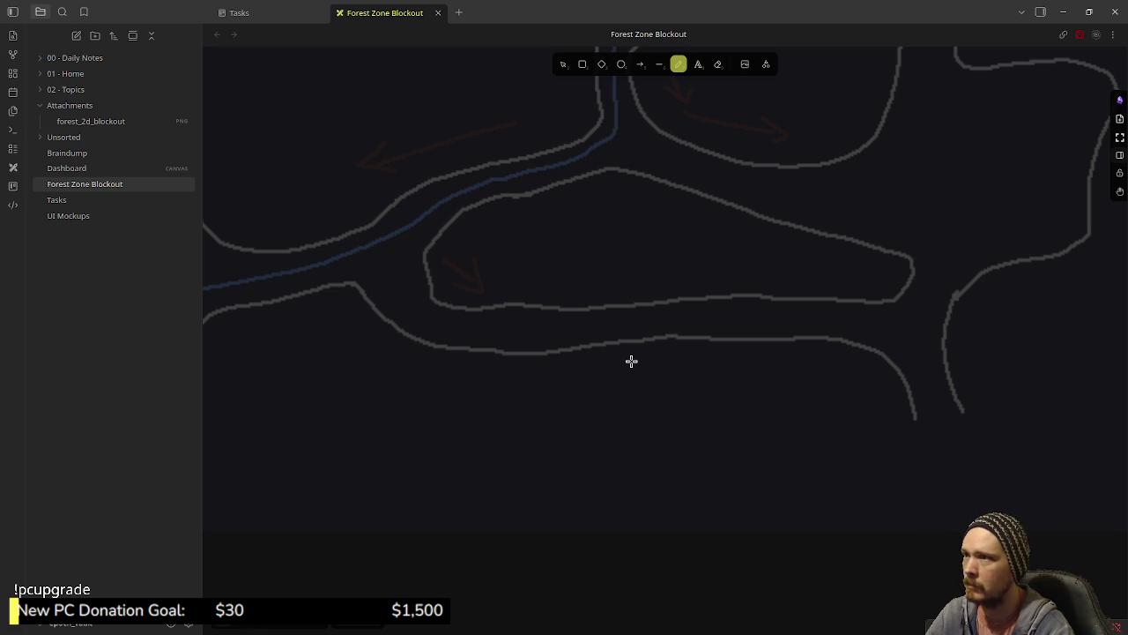
drag(556, 558, 631, 571)
key(ctrl+z)
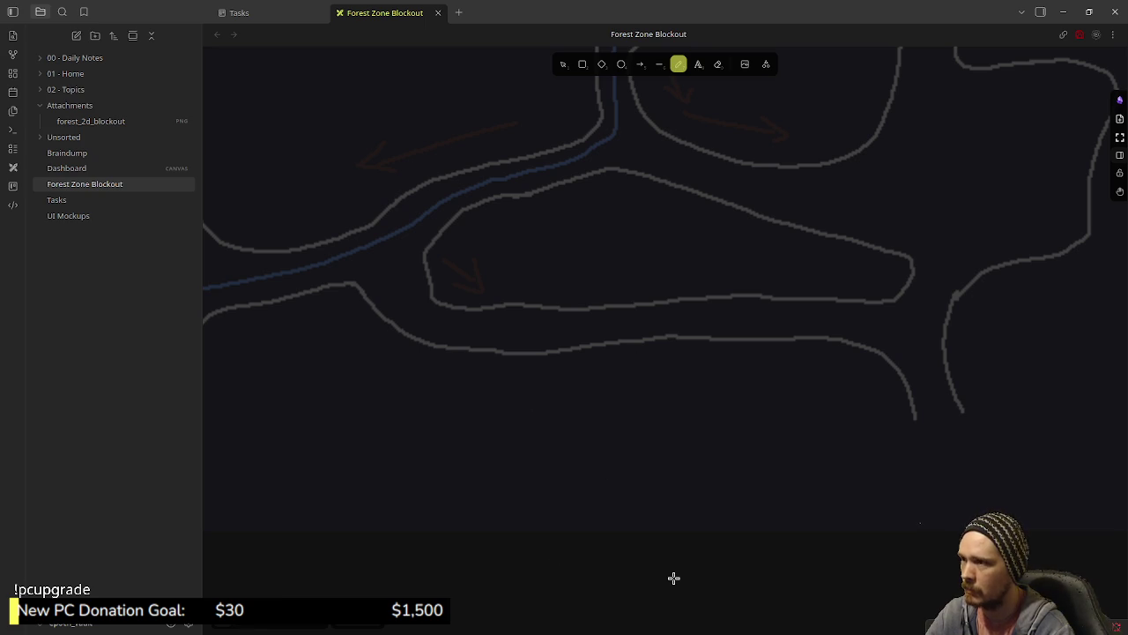
- Set the pen to 100 opacity and extra-thin stroke width, undoing test strokes
click(242, 626)
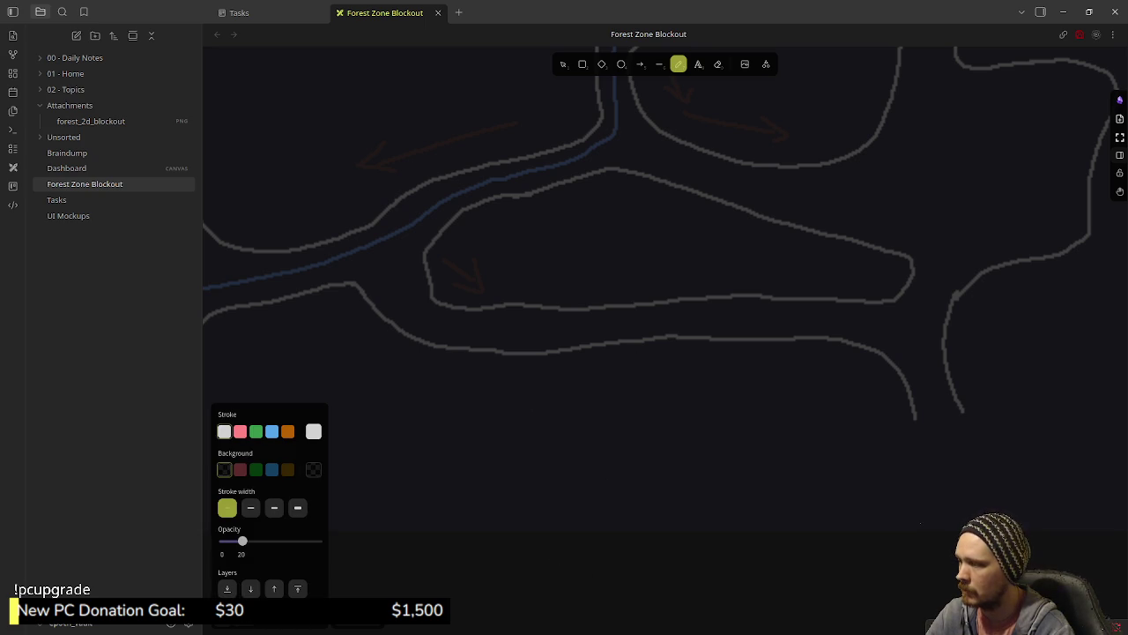
drag(246, 545, 356, 549)
drag(472, 433, 584, 462)
key(ctrl+z)
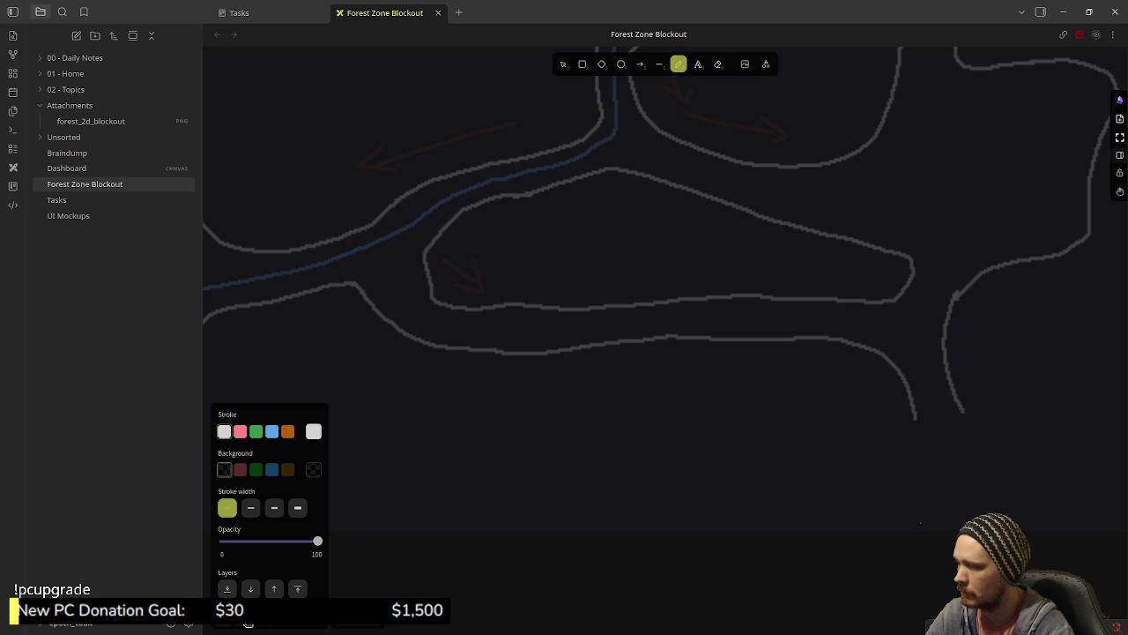
click(242, 624)
drag(353, 284, 380, 325)
key(ctrl+z)
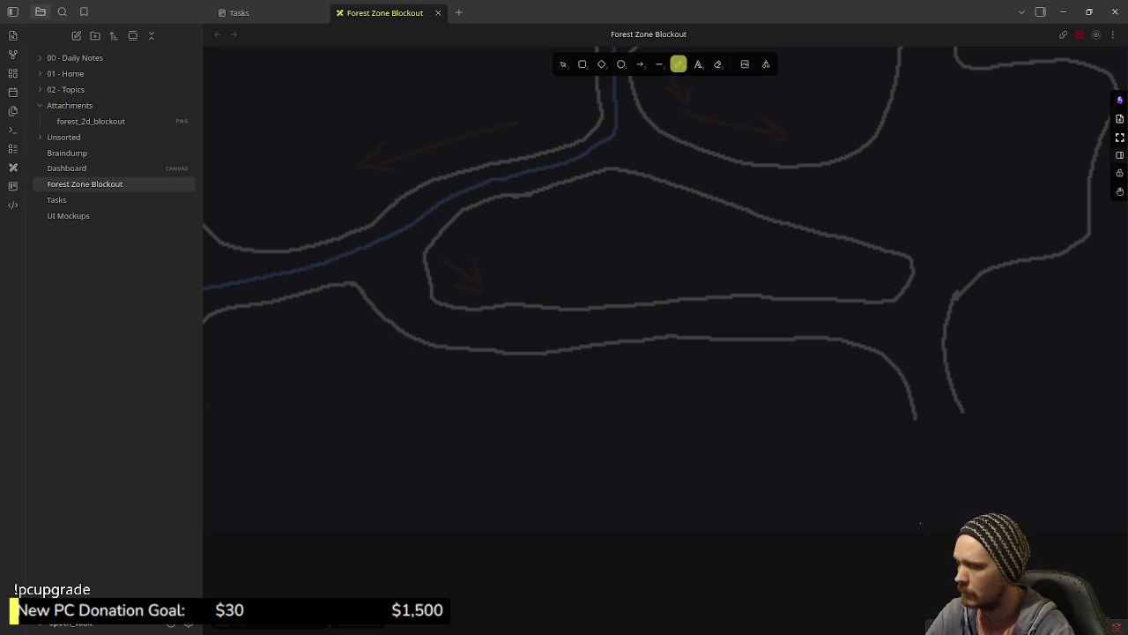
click(242, 624)
click(228, 510)
click(450, 437)
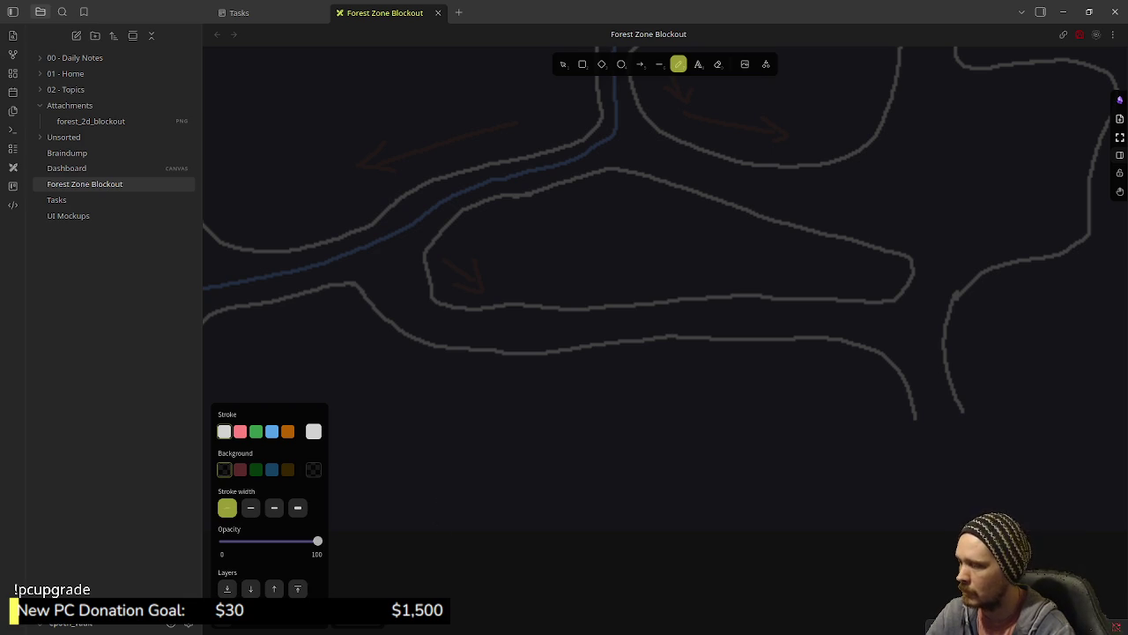
key(Escape)
- Trace the faded map's bottom outline leftward in white freehand strokes
mouse_move(360, 294)
mouse_down()
mouse_move(395, 330)
mouse_move(434, 344)
mouse_move(853, 345)
mouse_move(898, 368)
mouse_move(913, 410)
mouse_up()
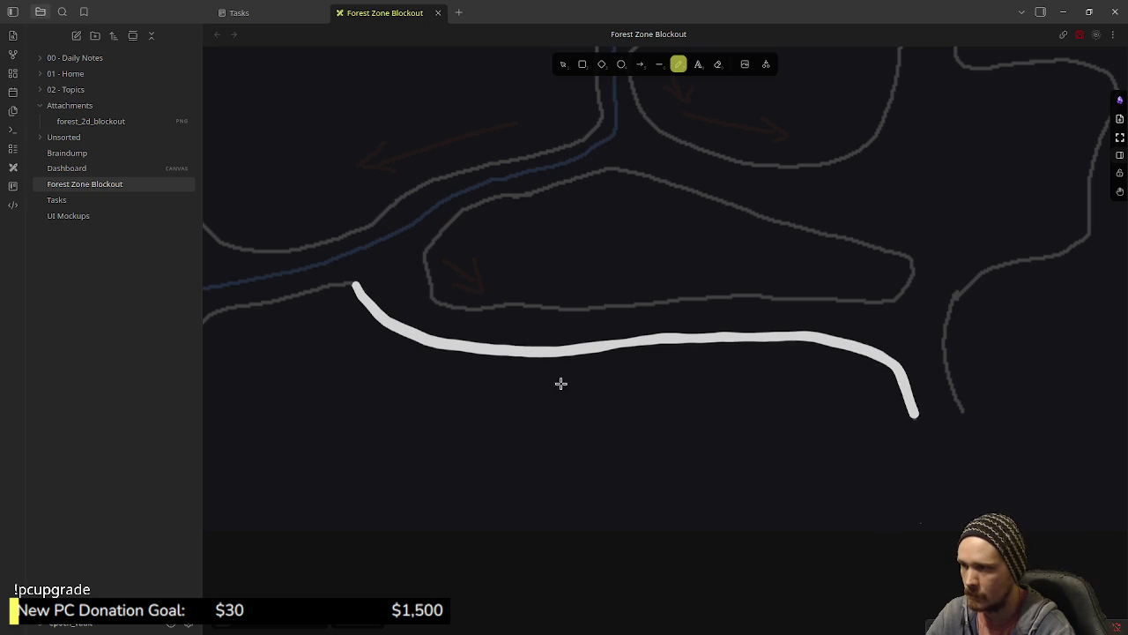
scroll(811, 415, left, 5)
mouse_move(428, 343)
mouse_down()
mouse_move(471, 398)
mouse_move(522, 402)
mouse_move(555, 396)
mouse_move(612, 348)
mouse_move(741, 319)
mouse_up()
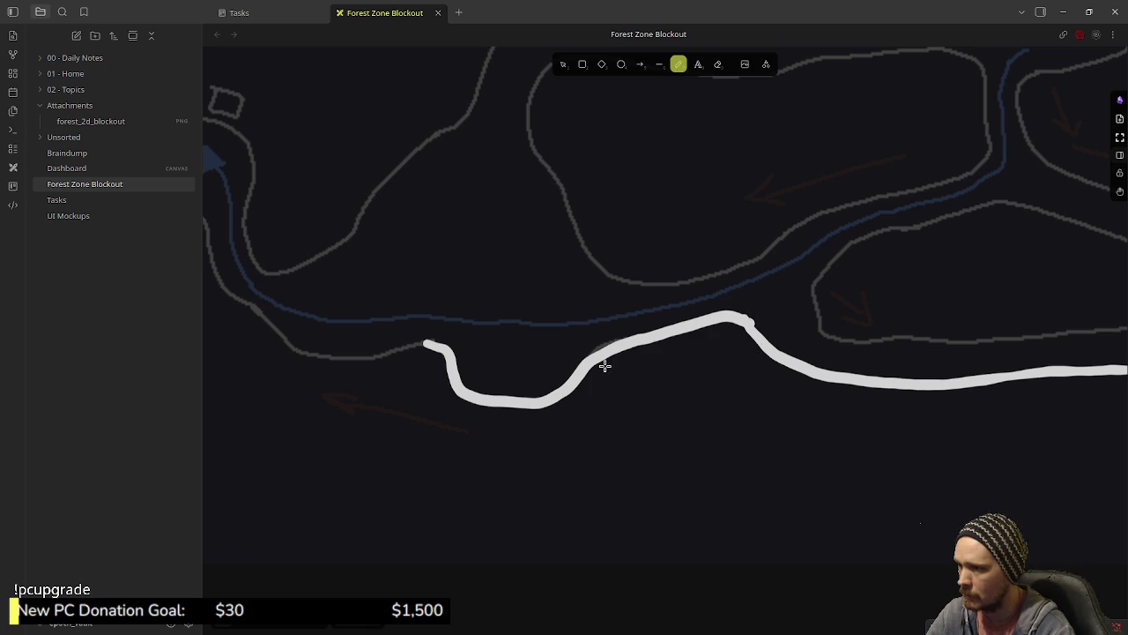
drag(604, 365, 761, 390)
drag(374, 246, 437, 297)
- Continue the white trace to the round pond and up around it
mouse_move(391, 262)
mouse_down()
mouse_move(424, 293)
mouse_move(463, 376)
mouse_move(537, 431)
mouse_move(640, 423)
mouse_up()
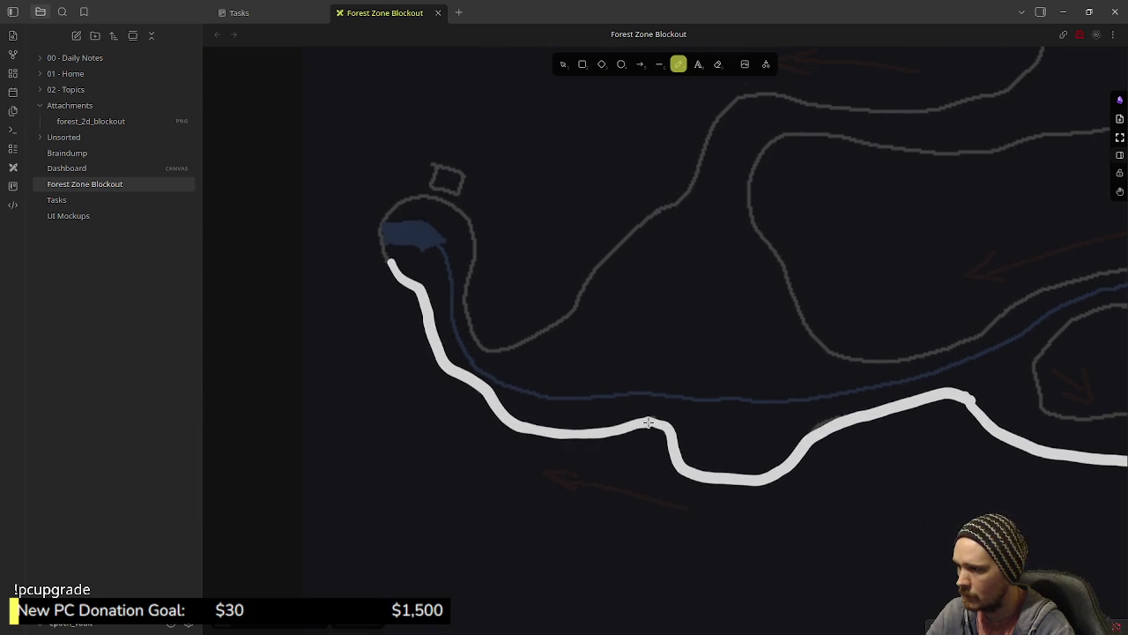
drag(495, 373, 600, 473)
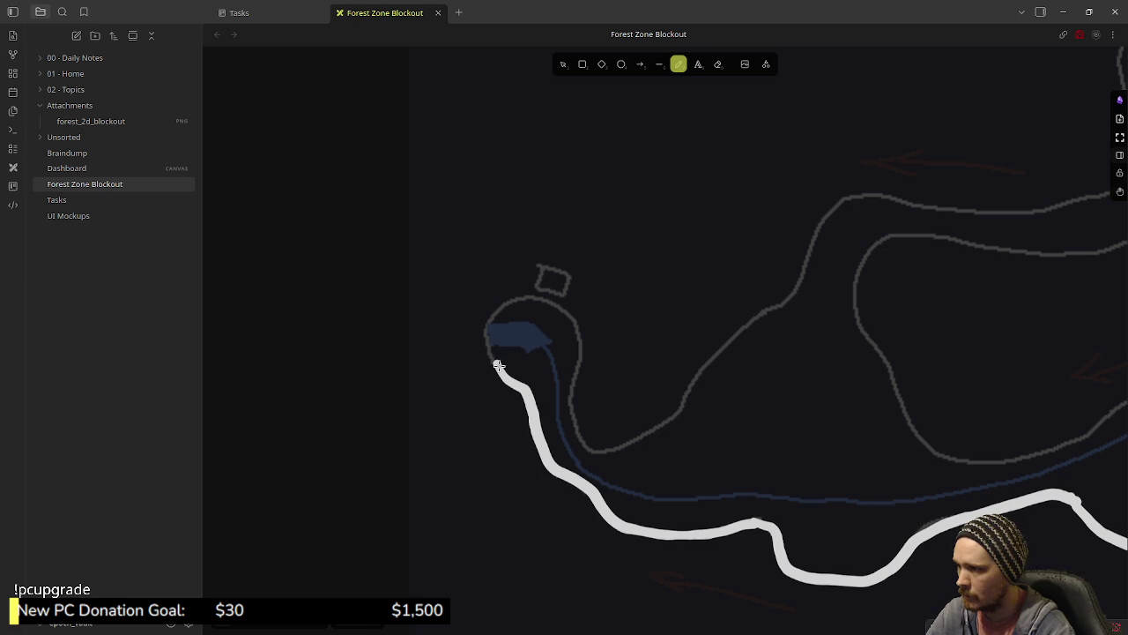
drag(489, 356, 490, 320)
key(ctrl+z)
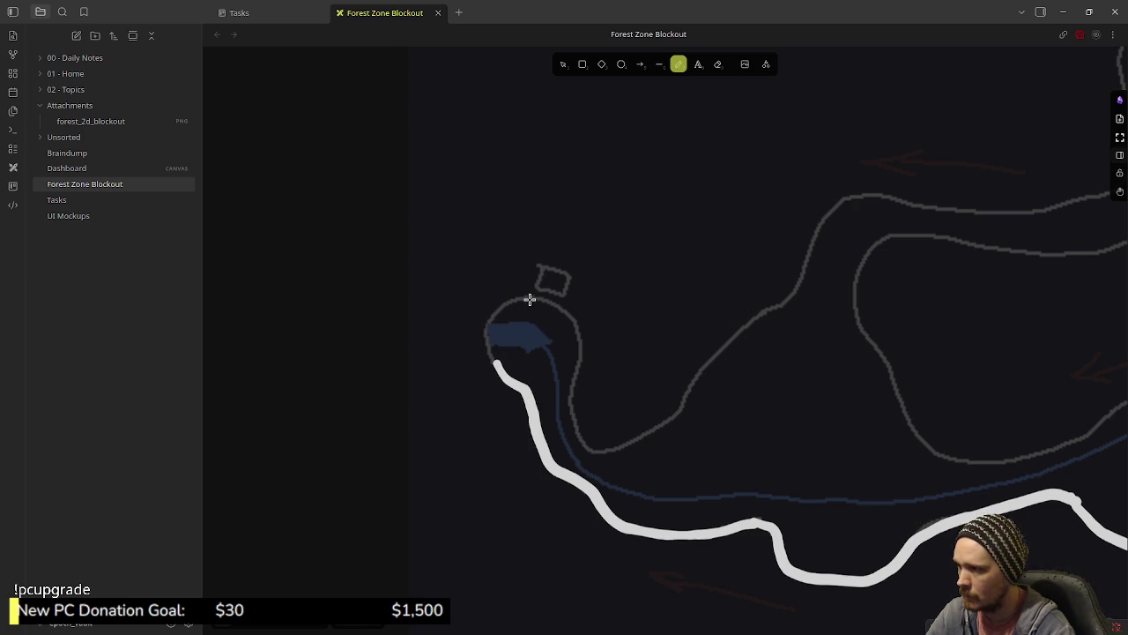
mouse_move(630, 439)
mouse_down()
mouse_move(586, 448)
mouse_move(570, 421)
mouse_move(575, 347)
mouse_move(563, 313)
mouse_move(533, 297)
mouse_move(508, 304)
mouse_move(484, 335)
mouse_move(522, 399)
mouse_up()
mouse_move(636, 443)
mouse_down()
mouse_move(463, 456)
mouse_move(507, 425)
mouse_move(577, 333)
mouse_move(610, 316)
mouse_move(661, 220)
mouse_move(697, 210)
mouse_move(833, 221)
mouse_move(947, 195)
mouse_move(977, 144)
mouse_move(949, 72)
mouse_up()
scroll(810, 244, up, 5)
scroll(811, 244, right, 5)
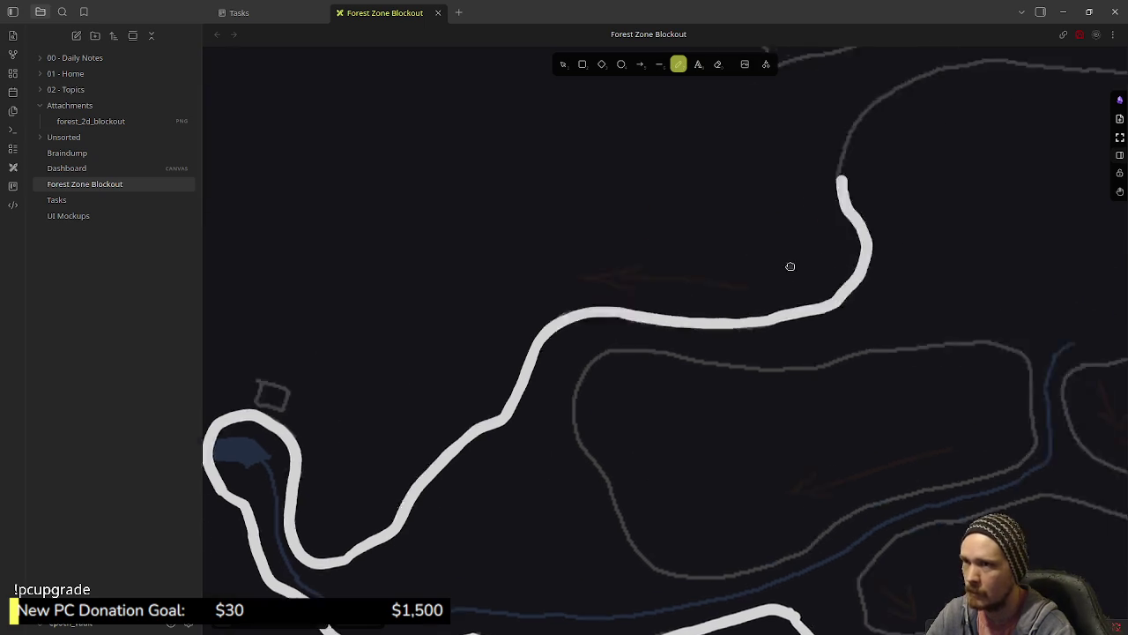
- Extend the white trace up along the guide curve, undoing stray stroke tails
mouse_move(534, 404)
mouse_down()
mouse_move(539, 362)
mouse_move(565, 319)
mouse_move(633, 291)
mouse_move(710, 281)
mouse_move(854, 298)
mouse_move(889, 317)
mouse_move(941, 416)
mouse_move(639, 363)
mouse_up()
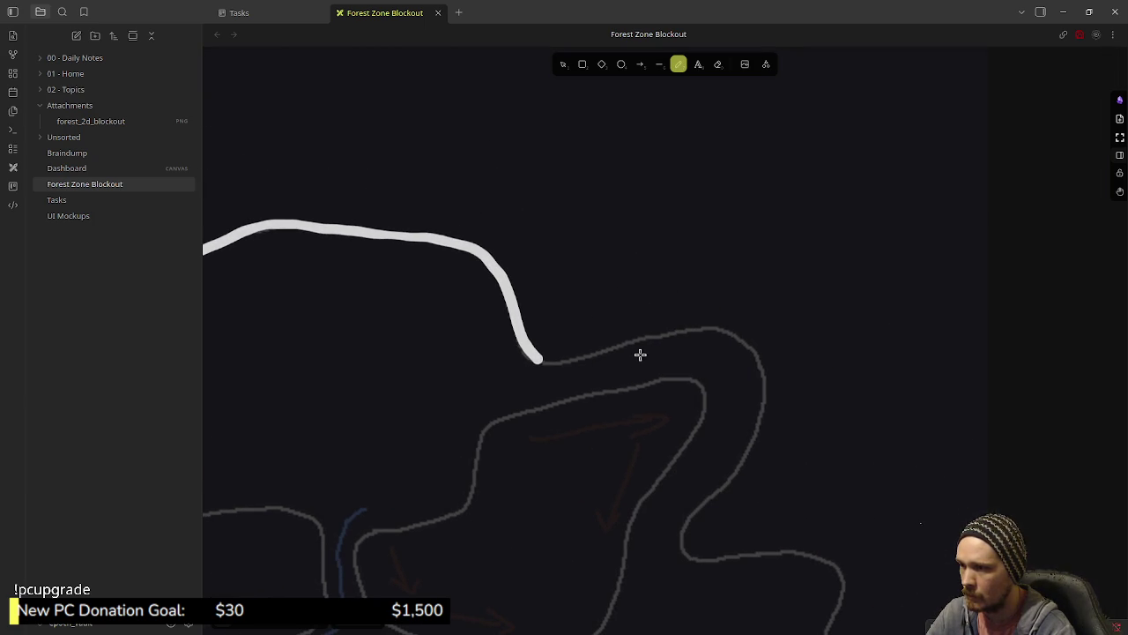
mouse_move(527, 350)
mouse_down()
mouse_move(561, 361)
mouse_move(675, 330)
mouse_move(749, 339)
mouse_move(765, 387)
mouse_move(749, 446)
mouse_move(692, 525)
mouse_move(703, 555)
mouse_move(608, 399)
mouse_up()
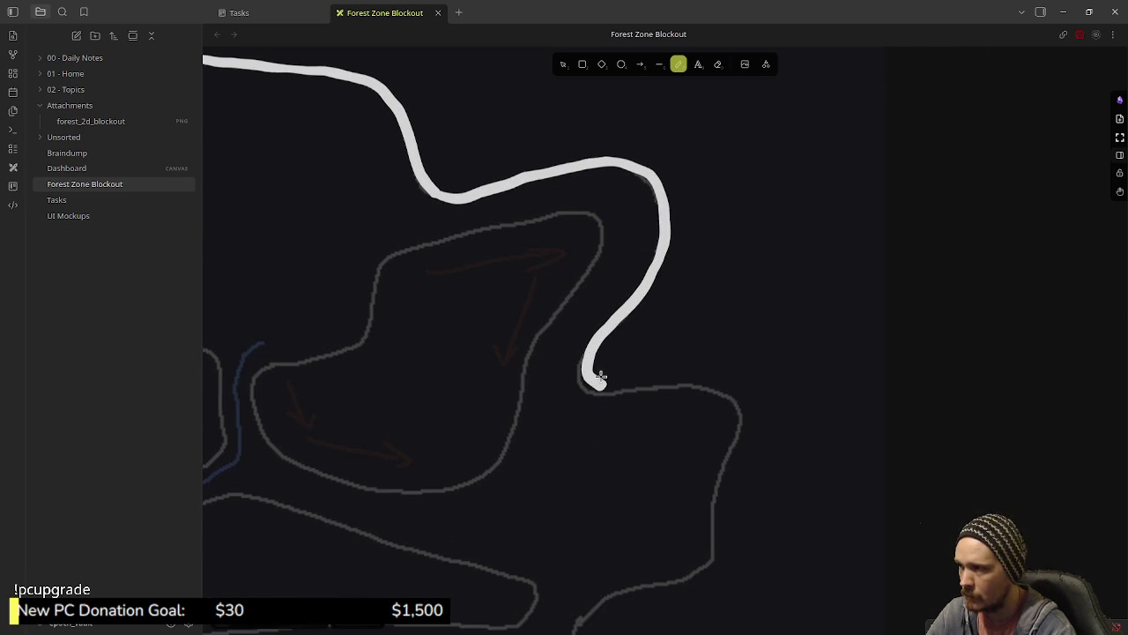
key(ctrl+z)
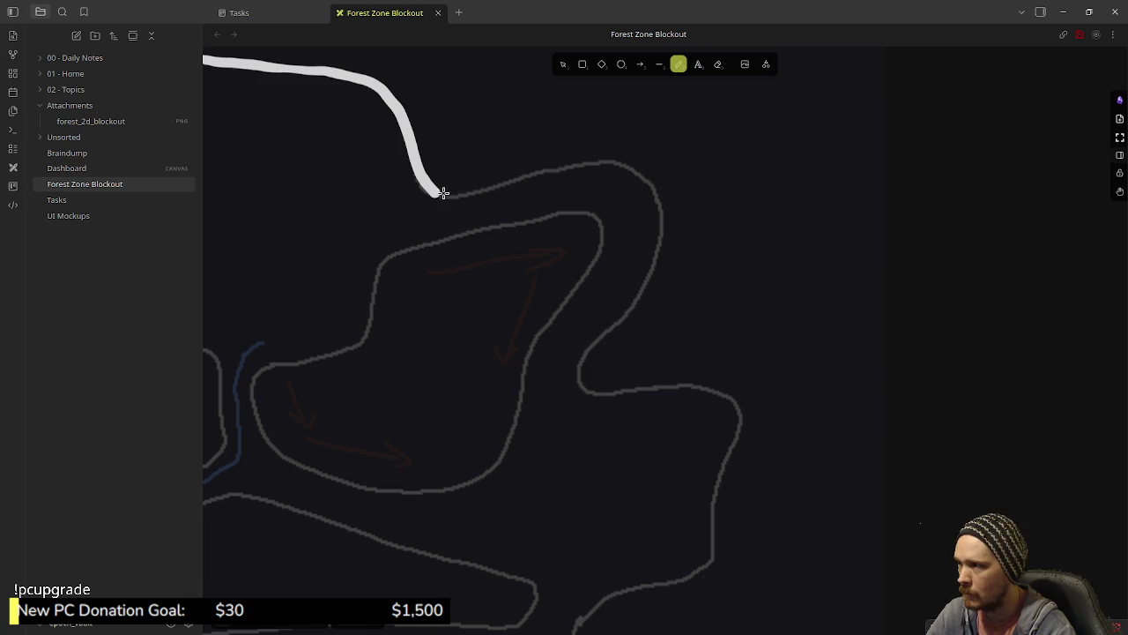
drag(433, 192, 452, 201)
key(ctrl+z)
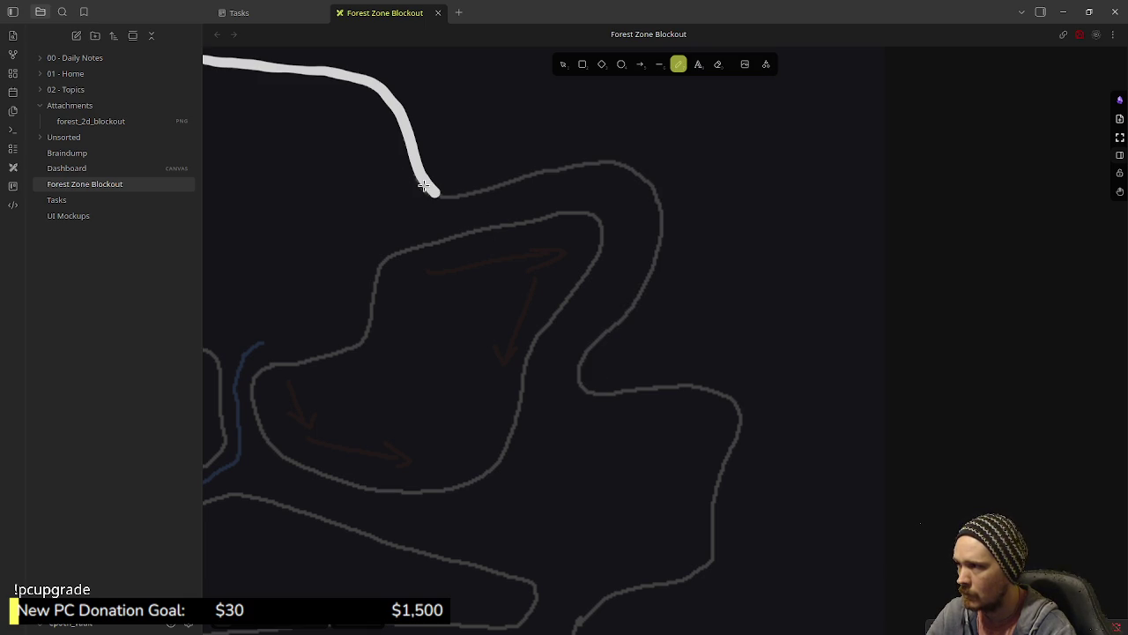
key(ctrl+z)
- Trace along the upper outline and down the right side, leaving a gap at lower right
mouse_move(438, 195)
mouse_down()
mouse_move(607, 162)
mouse_move(651, 185)
mouse_move(663, 220)
mouse_move(657, 264)
mouse_move(577, 379)
mouse_move(591, 393)
mouse_move(723, 392)
mouse_move(735, 422)
mouse_move(710, 560)
mouse_move(631, 586)
mouse_move(585, 618)
mouse_up()
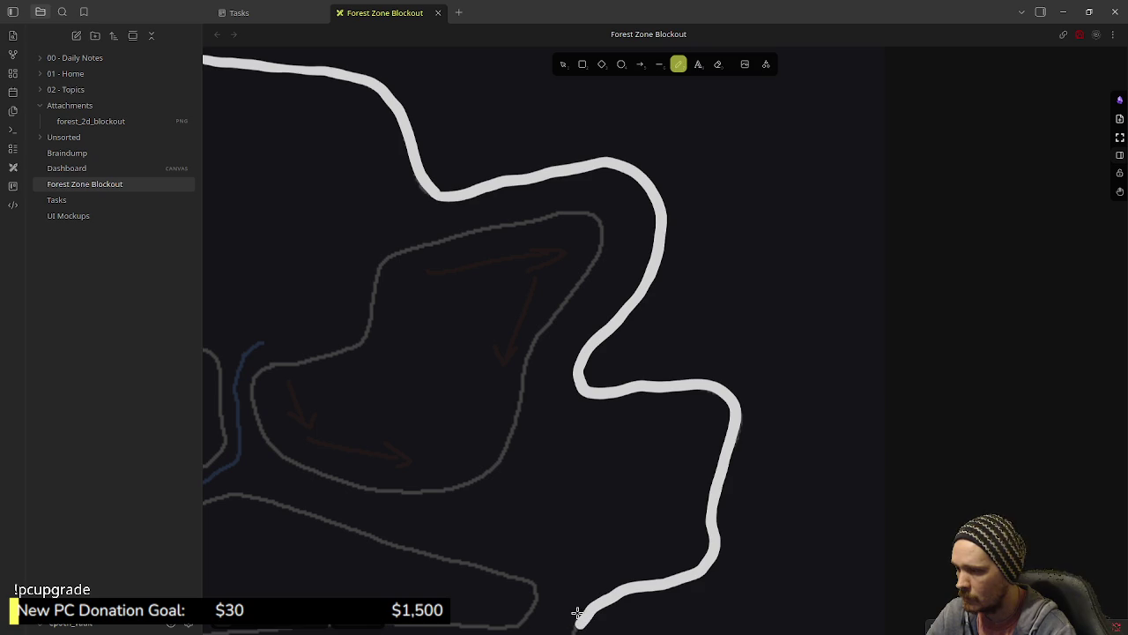
scroll(626, 373, down, 3)
mouse_move(635, 352)
mouse_down()
mouse_move(617, 410)
mouse_move(637, 474)
mouse_up()
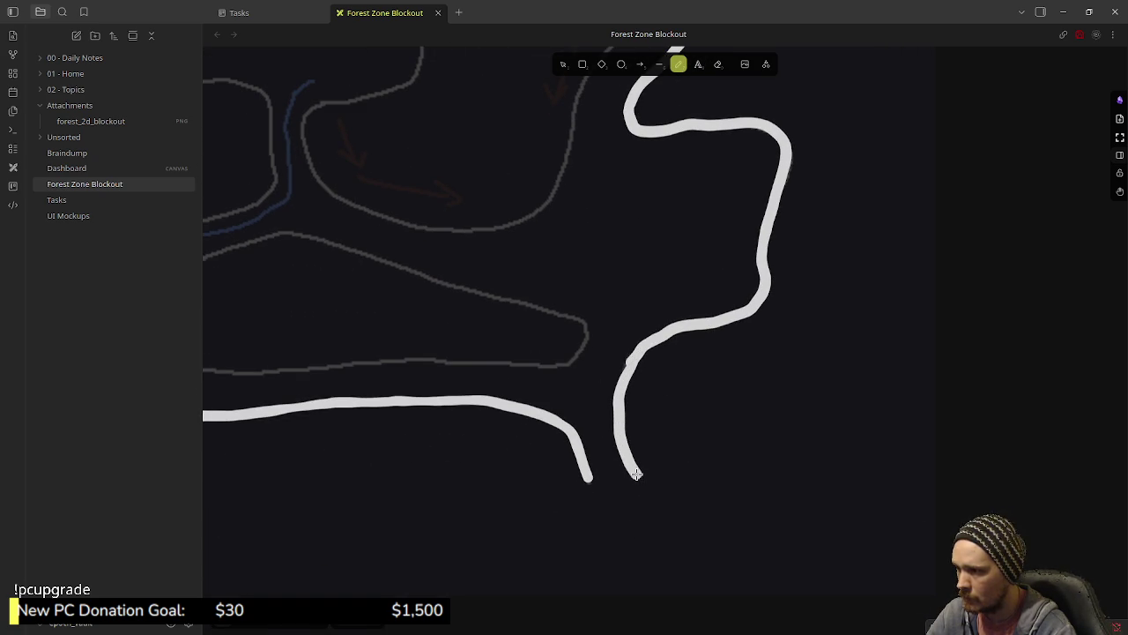
scroll(607, 385, up, 6)
scroll(485, 368, left, 5)
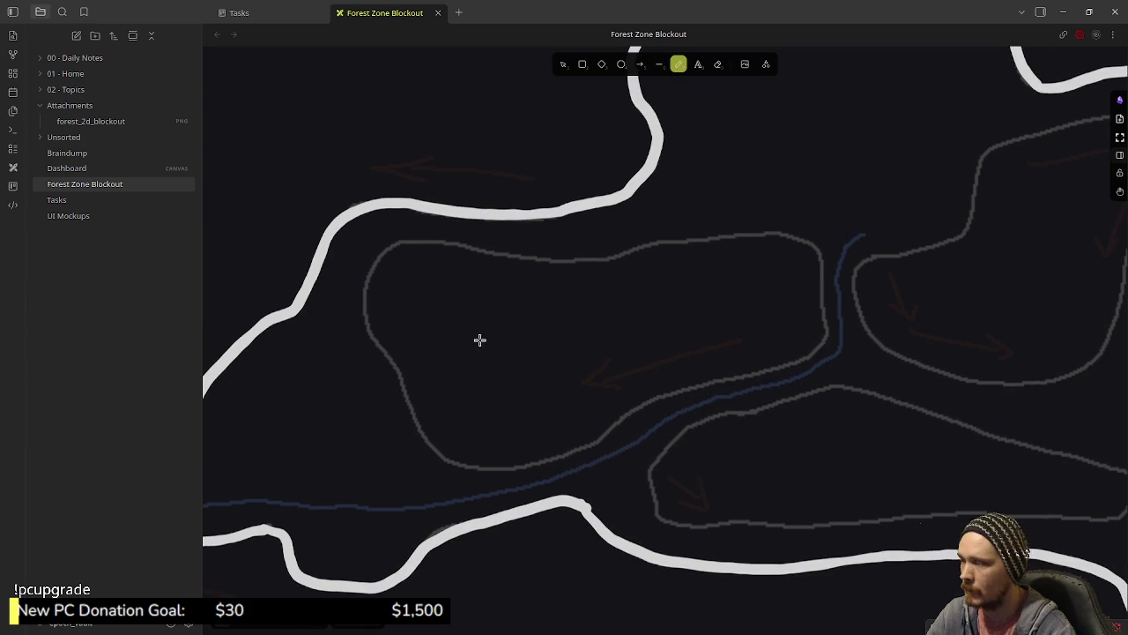
scroll(636, 365, down, 5)
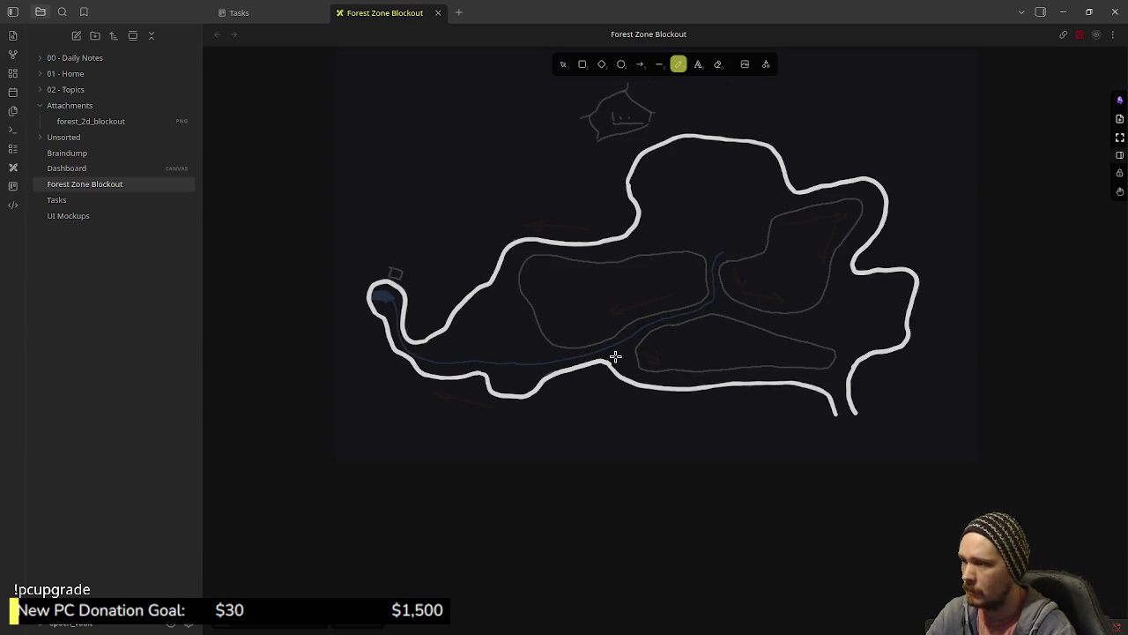
- Select the faded map sketch image, drag its corner handle to enlarge it, and fit the view to it
scroll(613, 356, down, 3)
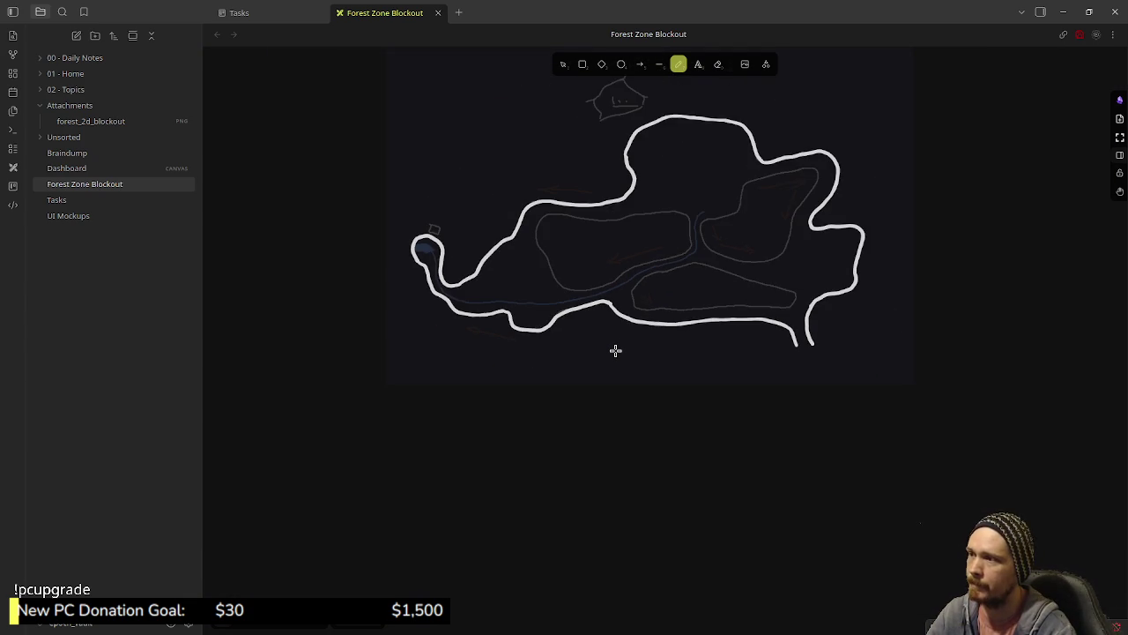
drag(658, 278, 636, 371)
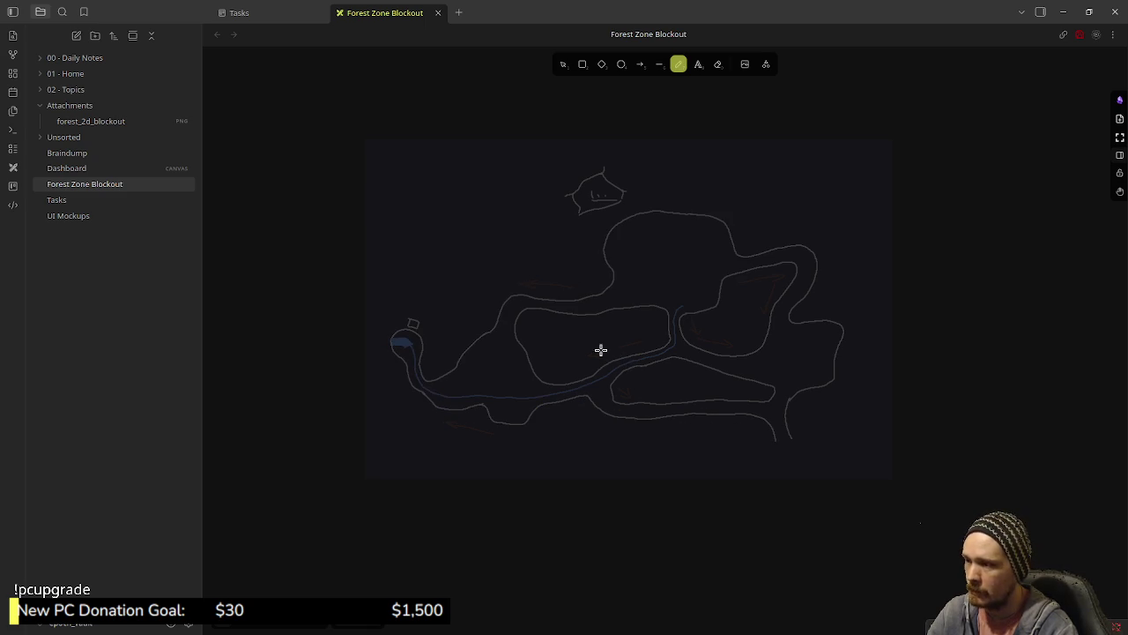
click(564, 68)
click(540, 325)
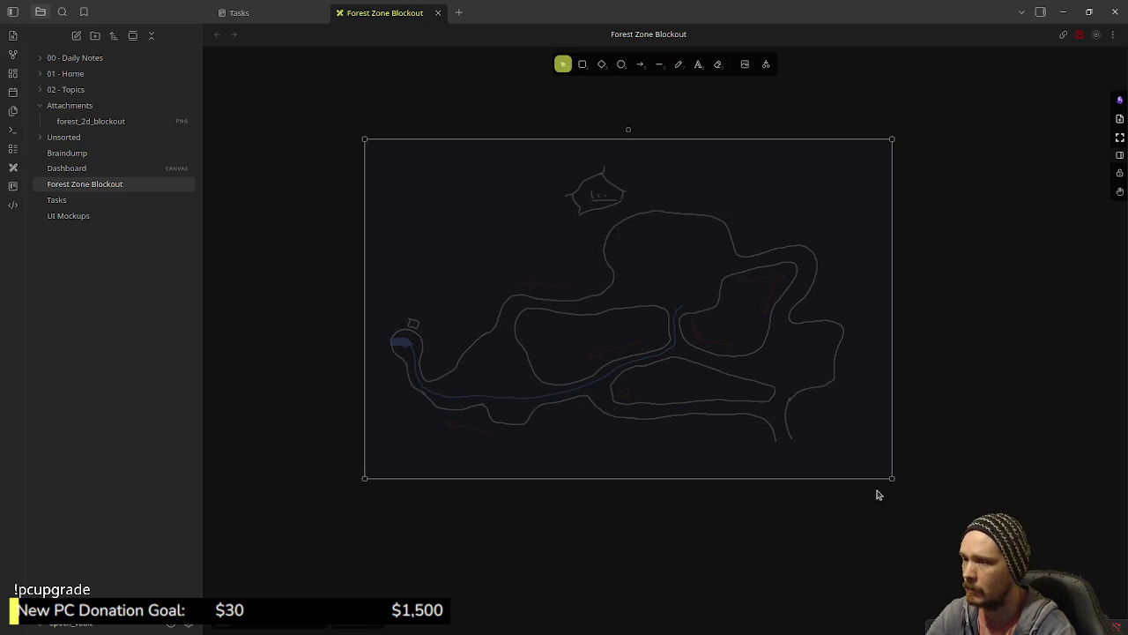
drag(893, 478, 923, 508)
key(shift+2)
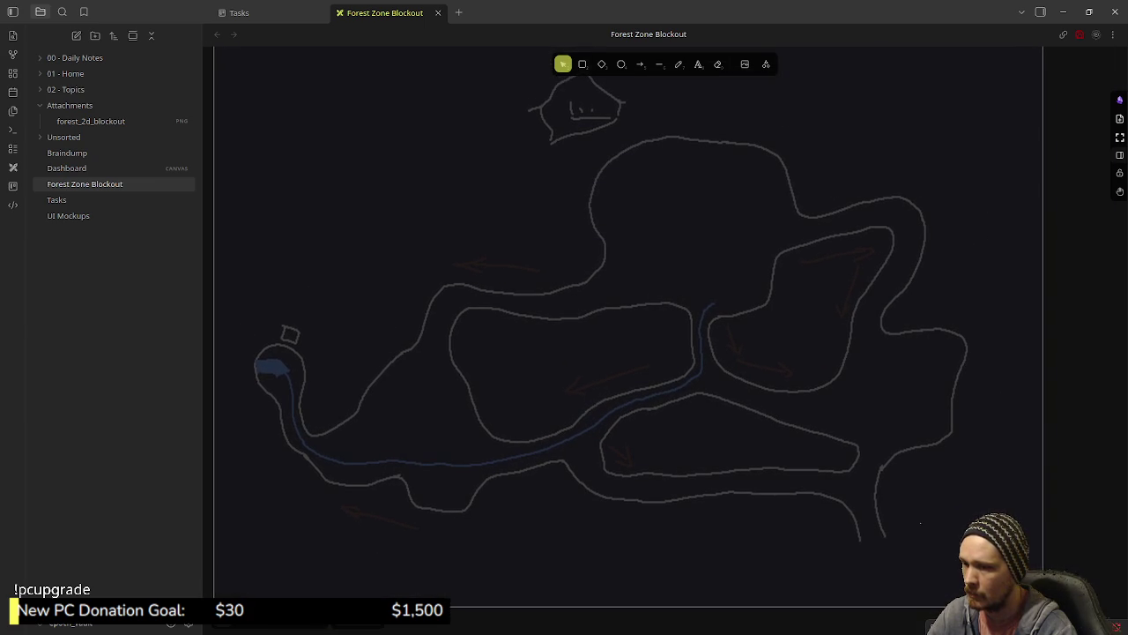
scroll(835, 479, down, 2)
scroll(786, 469, down, 3)
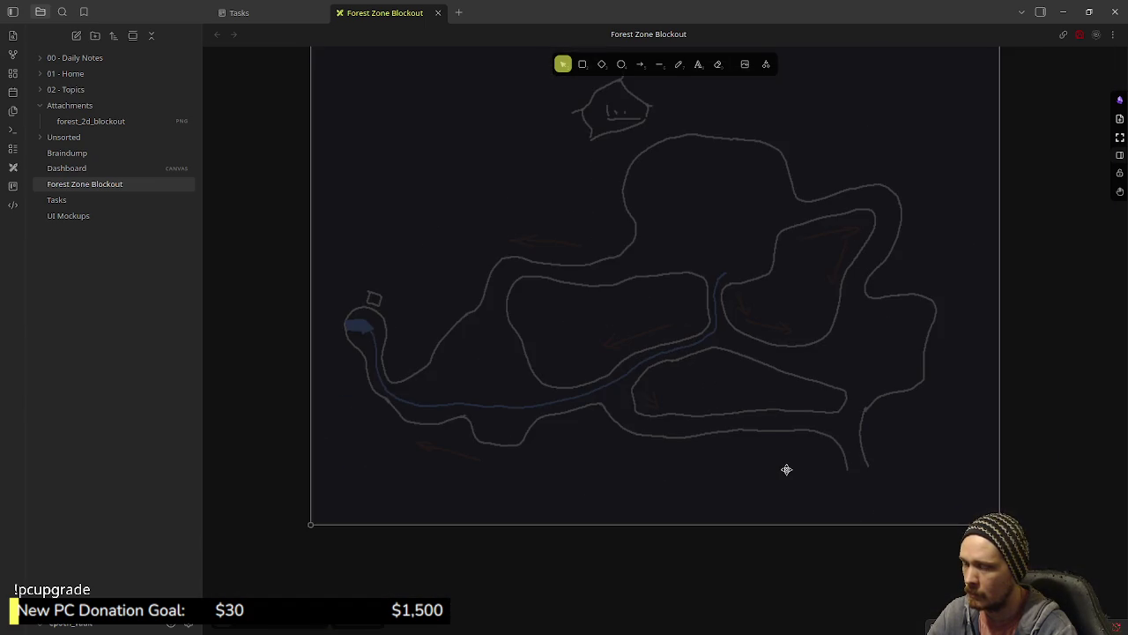
scroll(702, 440, up, 4)
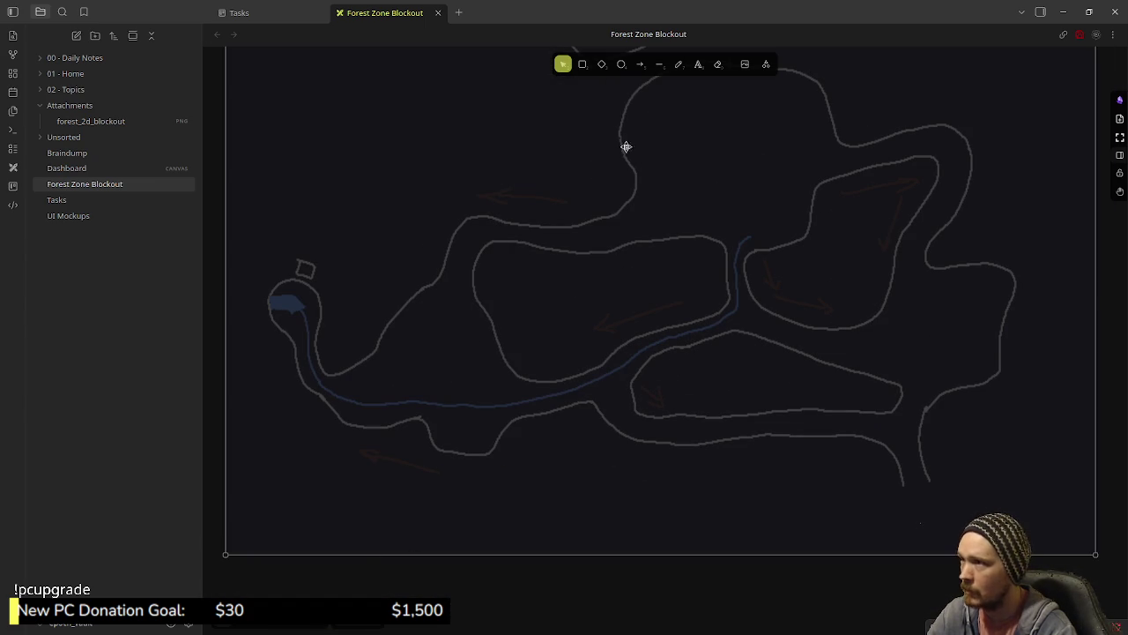
- Draw a short test line over the map, then undo it
click(659, 64)
drag(670, 359, 739, 392)
key(ctrl+z)
scroll(696, 381, up, 3)
- Try two white freehand strokes along the grey outline, undoing both so none remain
click(682, 64)
scroll(693, 265, up, 5)
drag(549, 301, 607, 283)
key(ctrl+z)
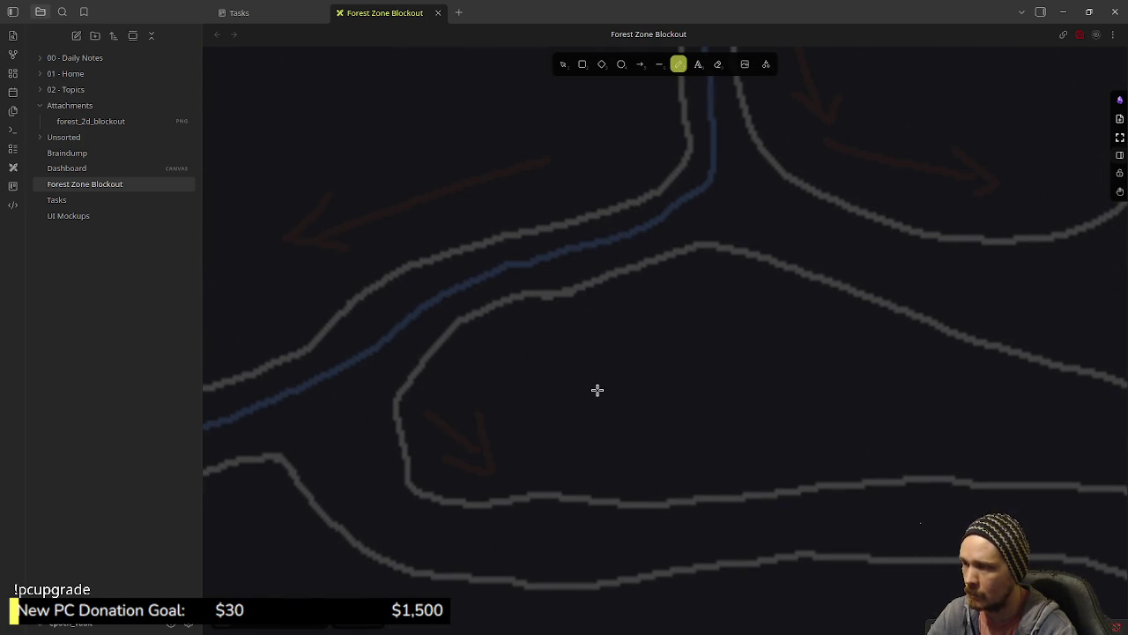
scroll(599, 388, up, 4)
drag(516, 298, 650, 250)
key(ctrl+z)
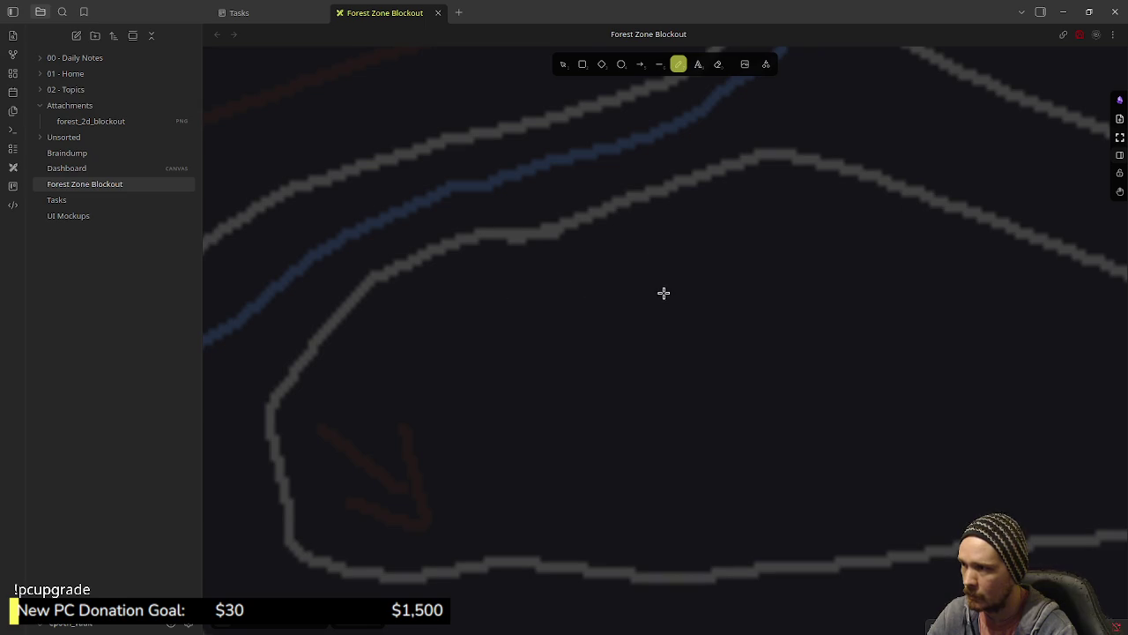
scroll(664, 290, down, 6)
scroll(670, 323, down, 5)
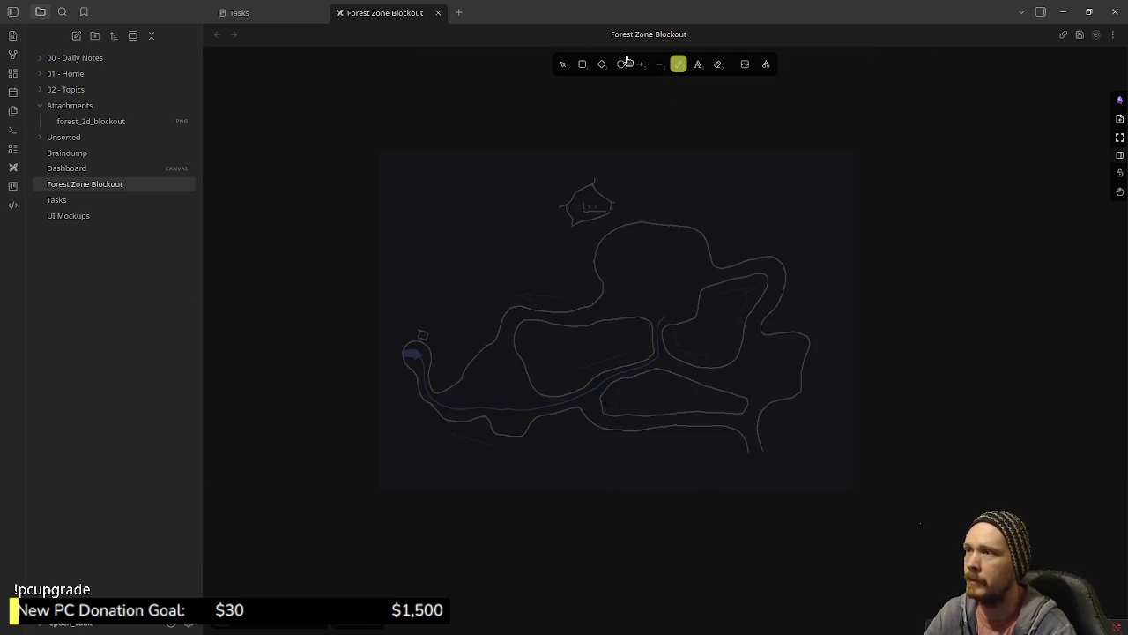
click(563, 64)
- Enlarge the map sketch image by its corner handle, undoing the second, oversized resize
click(660, 355)
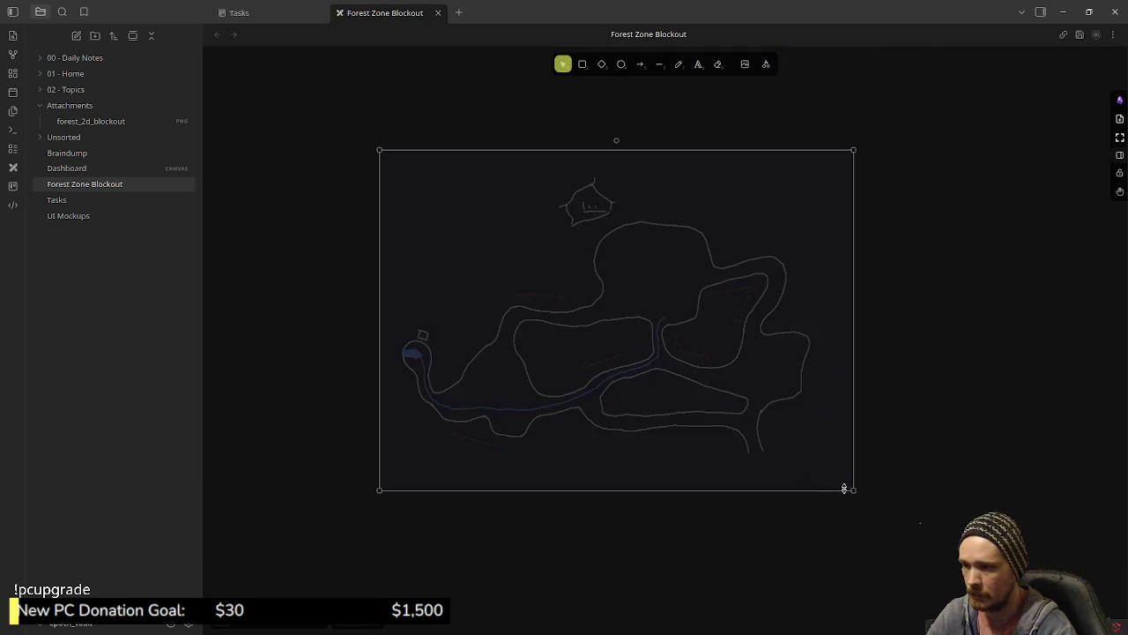
mouse_move(853, 489)
mouse_down()
mouse_move(911, 534)
mouse_move(899, 529)
mouse_up()
mouse_move(915, 541)
mouse_down()
mouse_move(940, 554)
mouse_move(960, 591)
mouse_move(987, 597)
mouse_move(951, 556)
mouse_up()
key(ctrl+z)
key(ctrl+z)
key(ctrl+z)
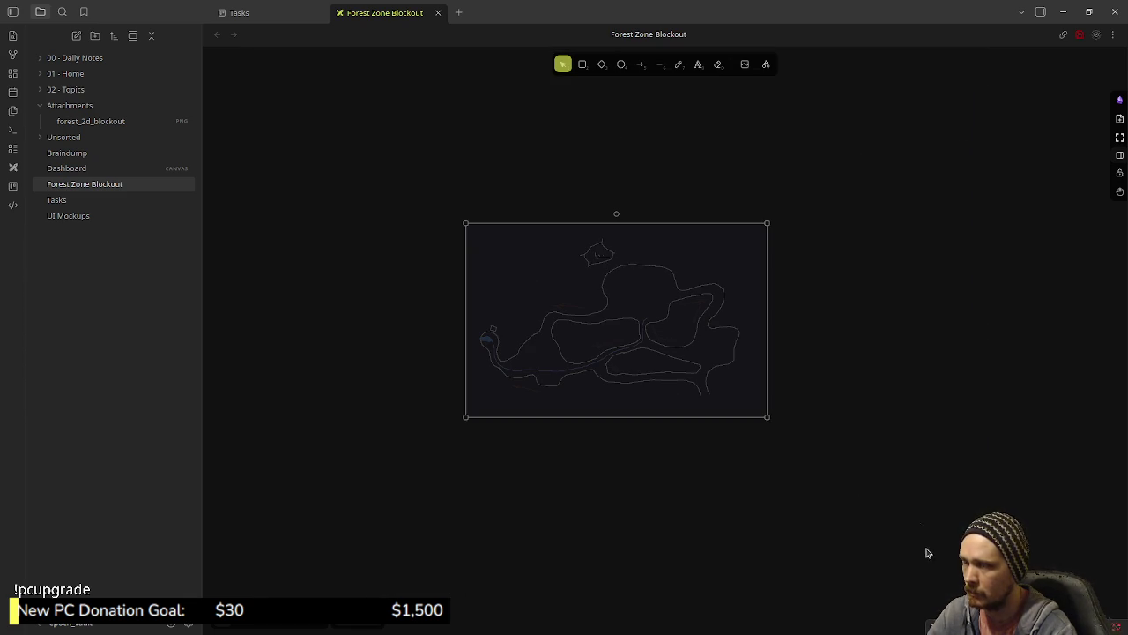
- Reselect the map with Ctrl+A and stretch it larger and taller
click(836, 517)
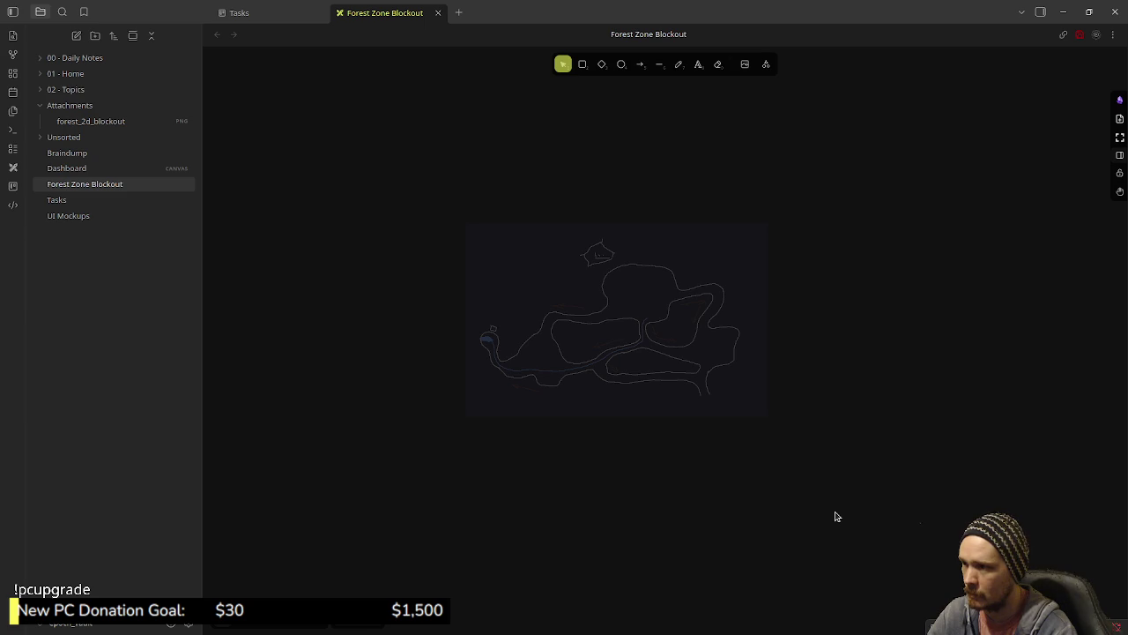
key(ctrl+a)
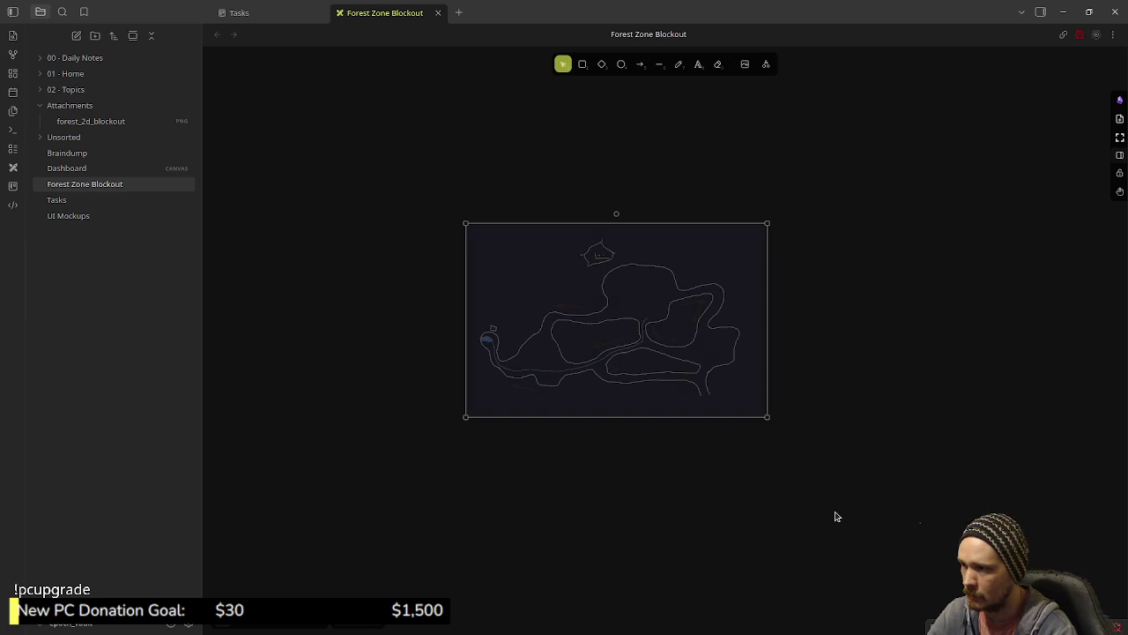
click(789, 461)
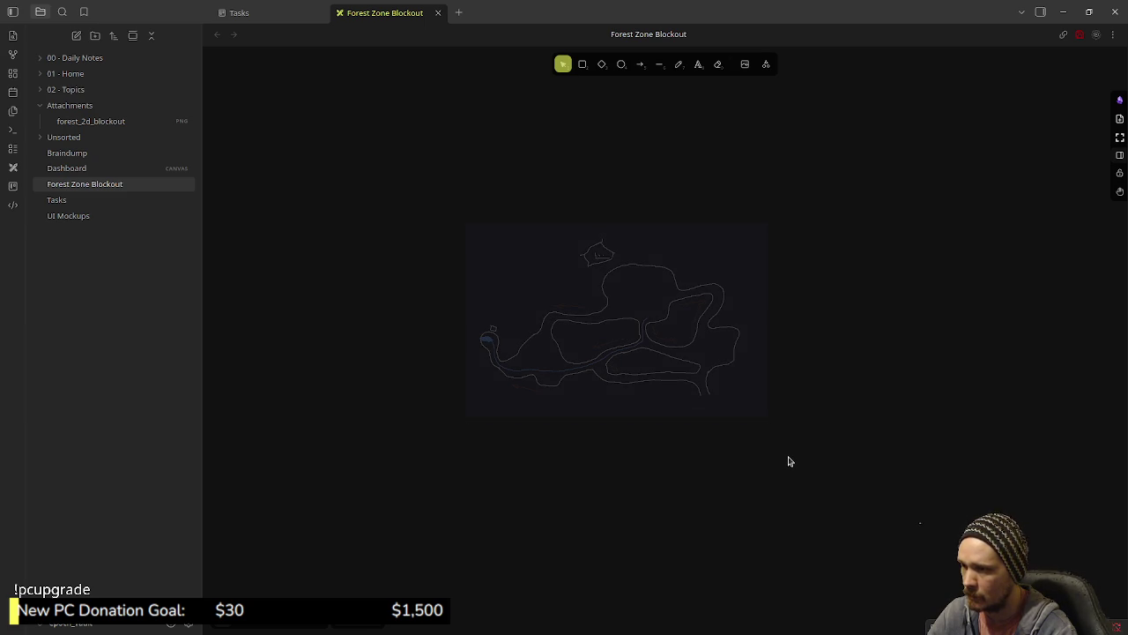
key(ctrl+a)
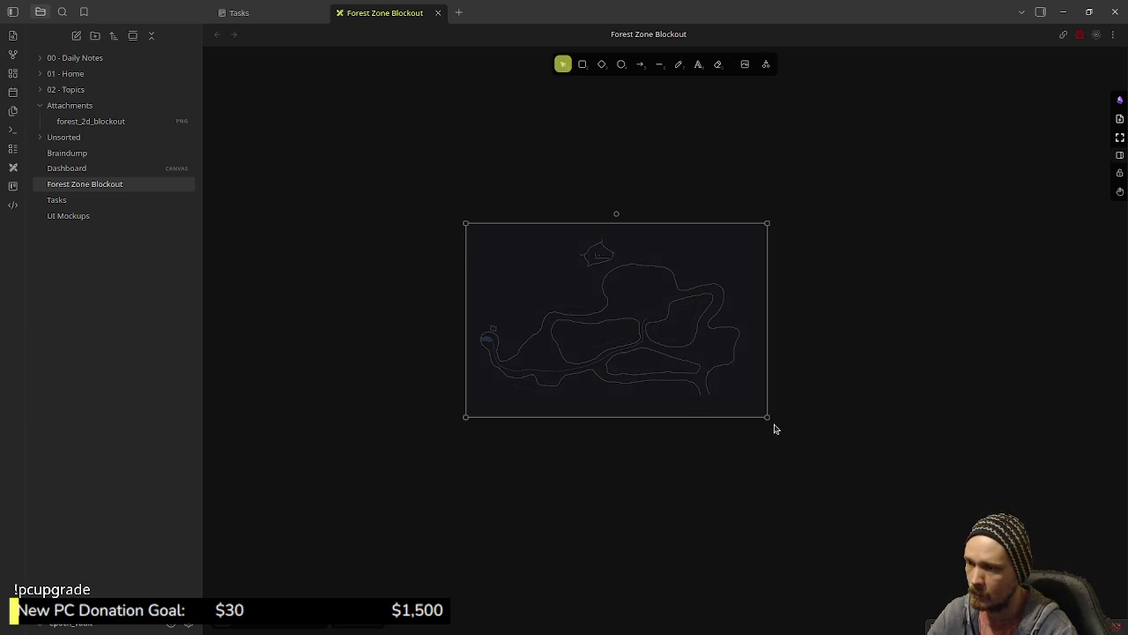
mouse_move(769, 417)
mouse_down()
mouse_move(802, 438)
mouse_move(774, 487)
mouse_move(795, 491)
mouse_move(750, 448)
mouse_move(773, 432)
mouse_move(804, 454)
mouse_move(816, 411)
mouse_move(861, 451)
mouse_up()
- With the freedraw pen, trace a first white stroke along the grey outline
scroll(844, 449, up, 5)
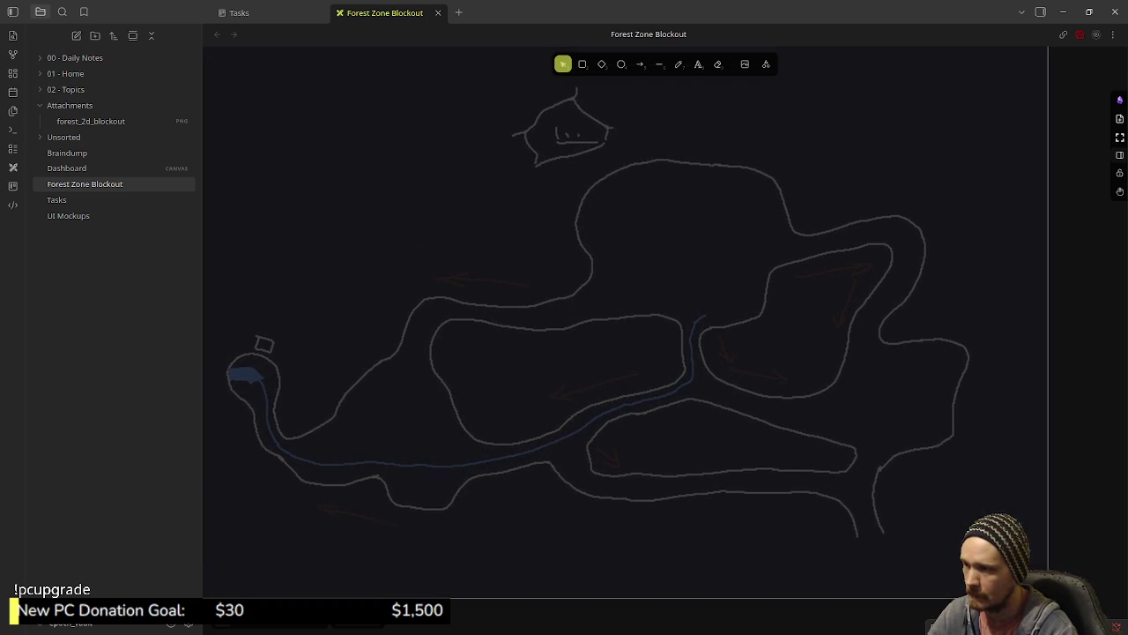
scroll(626, 280, up, 2)
scroll(617, 353, down, 1)
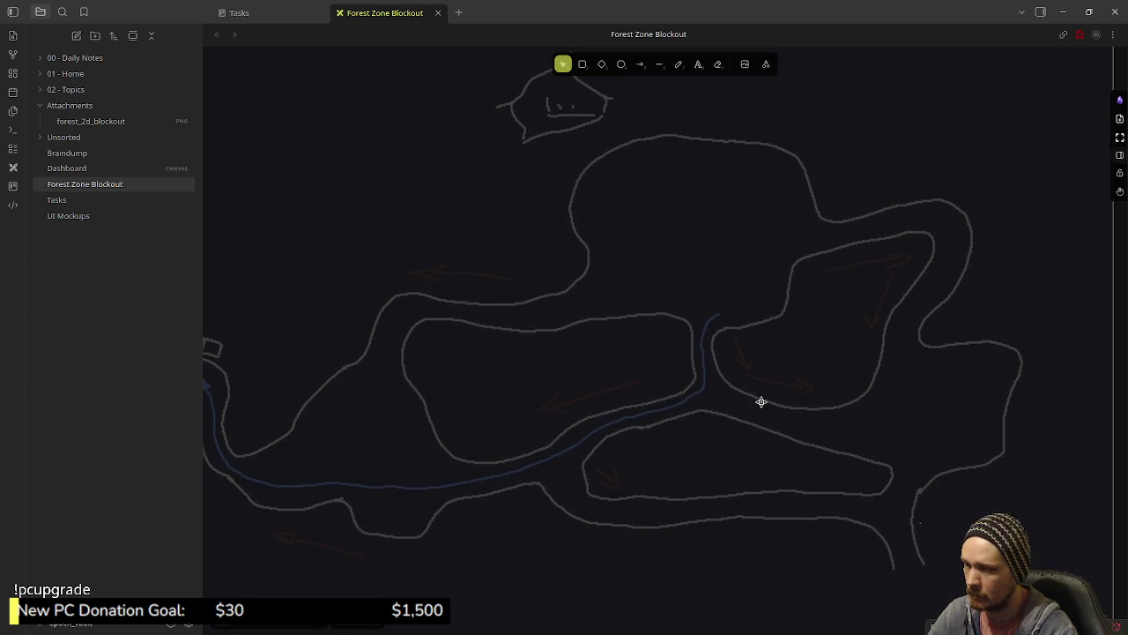
scroll(698, 429, down, 3)
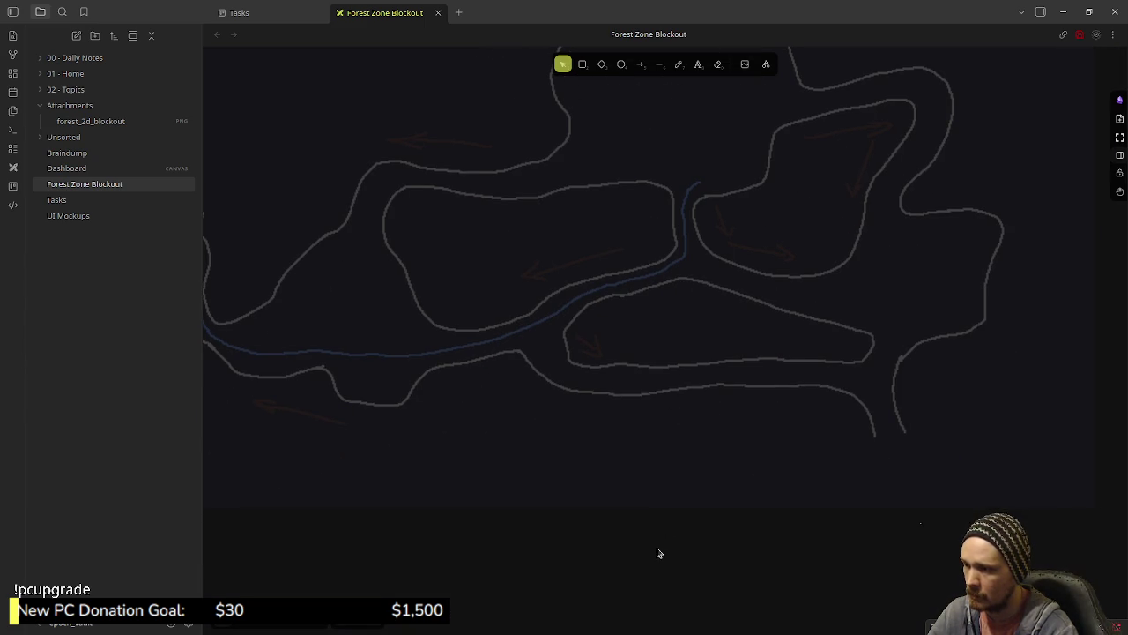
click(679, 63)
scroll(626, 282, up, 5)
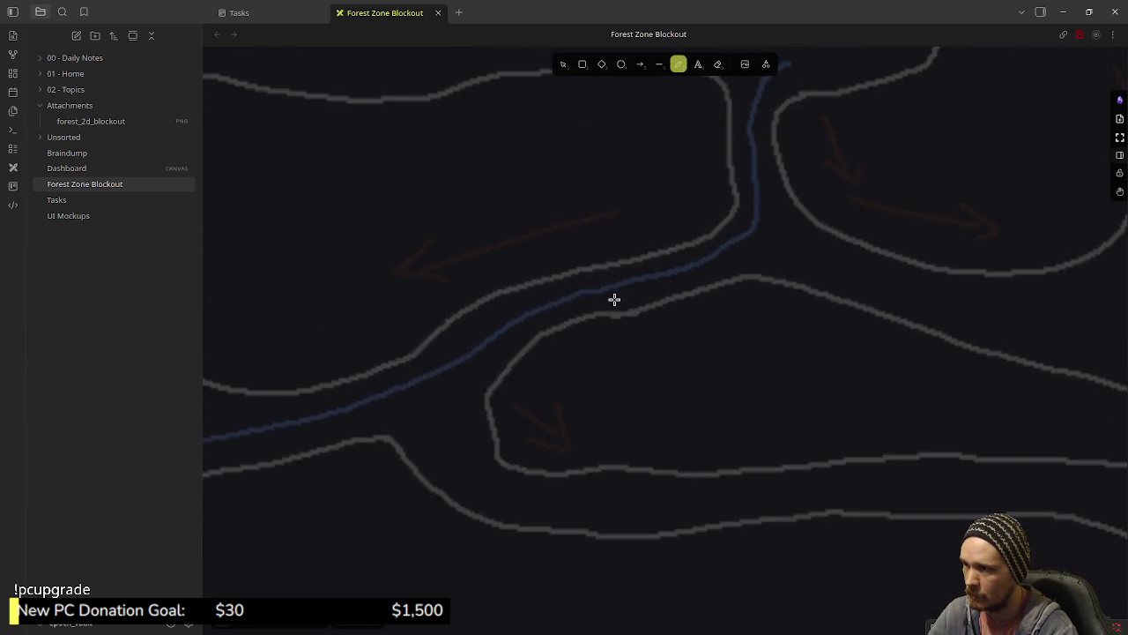
drag(583, 320, 735, 290)
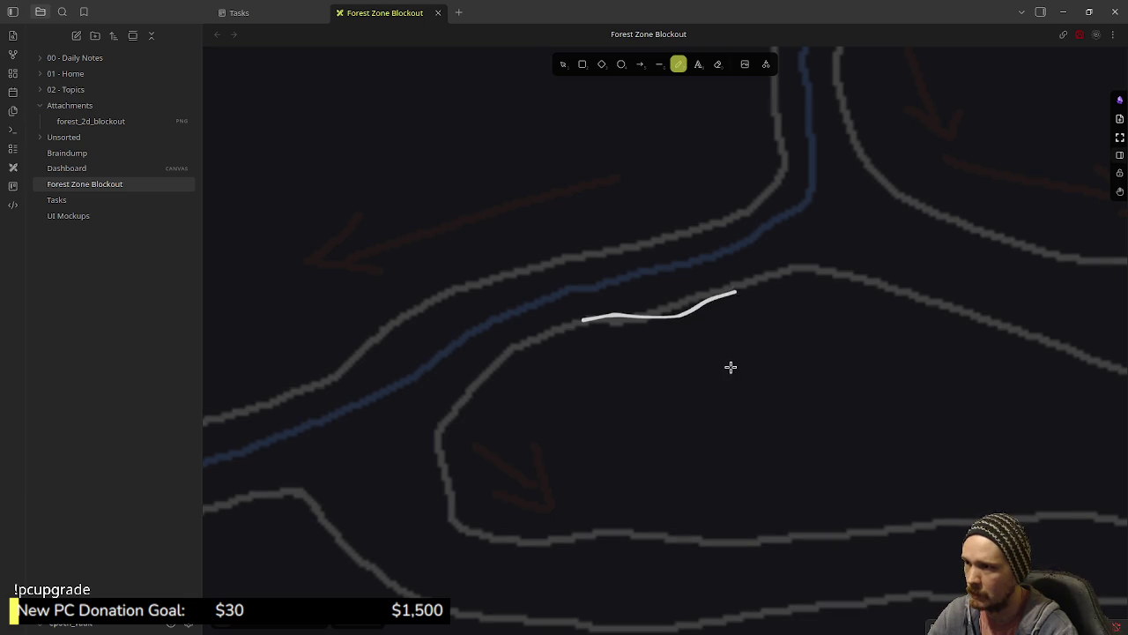
- Trace the lower outline edge beneath the river in white
scroll(727, 364, down, 5)
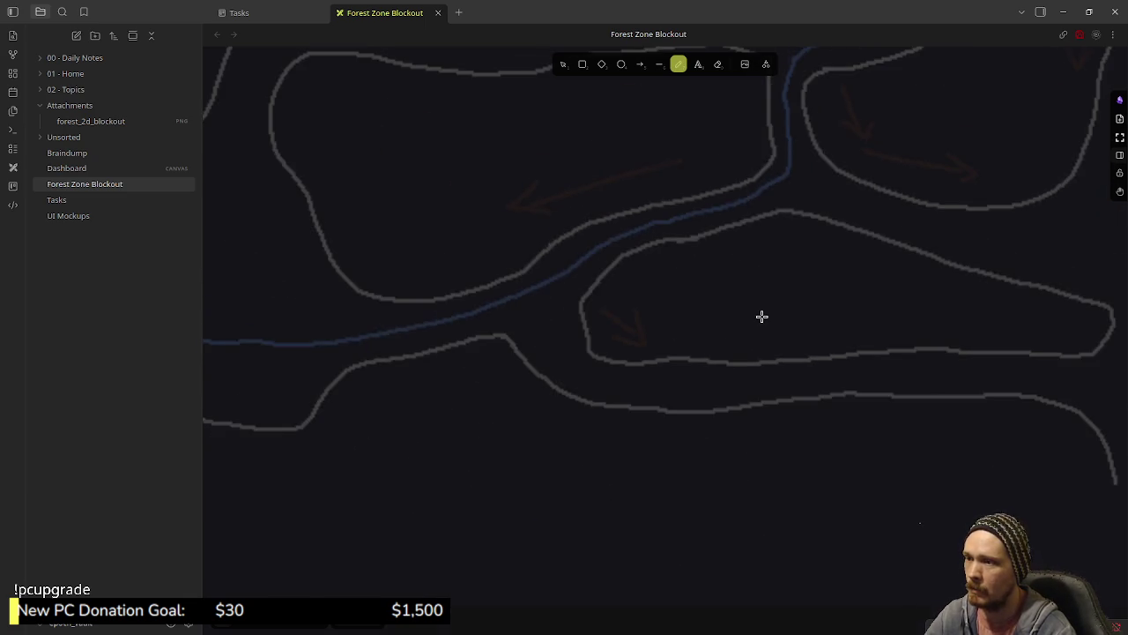
scroll(765, 309, down, 5)
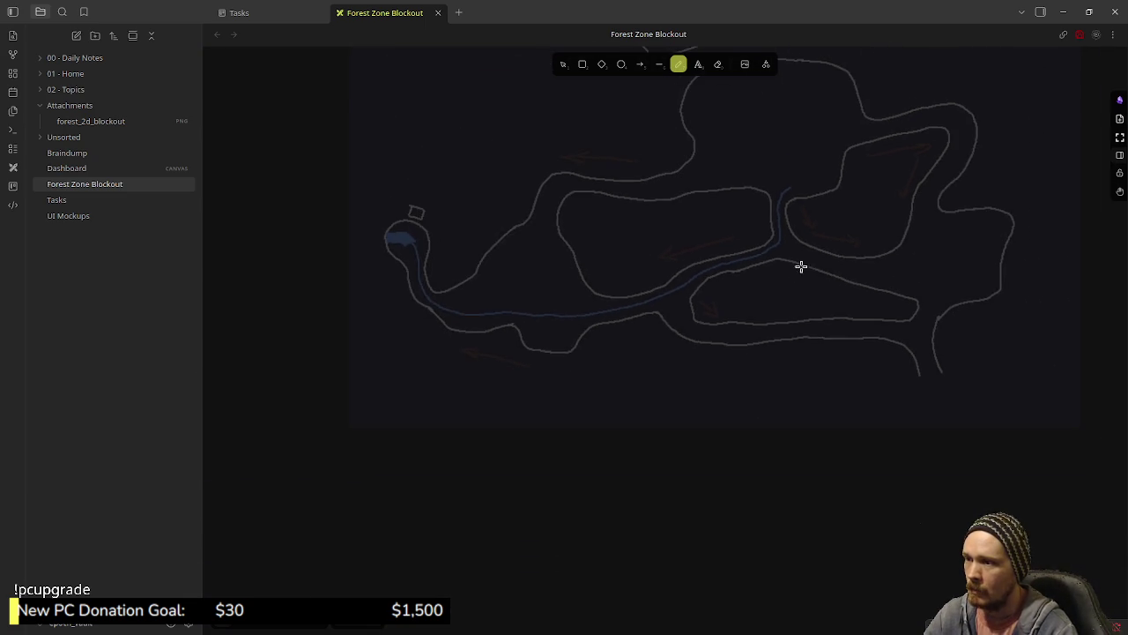
scroll(751, 370, down, 5)
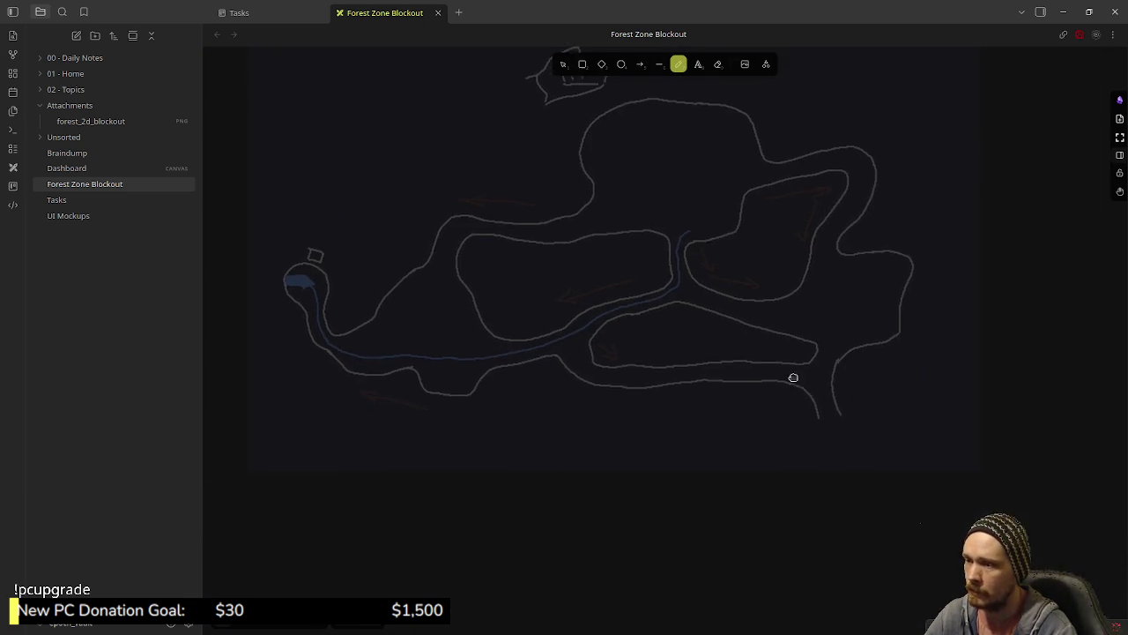
scroll(750, 396, up, 3)
scroll(688, 396, down, 3)
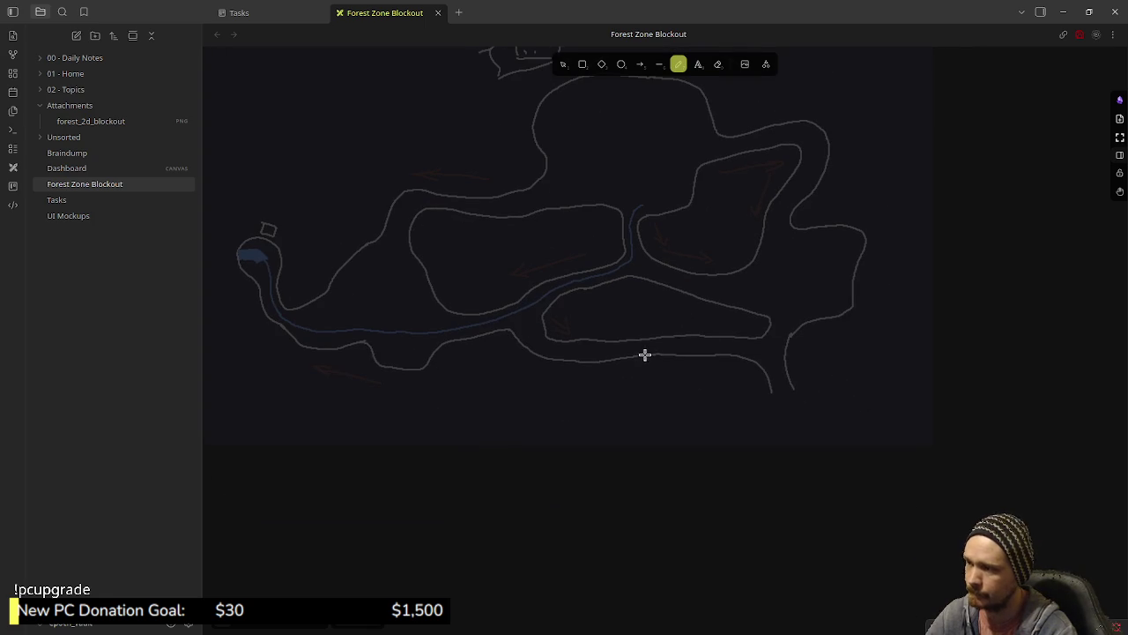
scroll(670, 362, up, 8)
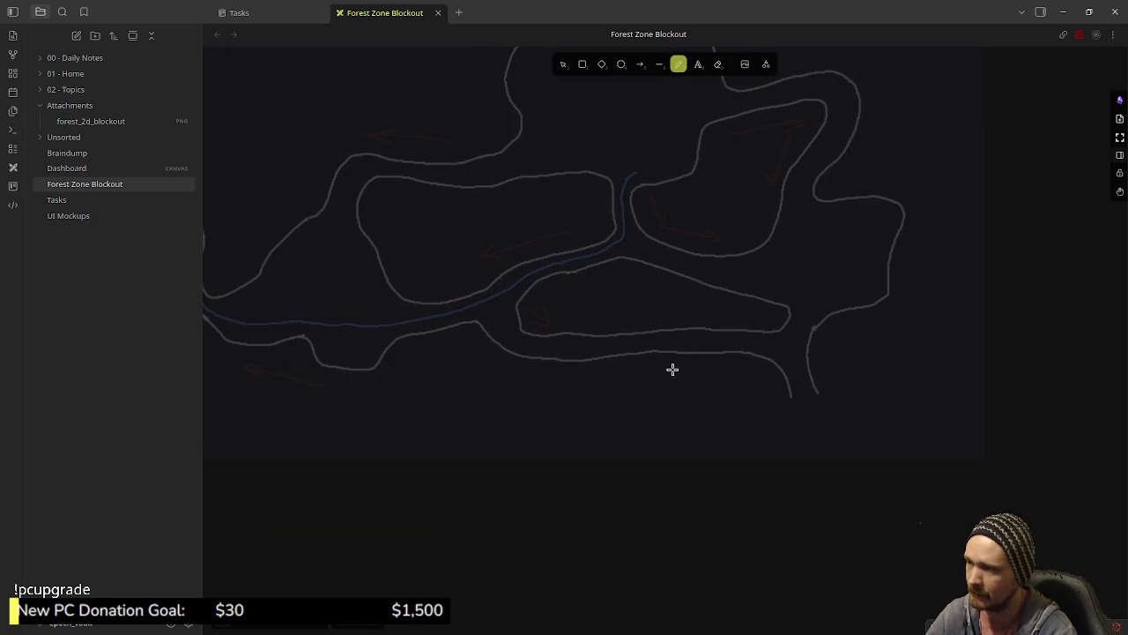
scroll(697, 366, up, 2)
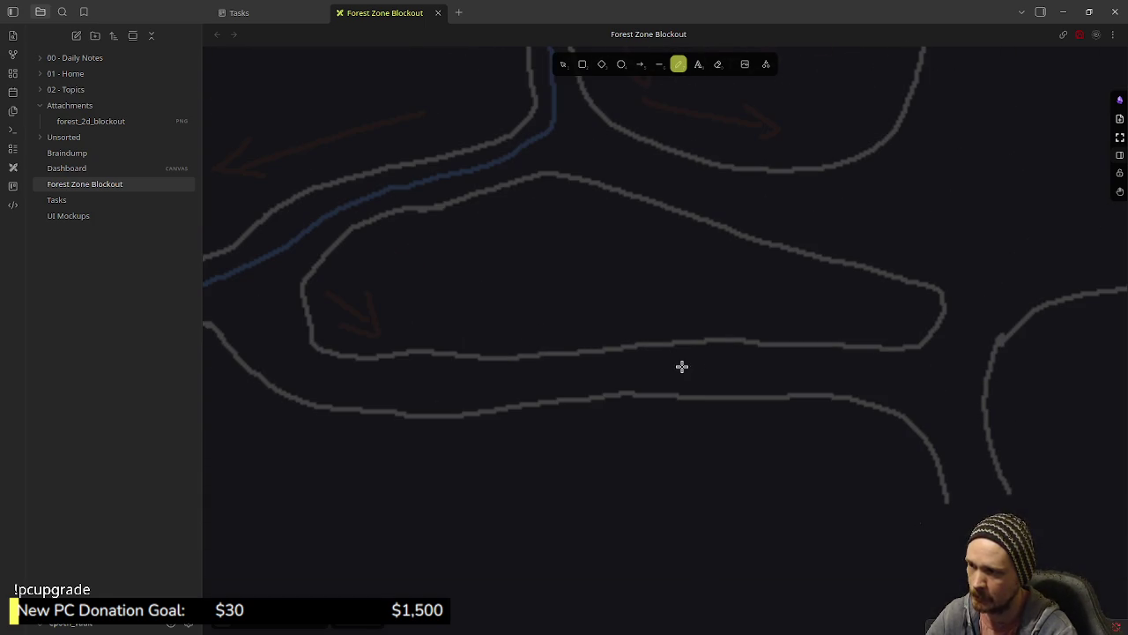
mouse_move(732, 434)
mouse_down()
mouse_move(710, 408)
mouse_move(632, 406)
mouse_up()
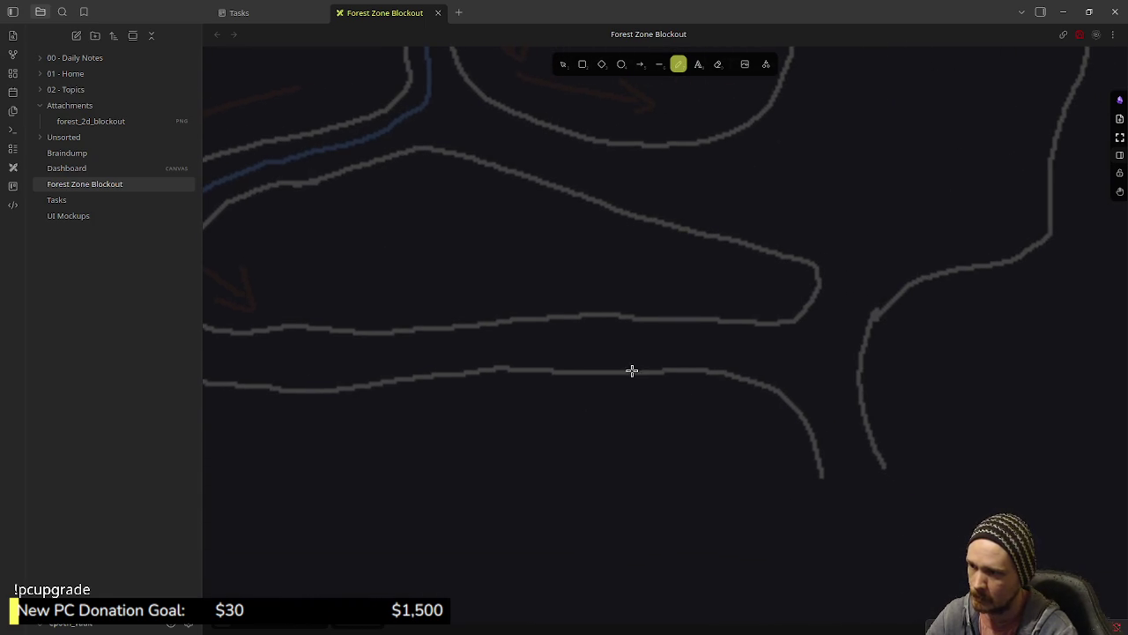
mouse_move(503, 370)
mouse_down()
mouse_move(741, 377)
mouse_move(802, 411)
mouse_move(823, 453)
mouse_up()
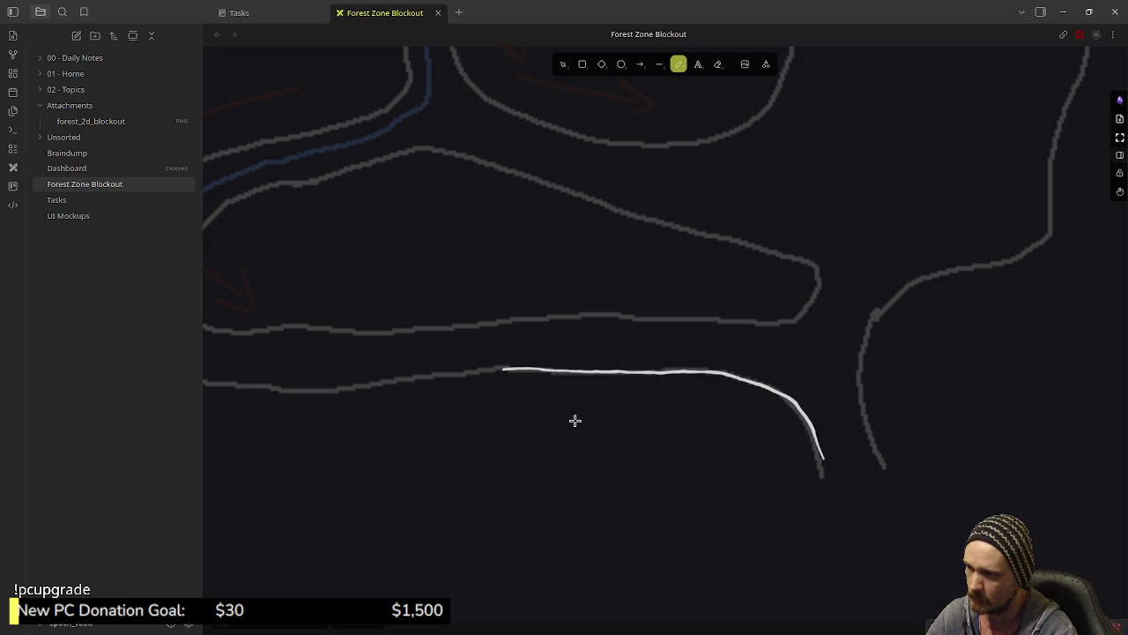
- Extend the white trace leftward along the curving lower edge toward the pond
drag(613, 425, 837, 434)
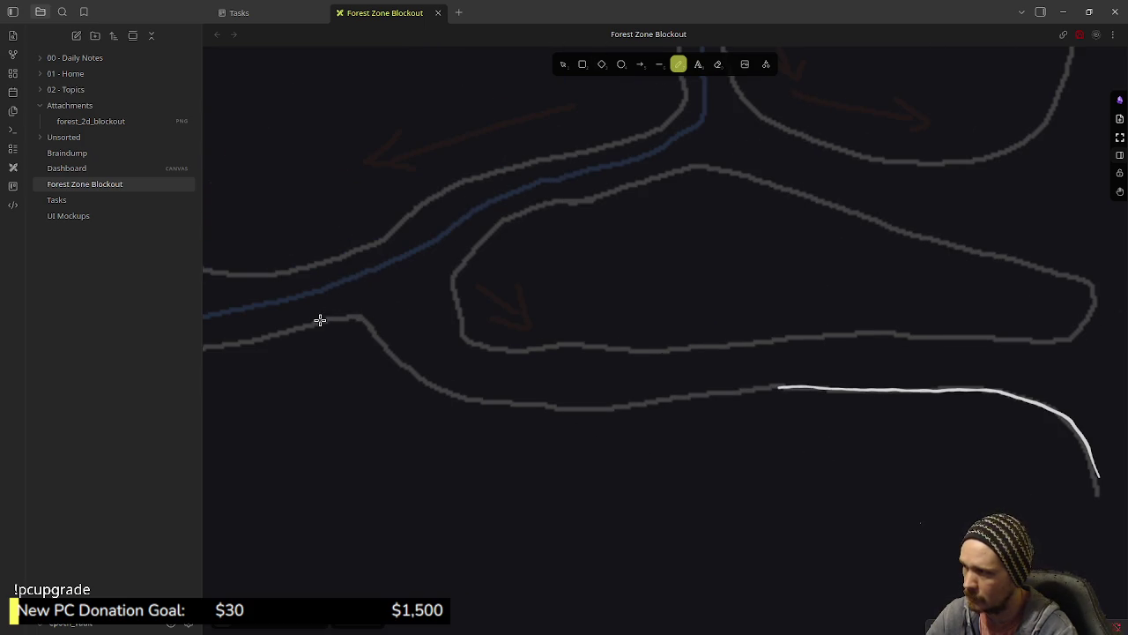
mouse_move(356, 319)
mouse_down()
mouse_move(405, 368)
mouse_move(506, 402)
mouse_move(623, 406)
mouse_move(775, 387)
mouse_up()
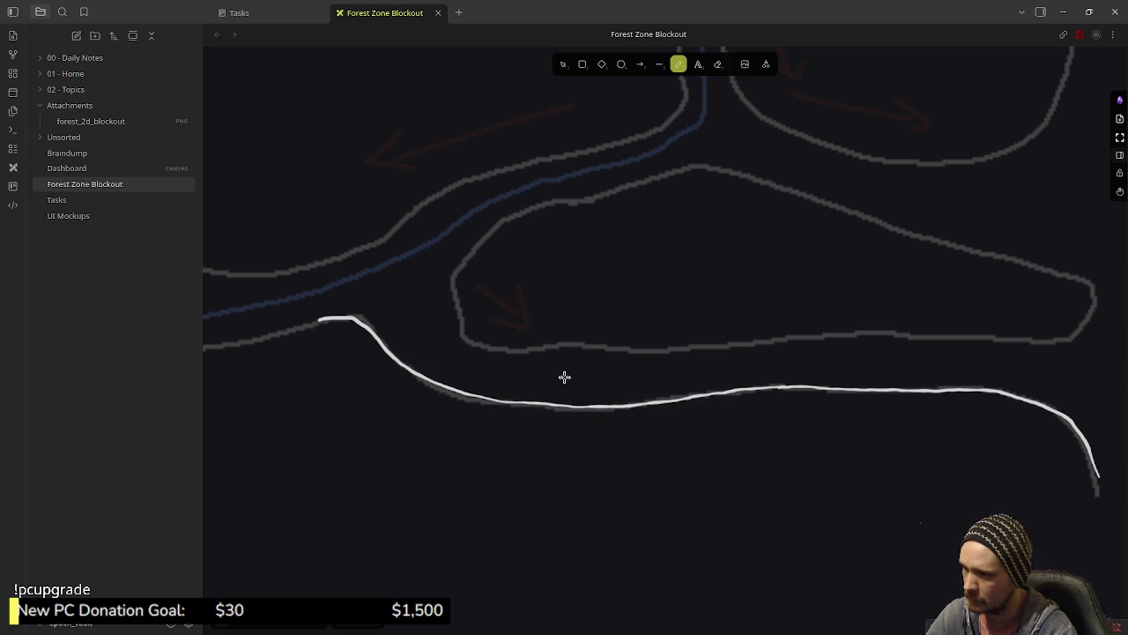
drag(592, 382, 944, 372)
drag(649, 381, 739, 381)
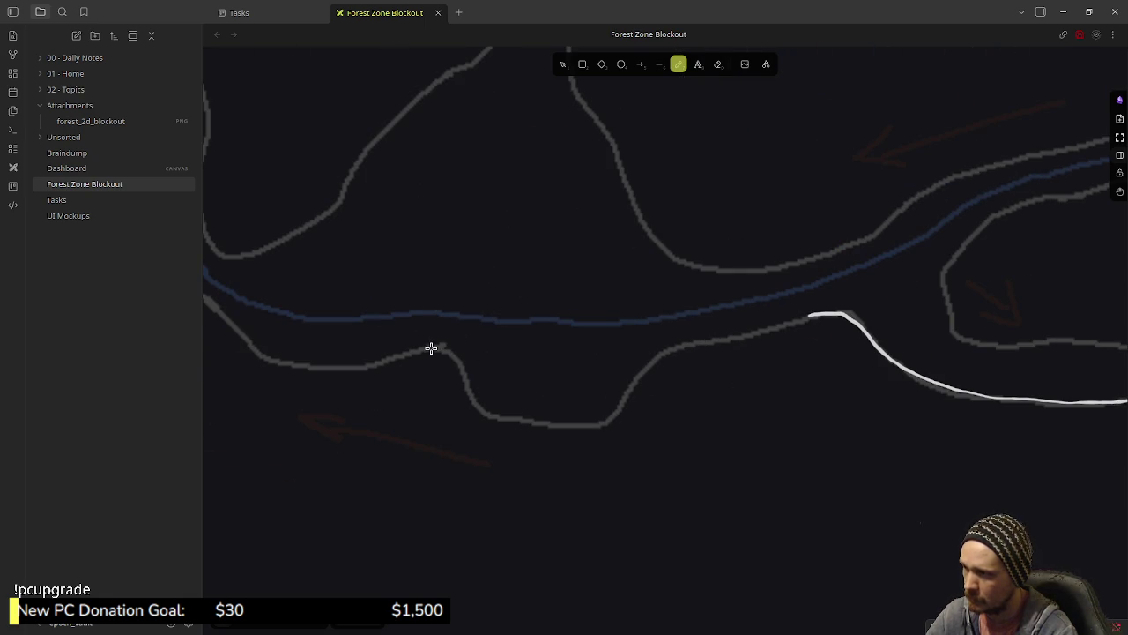
mouse_move(453, 360)
mouse_down()
mouse_move(478, 402)
mouse_move(522, 418)
mouse_move(615, 422)
mouse_move(649, 365)
mouse_move(673, 350)
mouse_move(792, 322)
mouse_up()
scroll(692, 363, left, 5)
scroll(559, 382, up, 2)
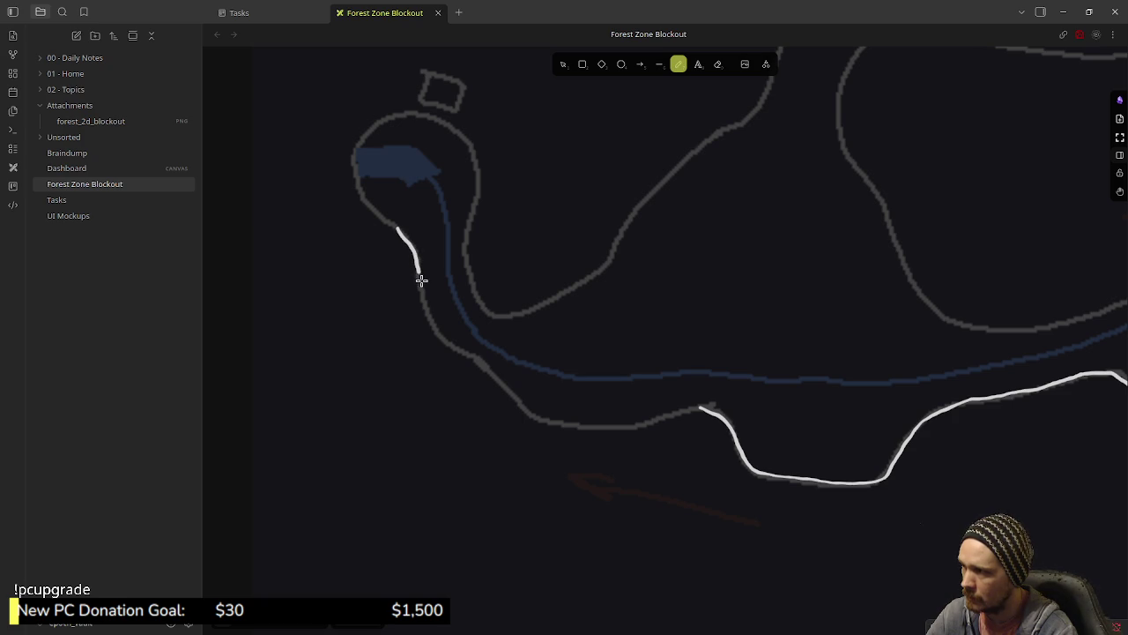
- Trace the outline leading up to the ring-shaped pond and circle the ring in white
mouse_move(425, 300)
mouse_down()
mouse_move(462, 351)
mouse_move(554, 420)
mouse_move(615, 427)
mouse_move(697, 410)
mouse_up()
scroll(558, 317, up, 4)
scroll(488, 394, left, 2)
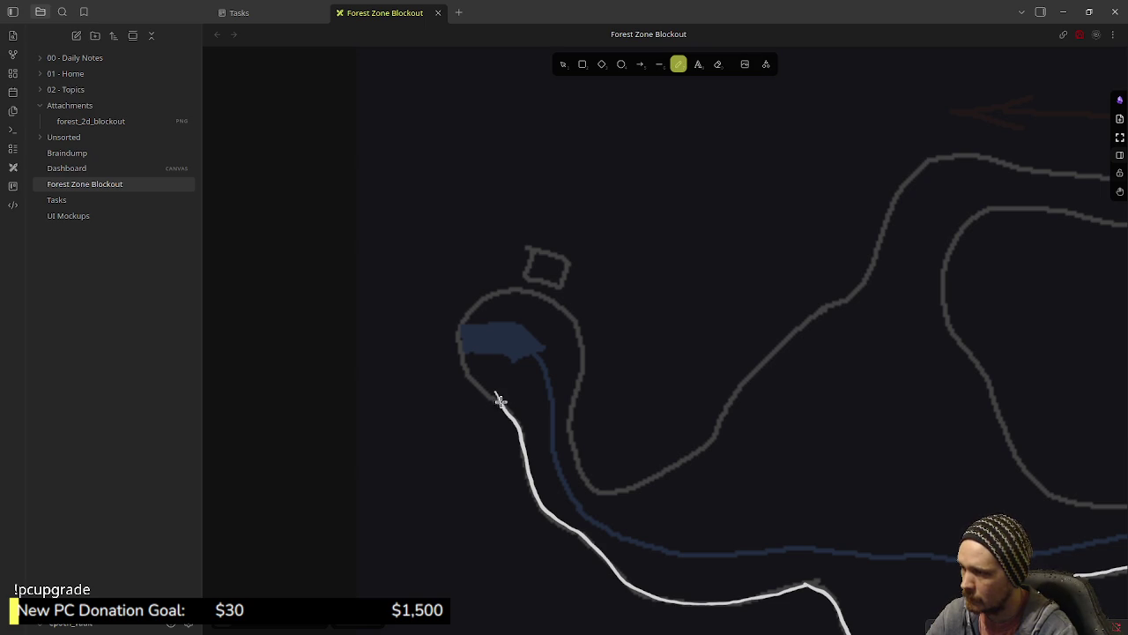
drag(574, 399, 572, 320)
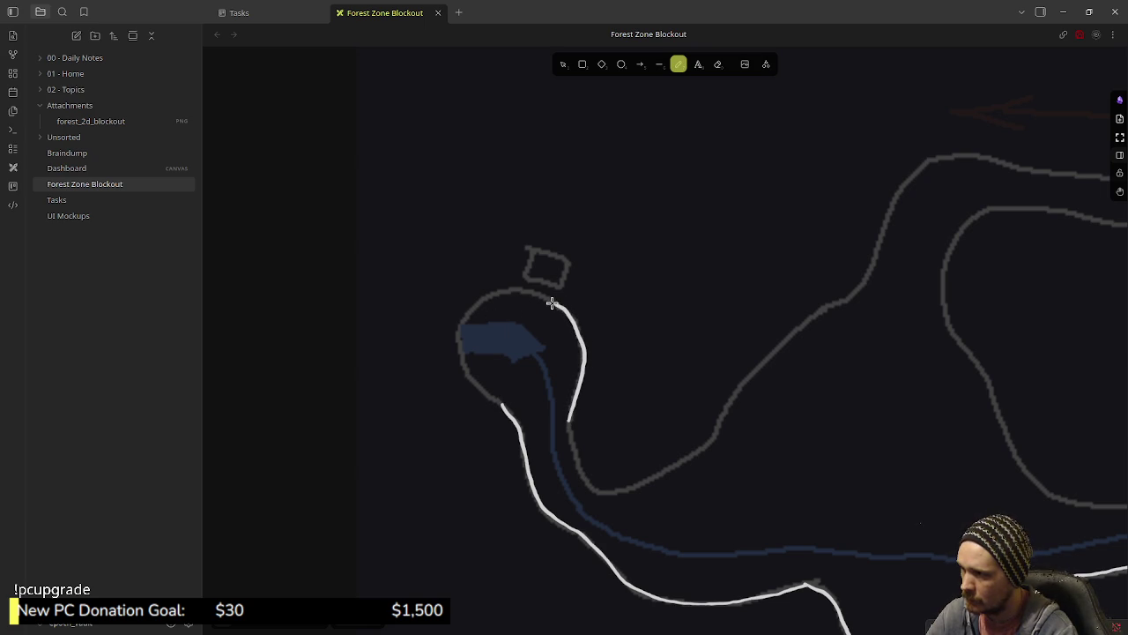
mouse_move(477, 299)
mouse_down()
mouse_move(457, 323)
mouse_move(455, 354)
mouse_move(493, 396)
mouse_up()
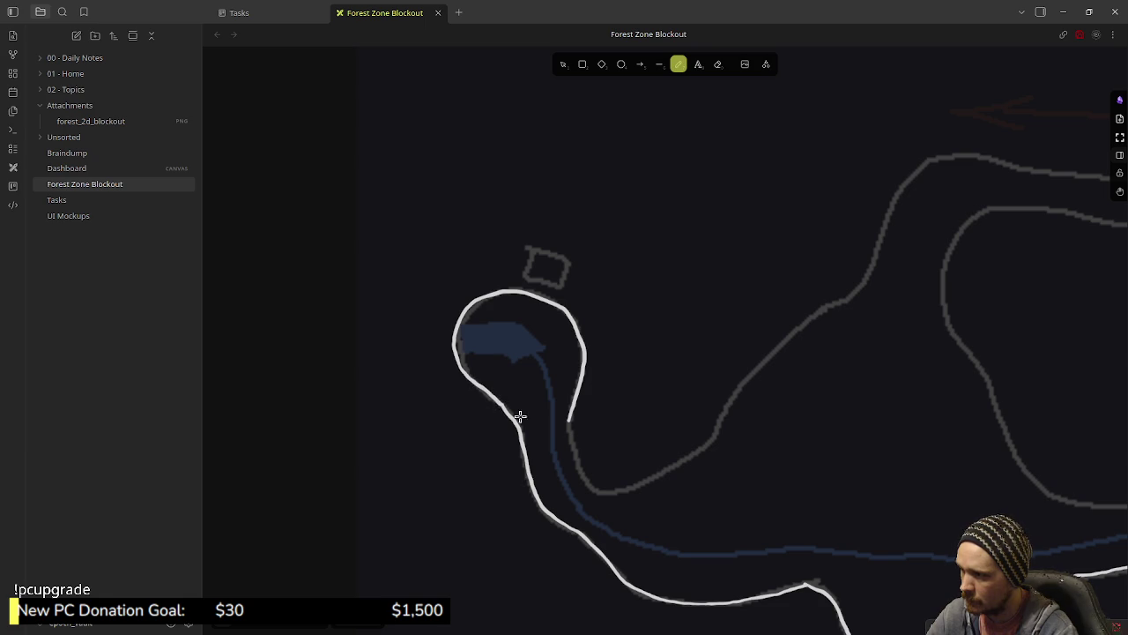
- Trace the winding edge beside the pond and close the small gap at its bend
scroll(503, 404, down, 3)
scroll(665, 311, right, 3)
scroll(665, 311, up, 2)
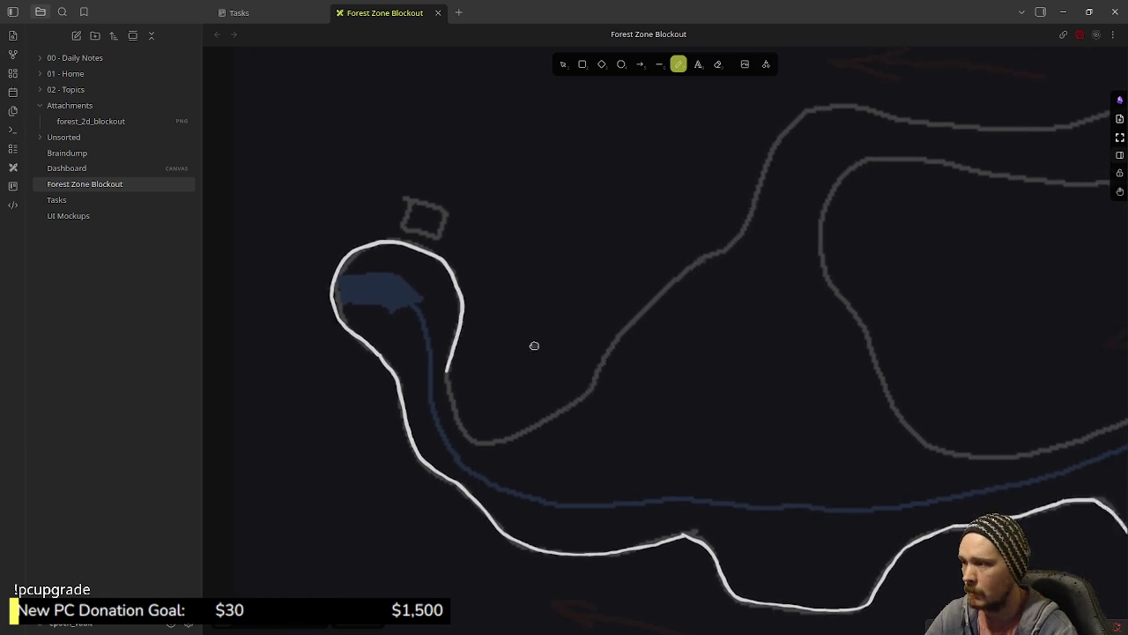
mouse_move(715, 173)
mouse_down()
mouse_move(669, 268)
mouse_move(608, 307)
mouse_move(521, 423)
mouse_move(460, 458)
mouse_move(412, 467)
mouse_up()
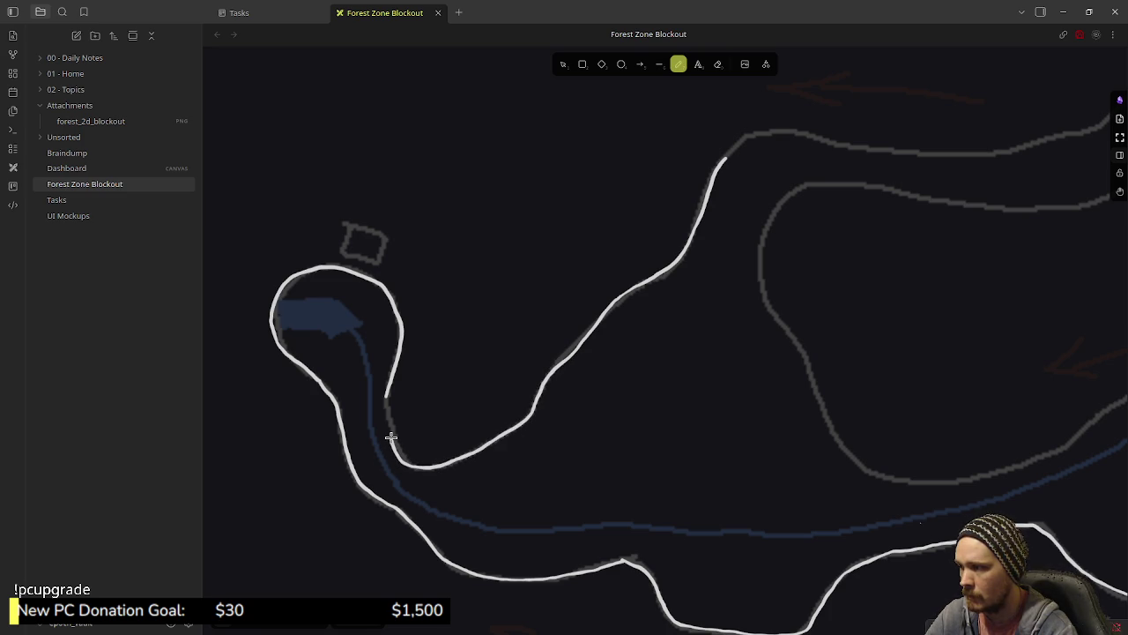
drag(388, 421, 384, 398)
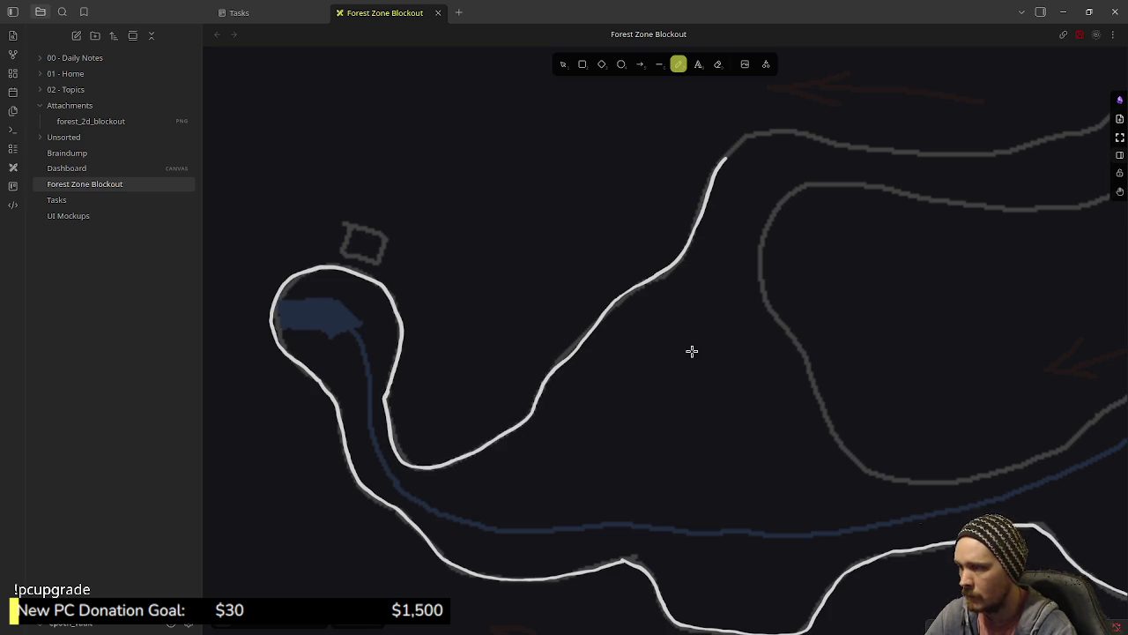
scroll(571, 345, right, 5)
scroll(511, 410, up, 4)
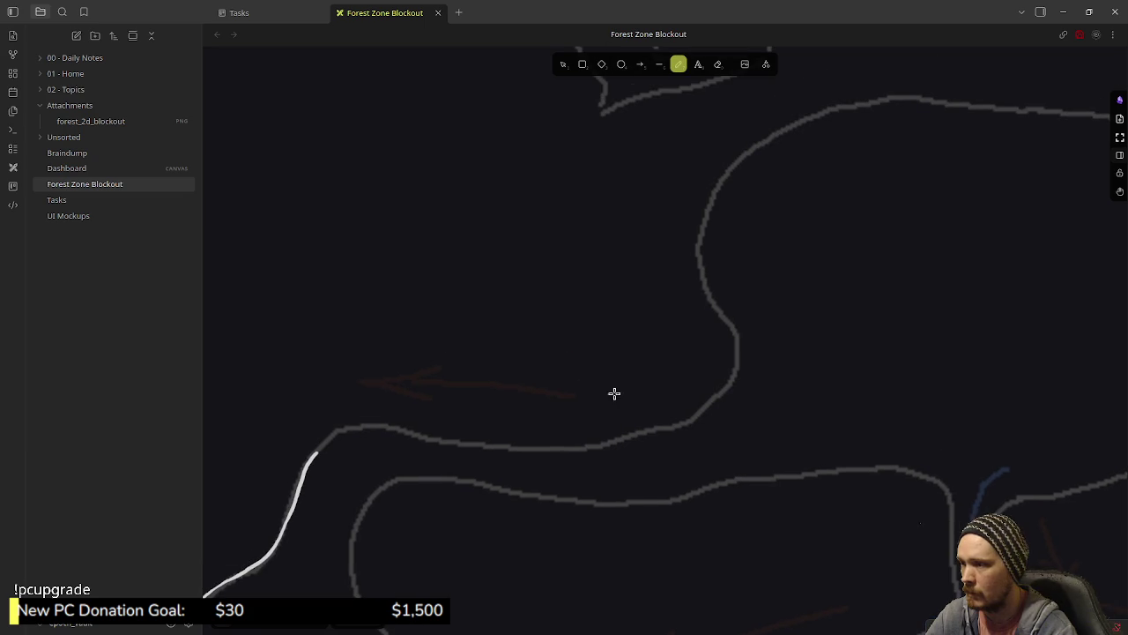
- Trace the next outline curving downward, then extend it up along its curve
mouse_move(698, 251)
mouse_down()
mouse_move(736, 361)
mouse_move(704, 411)
mouse_move(582, 446)
mouse_move(360, 427)
mouse_move(321, 444)
mouse_up()
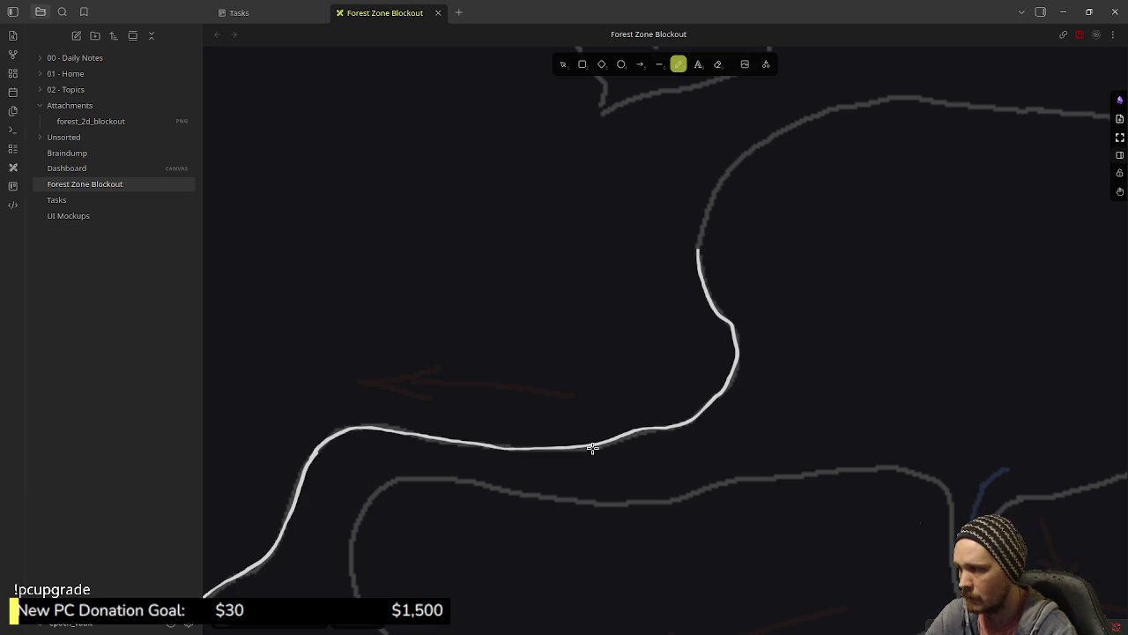
scroll(589, 450, right, 4)
scroll(493, 403, up, 2)
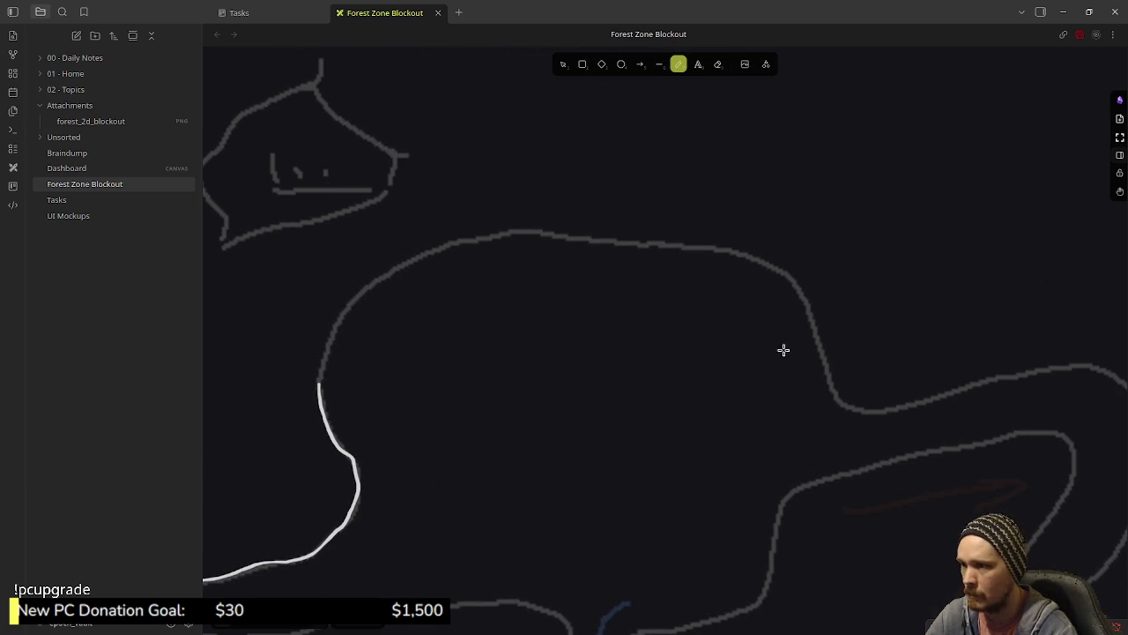
mouse_move(836, 390)
mouse_down()
mouse_move(806, 307)
mouse_move(765, 264)
mouse_move(502, 232)
mouse_move(411, 255)
mouse_move(368, 282)
mouse_move(318, 374)
mouse_up()
scroll(716, 398, right, 5)
scroll(643, 376, down, 1)
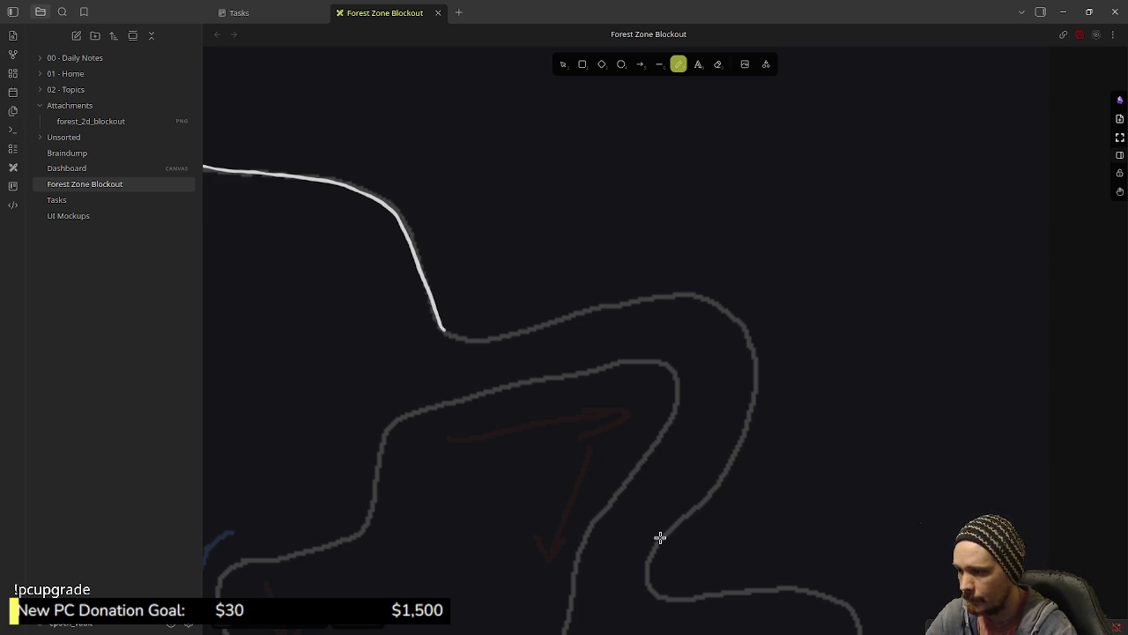
- Trace the following section, its lower bend and the vertical stretch up the corridor's right edge
mouse_move(665, 533)
mouse_down()
mouse_move(742, 443)
mouse_move(755, 364)
mouse_move(748, 333)
mouse_move(697, 295)
mouse_move(662, 294)
mouse_move(493, 337)
mouse_up()
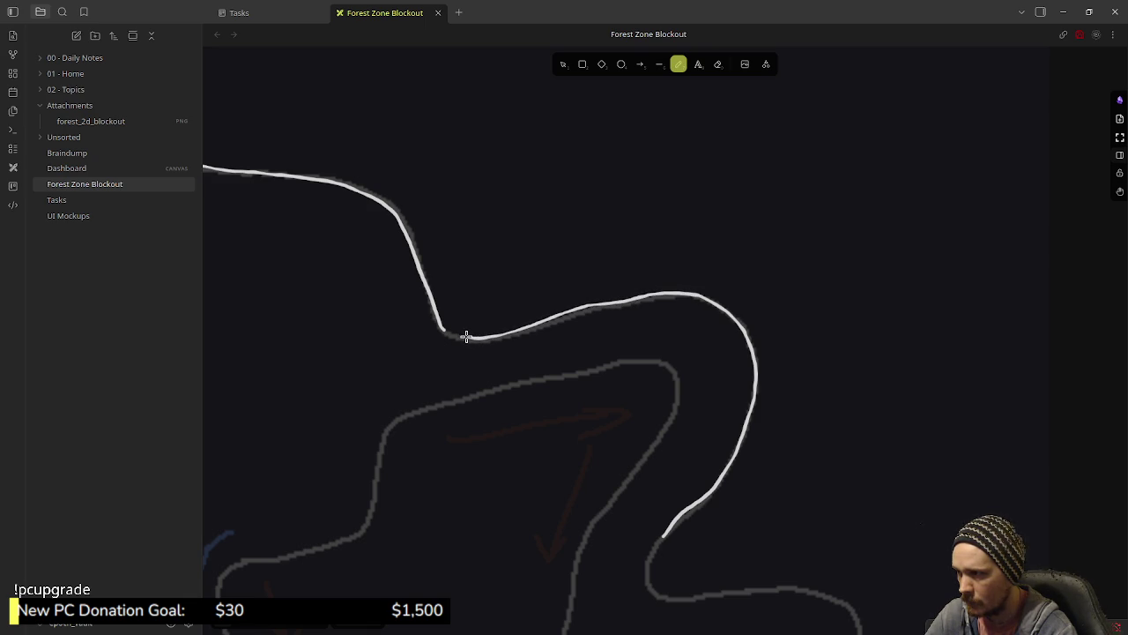
scroll(602, 418, down, 5)
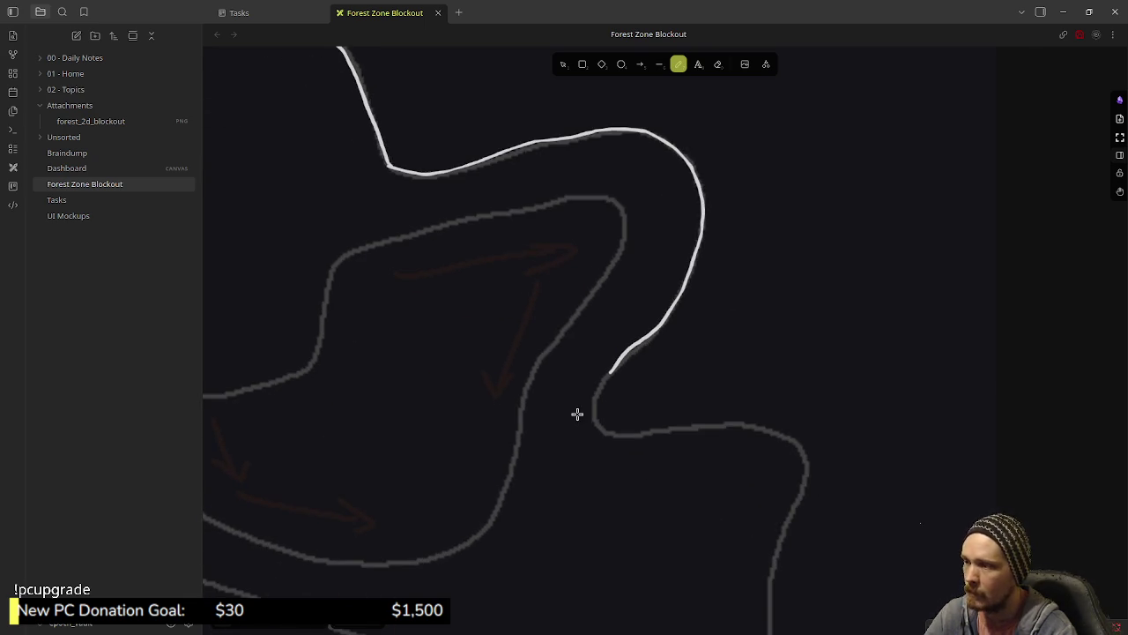
drag(563, 218, 560, 236)
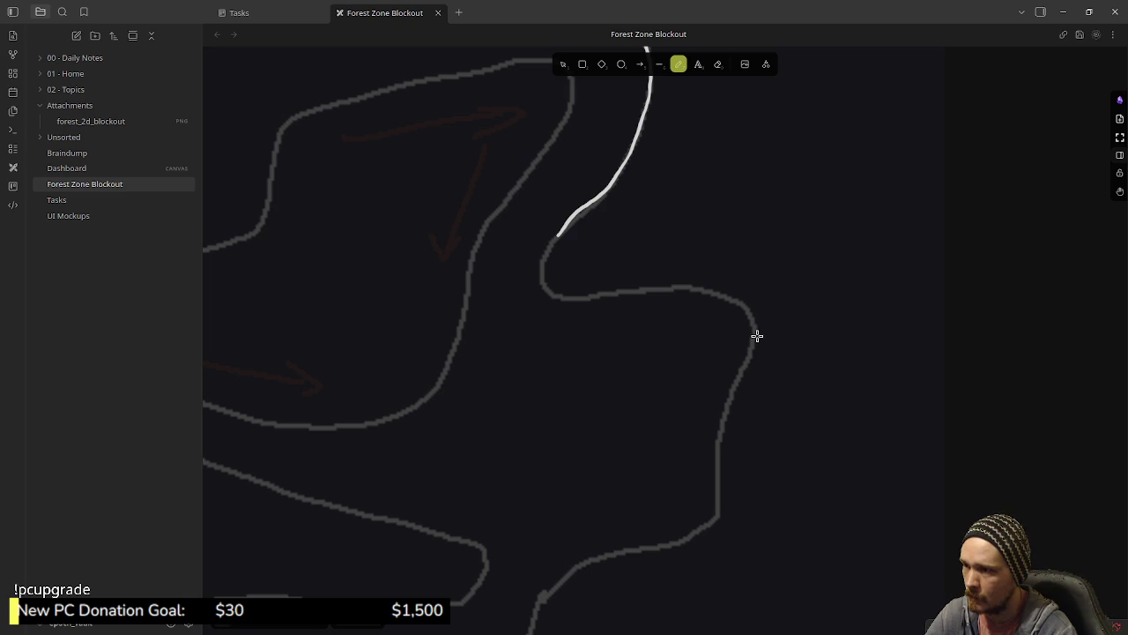
mouse_move(754, 335)
mouse_down()
mouse_move(748, 314)
mouse_move(692, 291)
mouse_move(578, 296)
mouse_up()
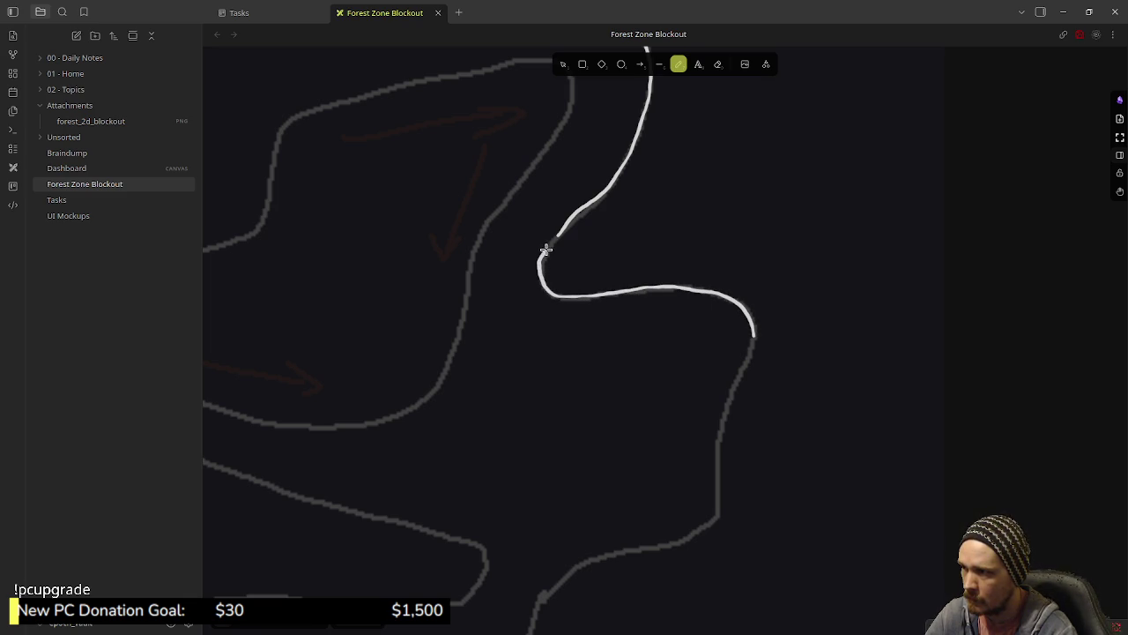
scroll(624, 375, down, 5)
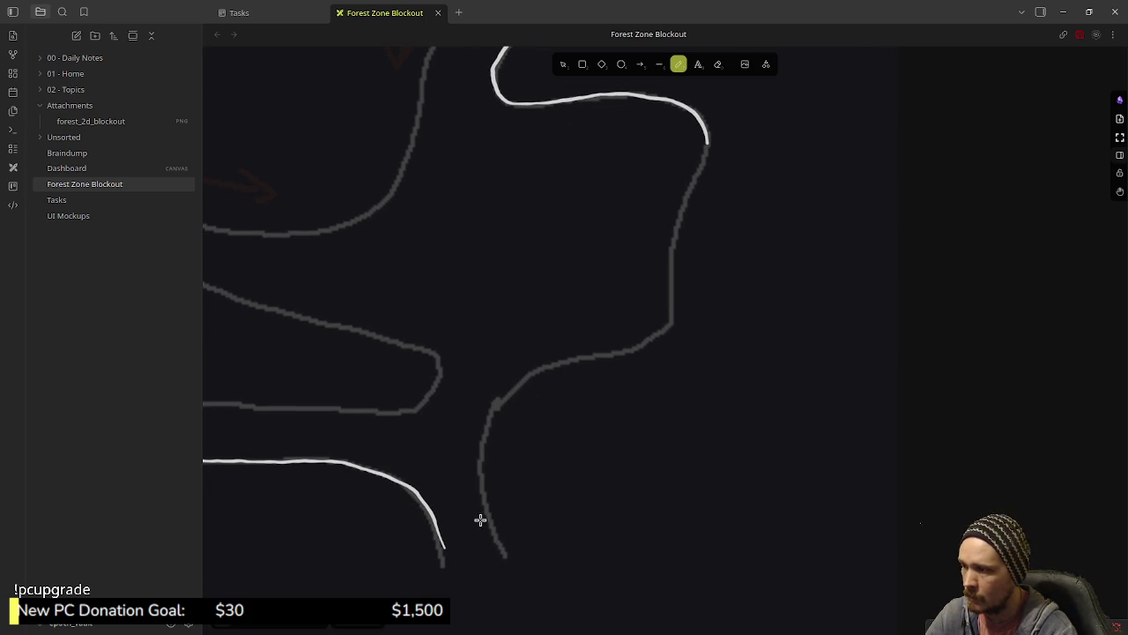
mouse_move(494, 532)
mouse_down()
mouse_move(480, 434)
mouse_move(541, 370)
mouse_move(664, 331)
mouse_move(671, 263)
mouse_up()
drag(679, 223, 702, 158)
- Trace the island's bottom edge, upper edge and left end in white to close its outline
scroll(615, 293, left, 6)
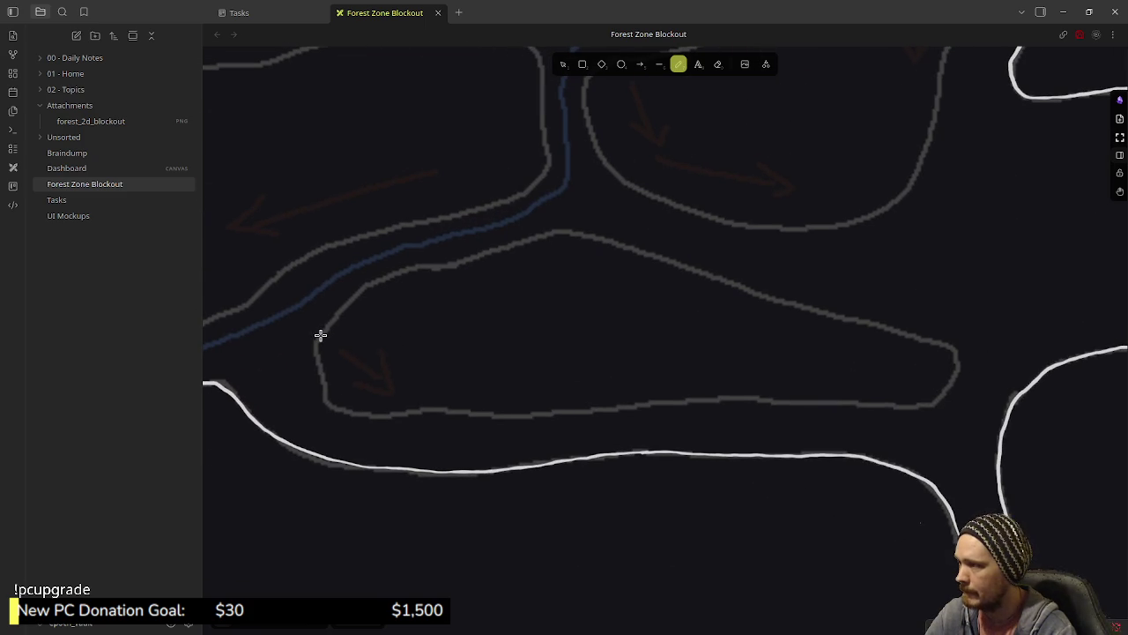
mouse_move(325, 398)
mouse_down()
mouse_move(392, 414)
mouse_move(730, 398)
mouse_move(911, 405)
mouse_move(958, 359)
mouse_move(920, 335)
mouse_move(617, 245)
mouse_up()
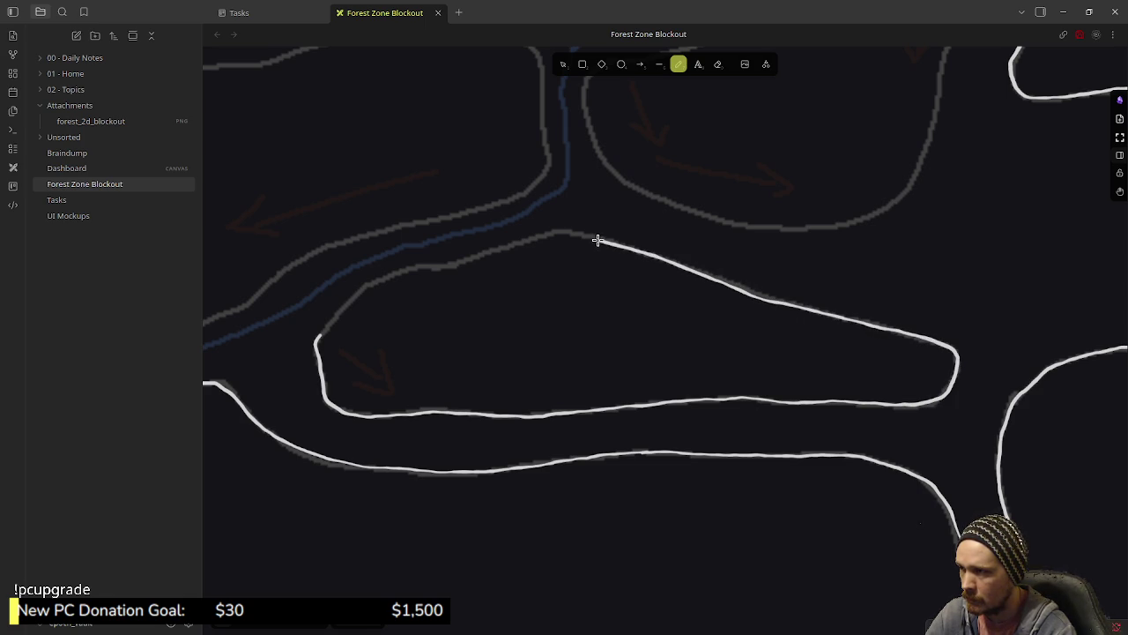
drag(528, 240, 469, 260)
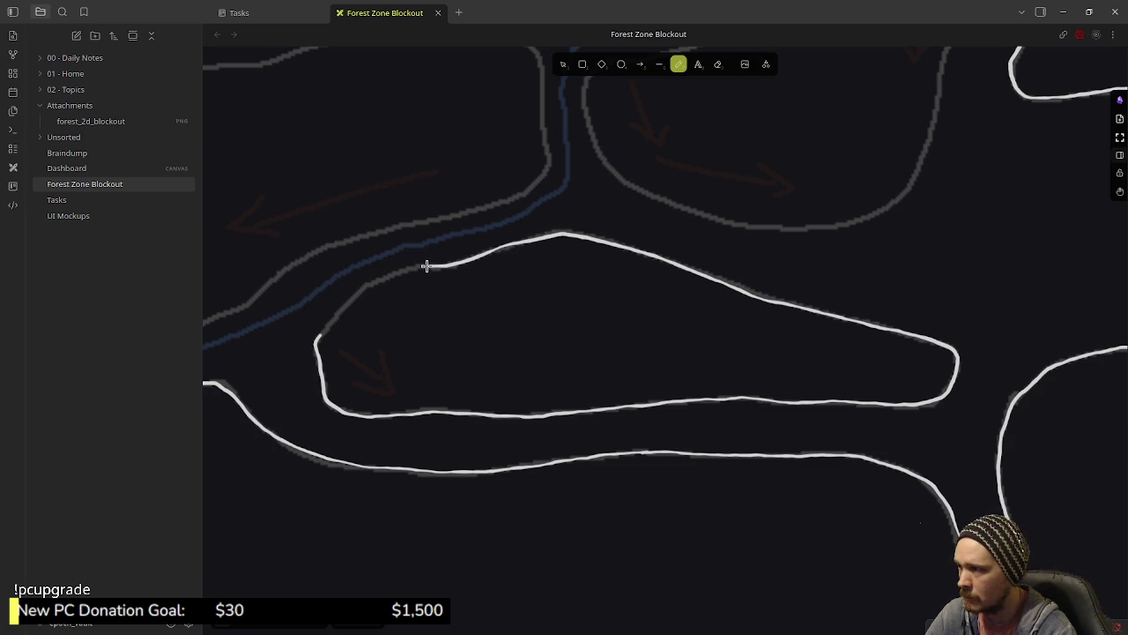
drag(363, 292, 342, 311)
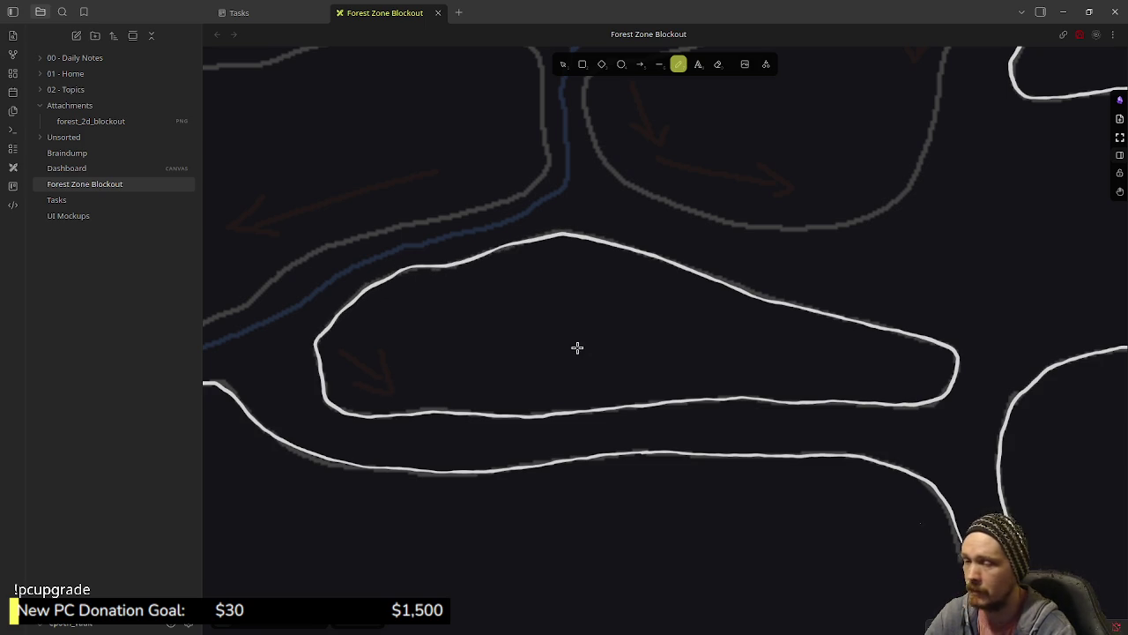
scroll(647, 332, left, 5)
scroll(647, 332, up, 2)
scroll(588, 344, left, 5)
scroll(589, 345, down, 1)
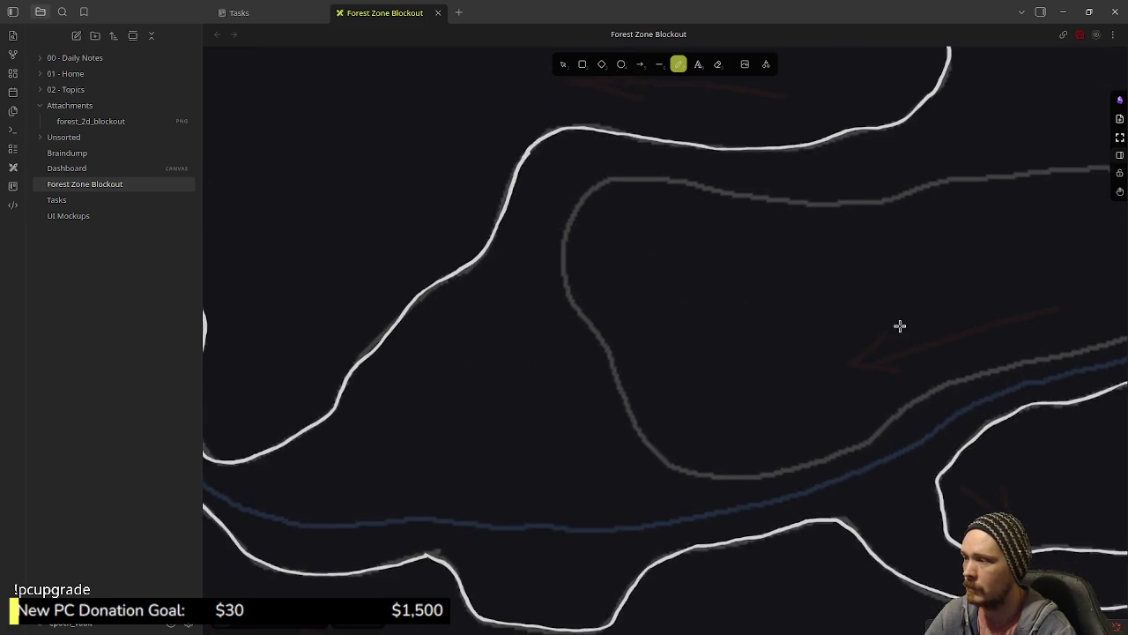
scroll(670, 388, right, 2)
scroll(670, 387, up, 1)
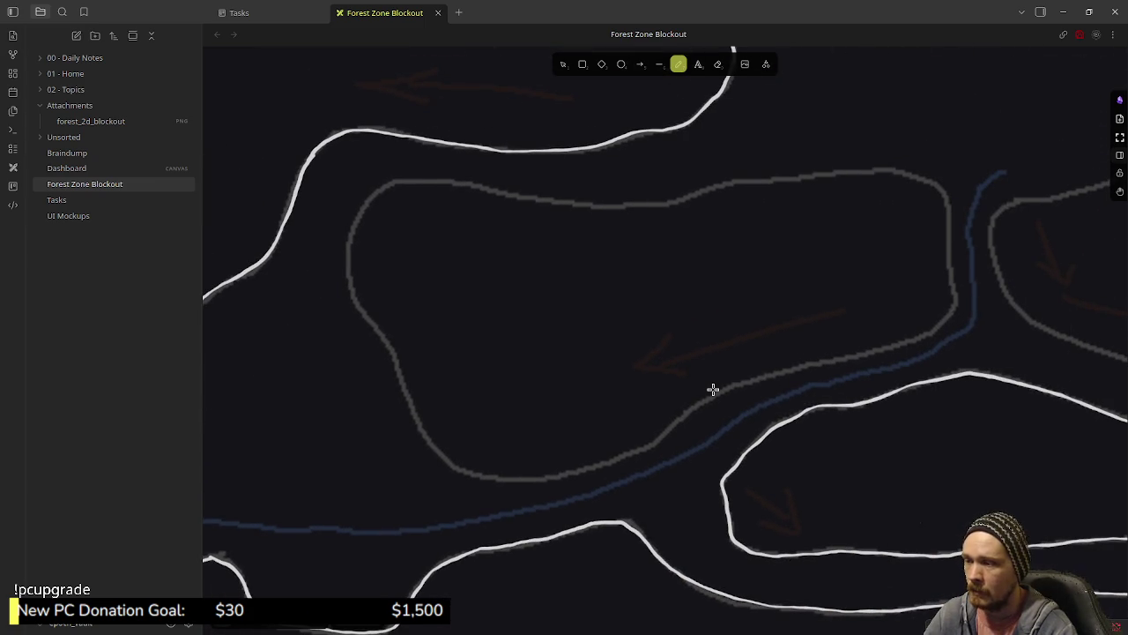
scroll(811, 376, up, 2)
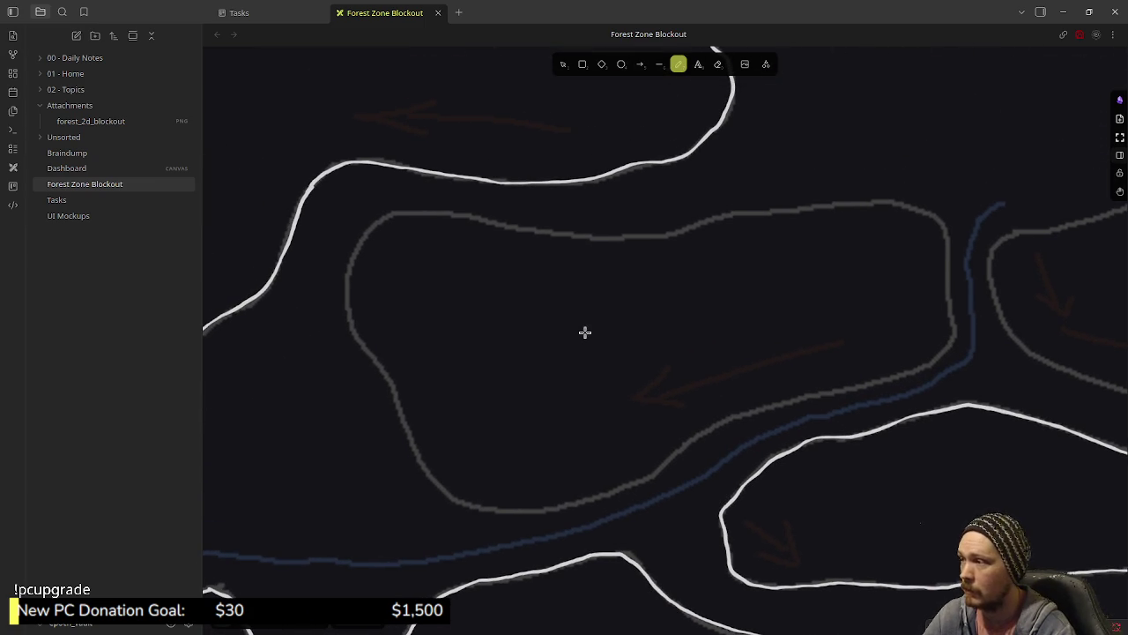
scroll(652, 331, right, 2)
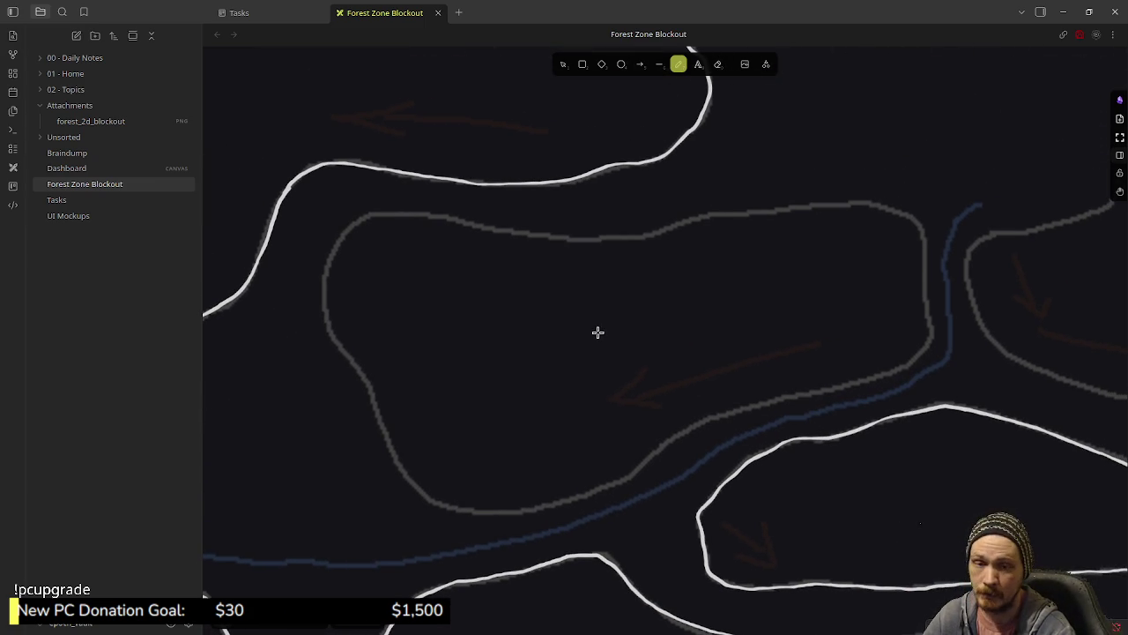
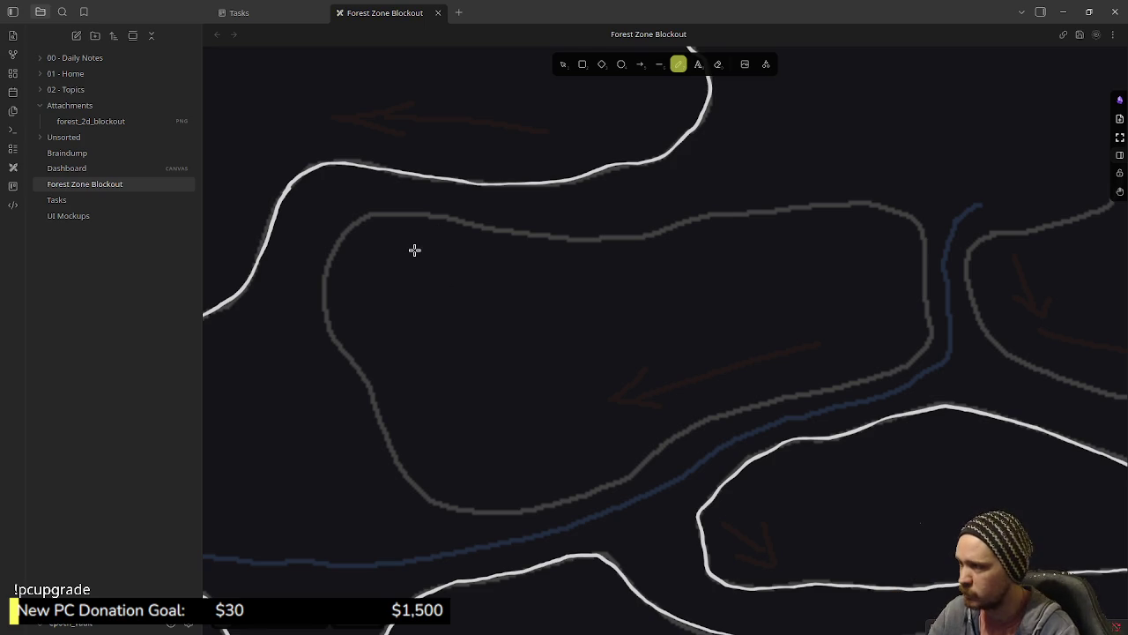
- Trace the first grey region outline in white, then shift the view toward the untraced one
mouse_move(370, 214)
mouse_down()
mouse_move(350, 222)
mouse_move(330, 261)
mouse_move(326, 328)
mouse_move(377, 402)
mouse_move(408, 485)
mouse_move(469, 513)
mouse_move(613, 489)
mouse_move(714, 421)
mouse_move(909, 368)
mouse_move(928, 328)
mouse_move(922, 229)
mouse_move(869, 202)
mouse_move(597, 238)
mouse_move(433, 216)
mouse_up()
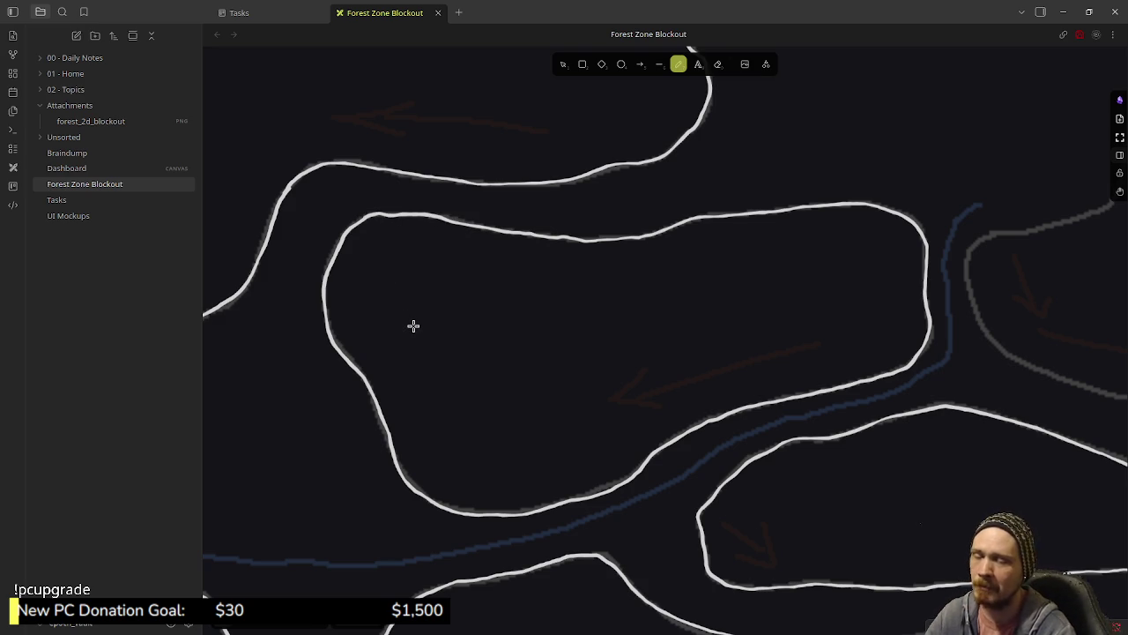
scroll(804, 293, right, 5)
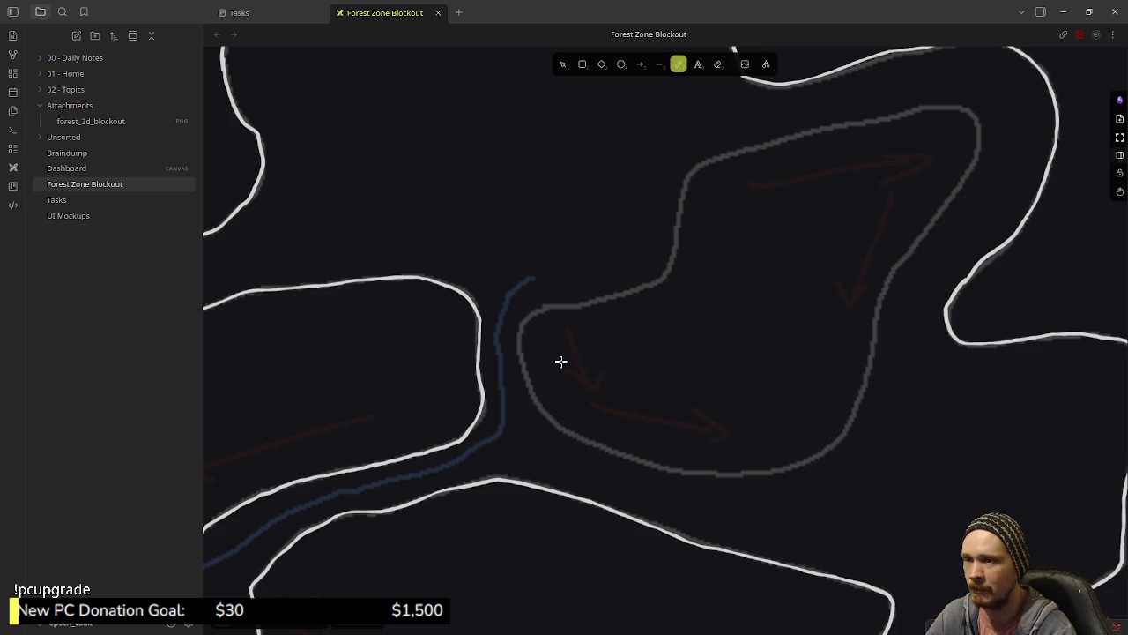
drag(725, 326, 677, 352)
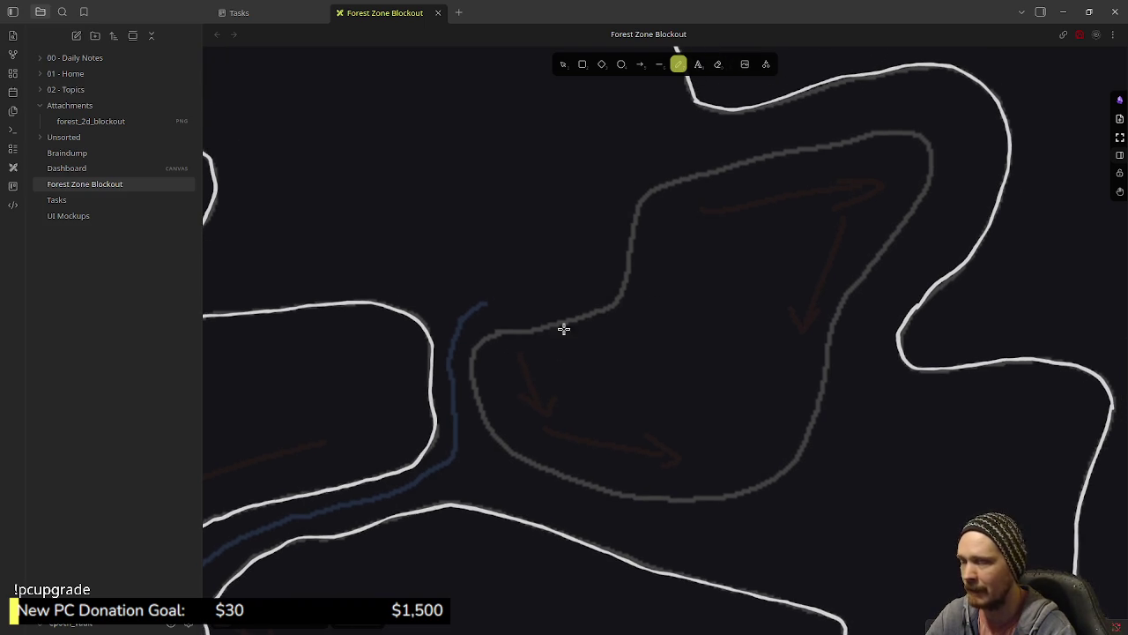
scroll(605, 299, left, 10)
scroll(927, 241, right, 6)
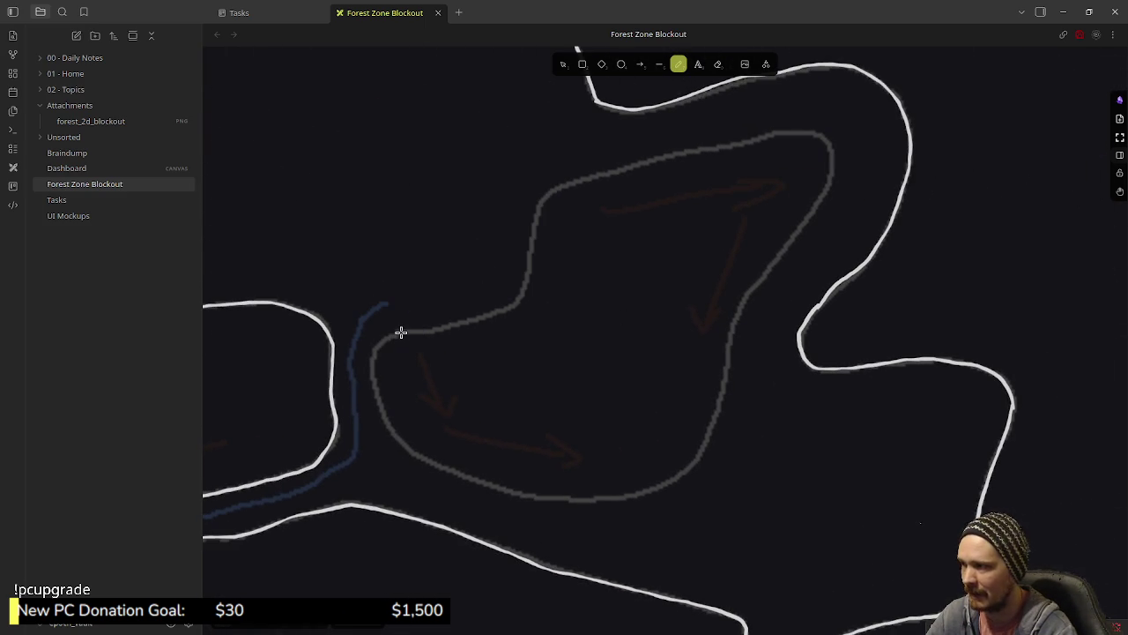
- Trace the remaining grey outline in white and pan around the map to check coverage
mouse_move(375, 354)
mouse_down()
mouse_move(386, 418)
mouse_move(423, 454)
mouse_move(539, 495)
mouse_move(663, 485)
mouse_move(706, 440)
mouse_move(738, 311)
mouse_move(823, 198)
mouse_move(829, 142)
mouse_move(763, 135)
mouse_move(553, 194)
mouse_move(532, 215)
mouse_move(508, 306)
mouse_move(403, 334)
mouse_up()
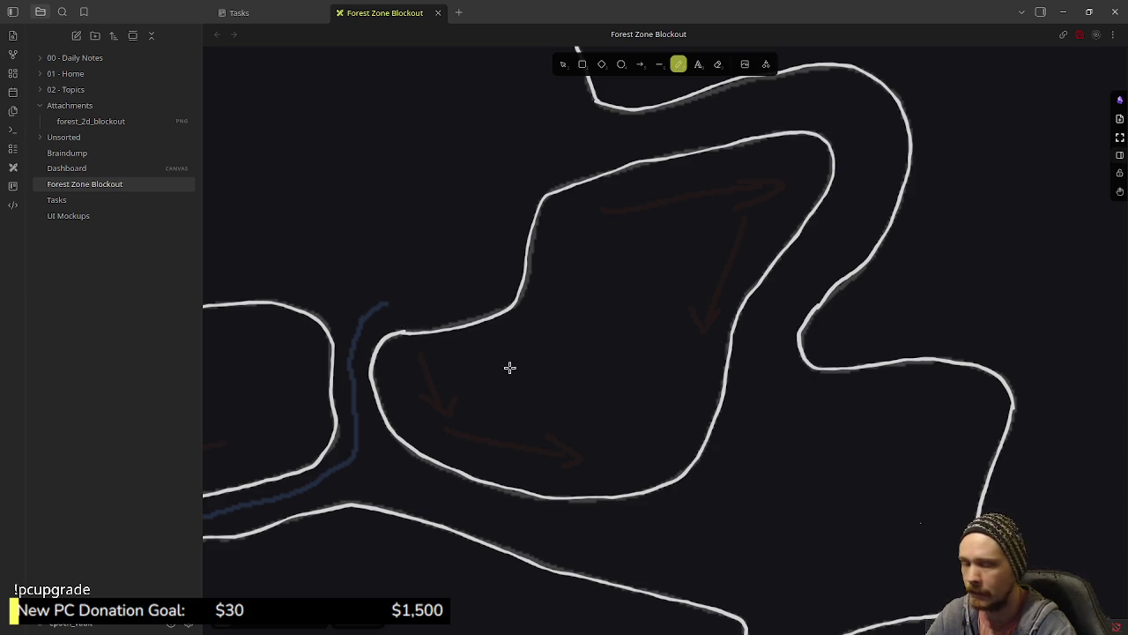
scroll(634, 353, down, 5)
ctrl+scroll(640, 355, down, 3)
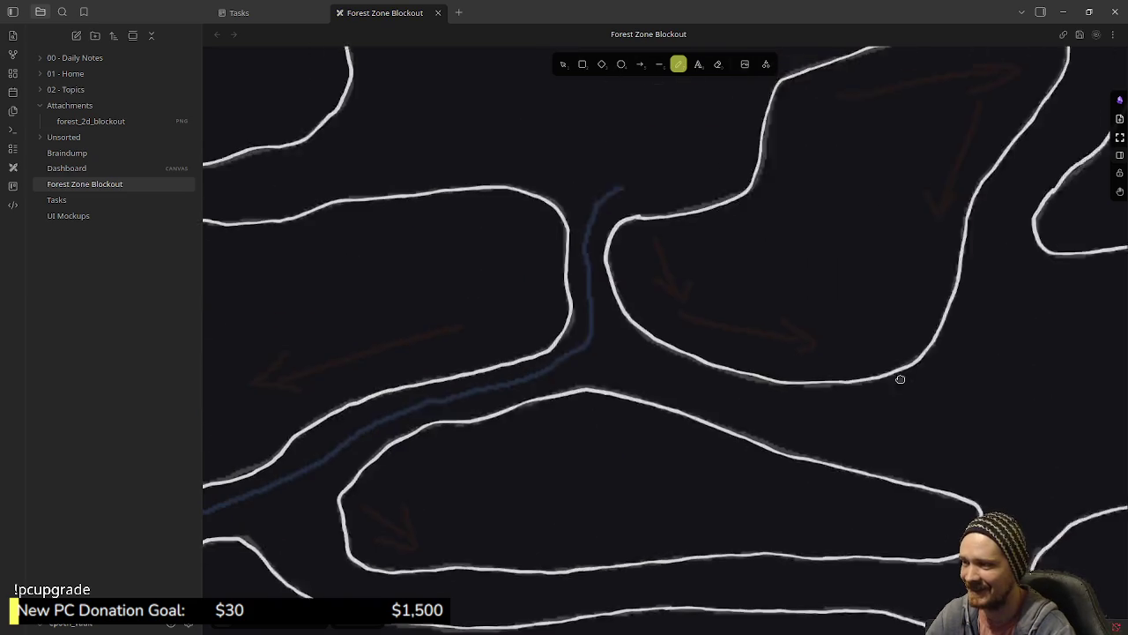
scroll(622, 383, left, 10)
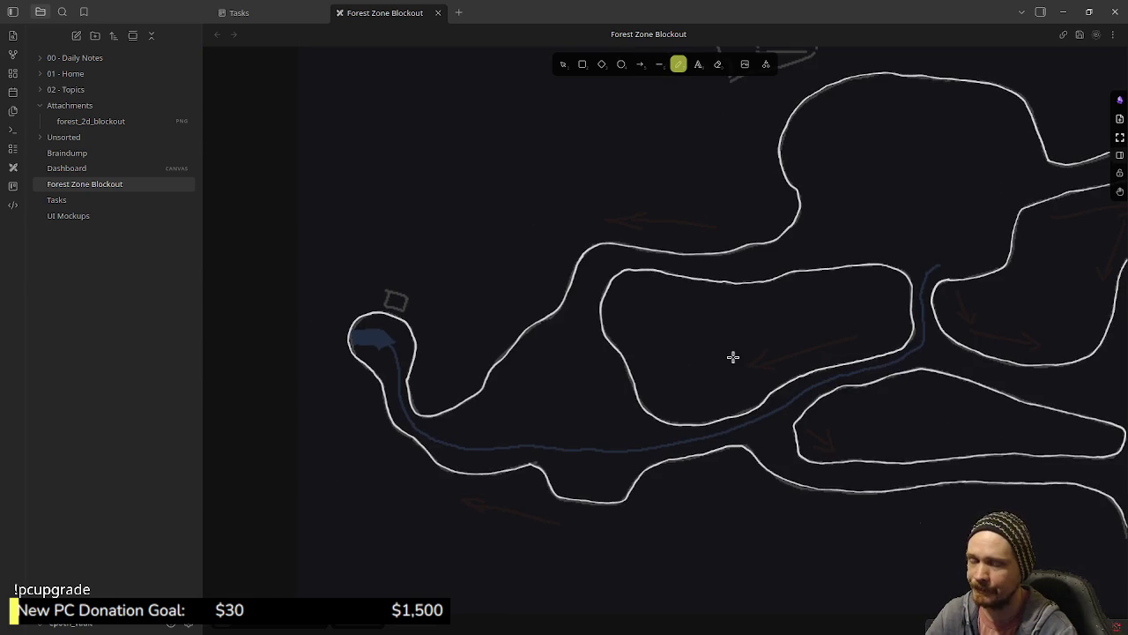
scroll(922, 334, right, 3)
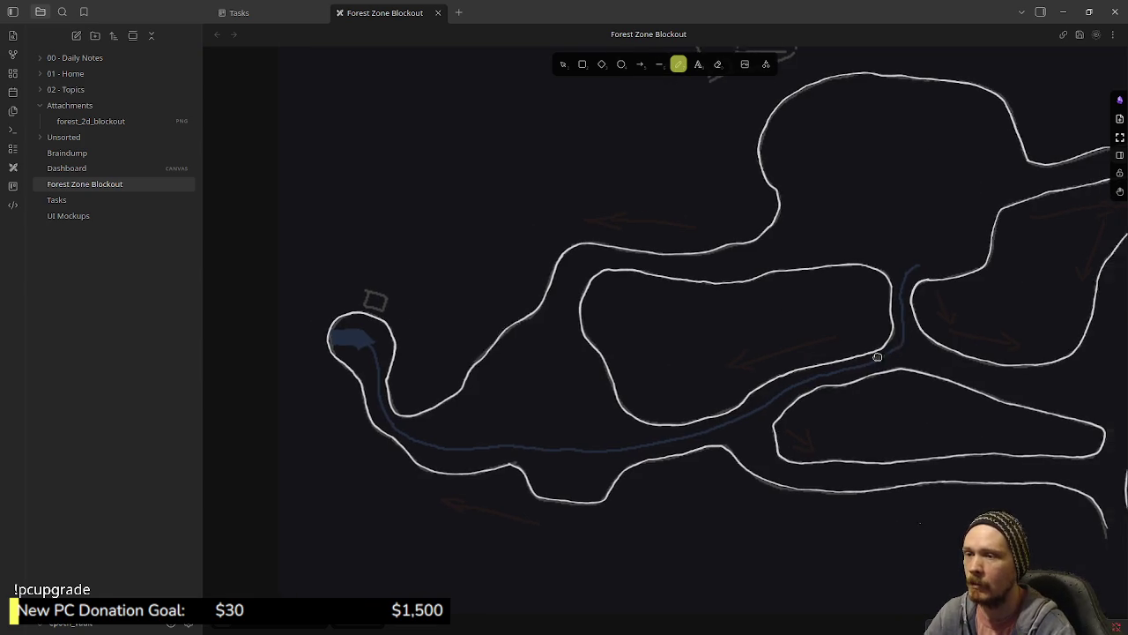
scroll(875, 360, right, 3)
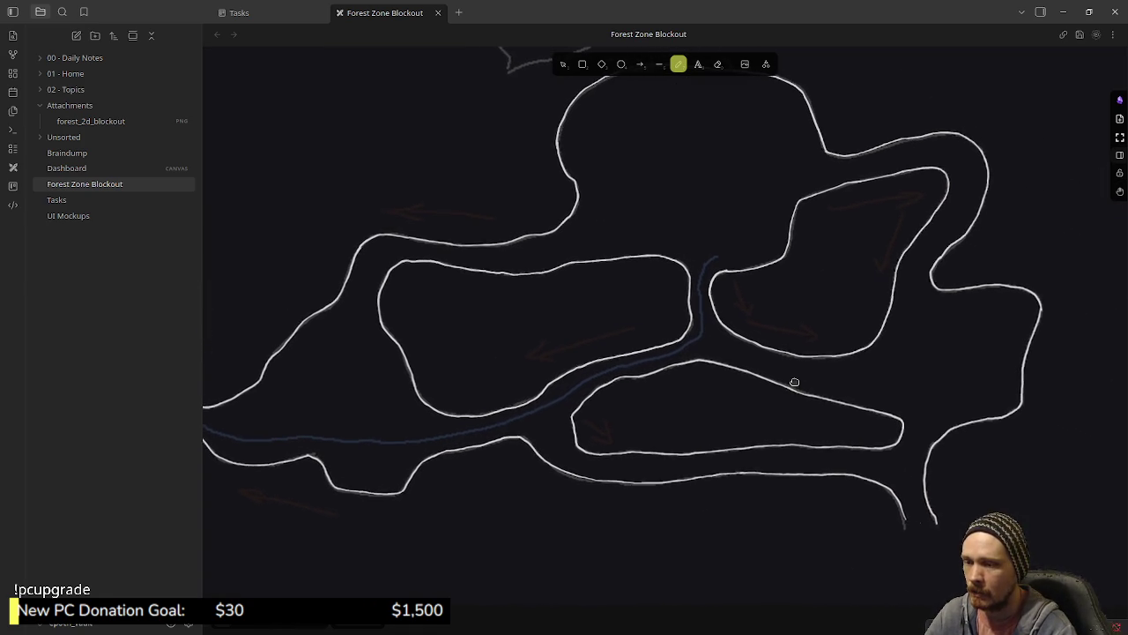
scroll(802, 378, down, 2)
scroll(831, 438, up, 2)
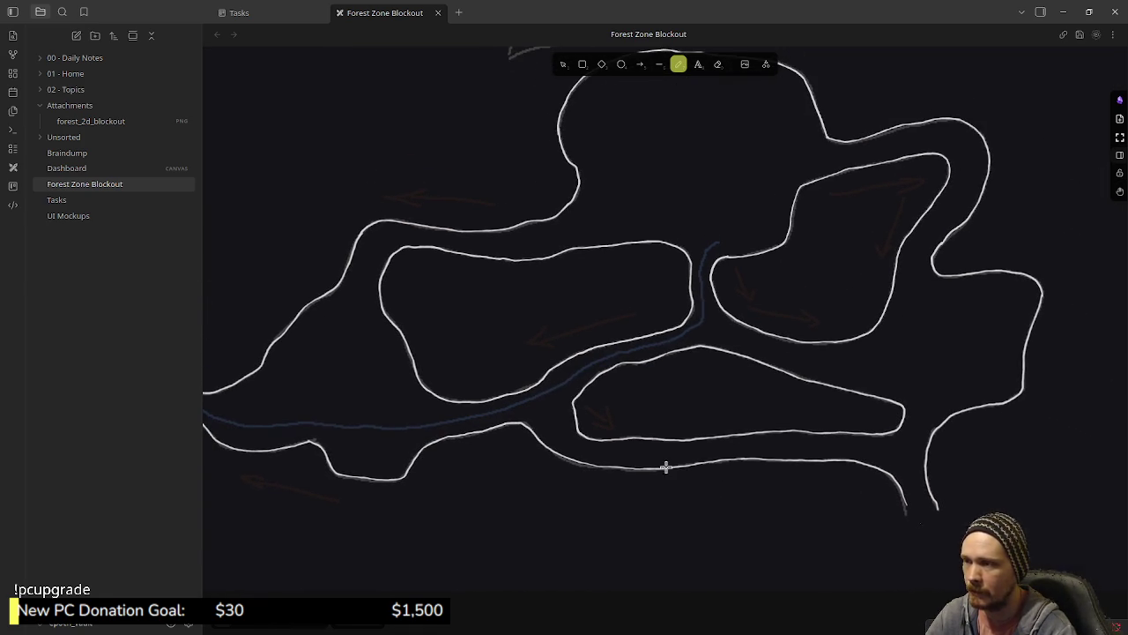
scroll(730, 419, left, 1)
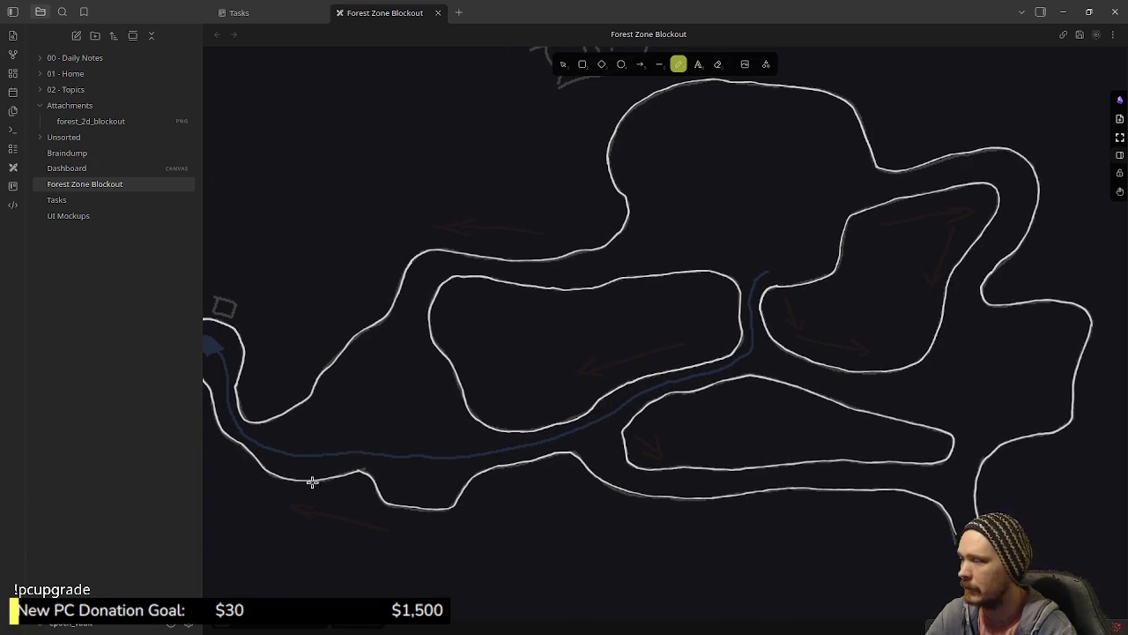
- Try dark yellow and dark brown background fills, then clear the fill again
mouse_move(238, 574)
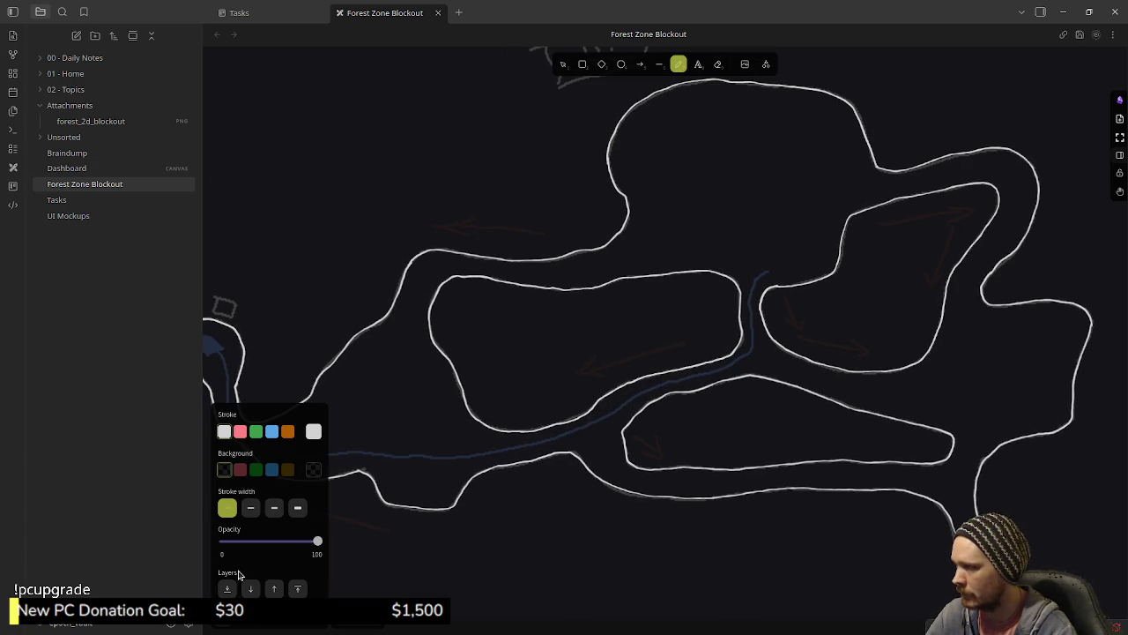
click(288, 471)
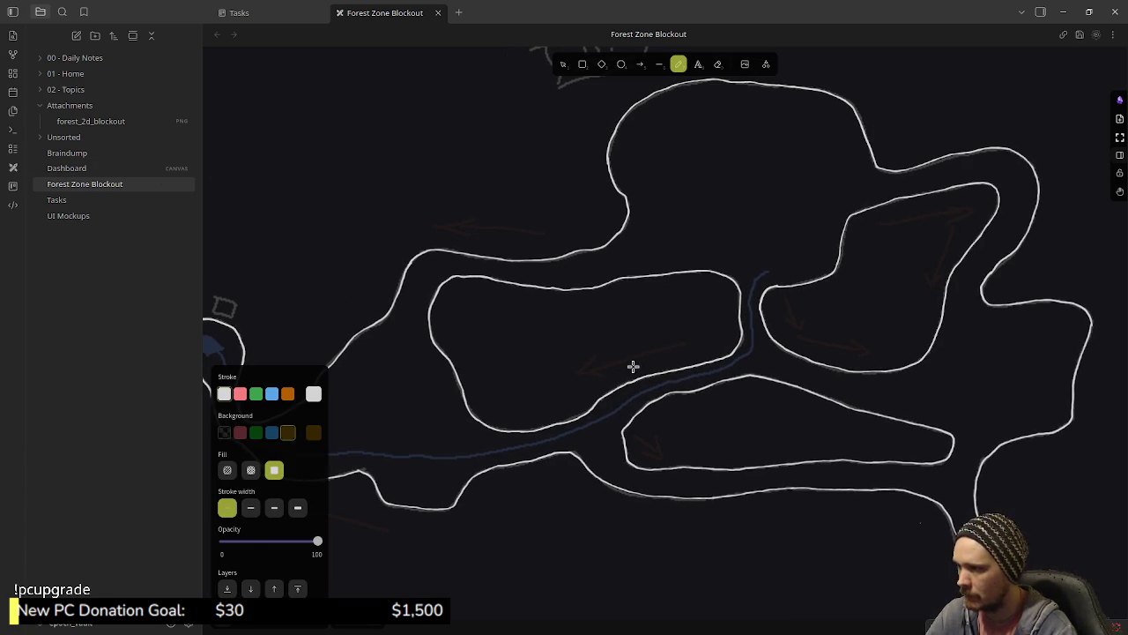
drag(686, 348, 606, 360)
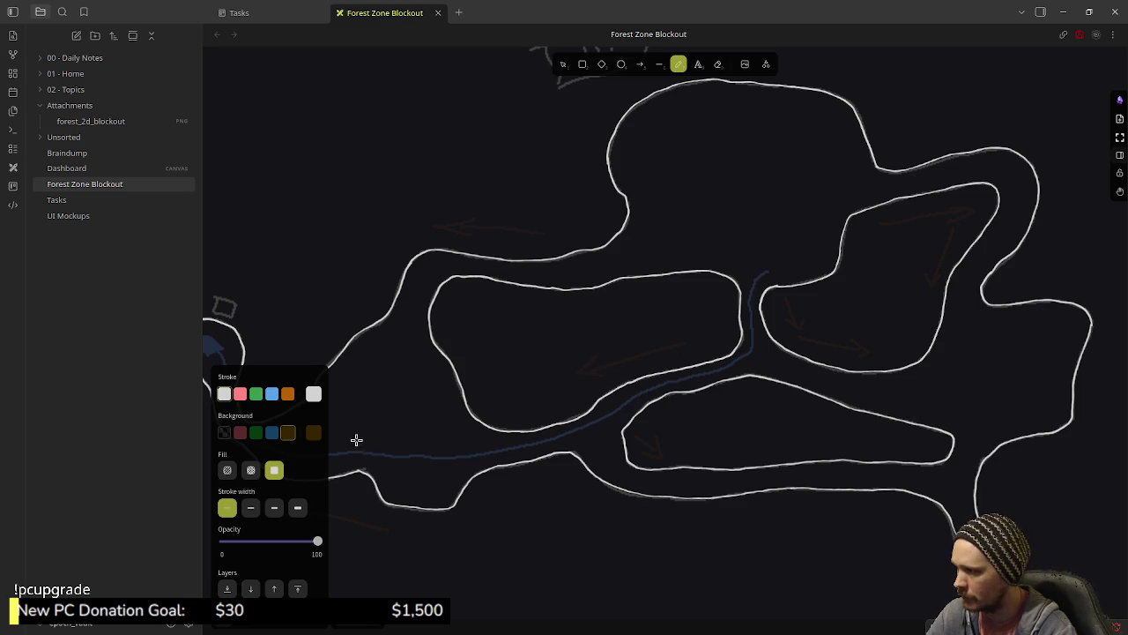
click(228, 431)
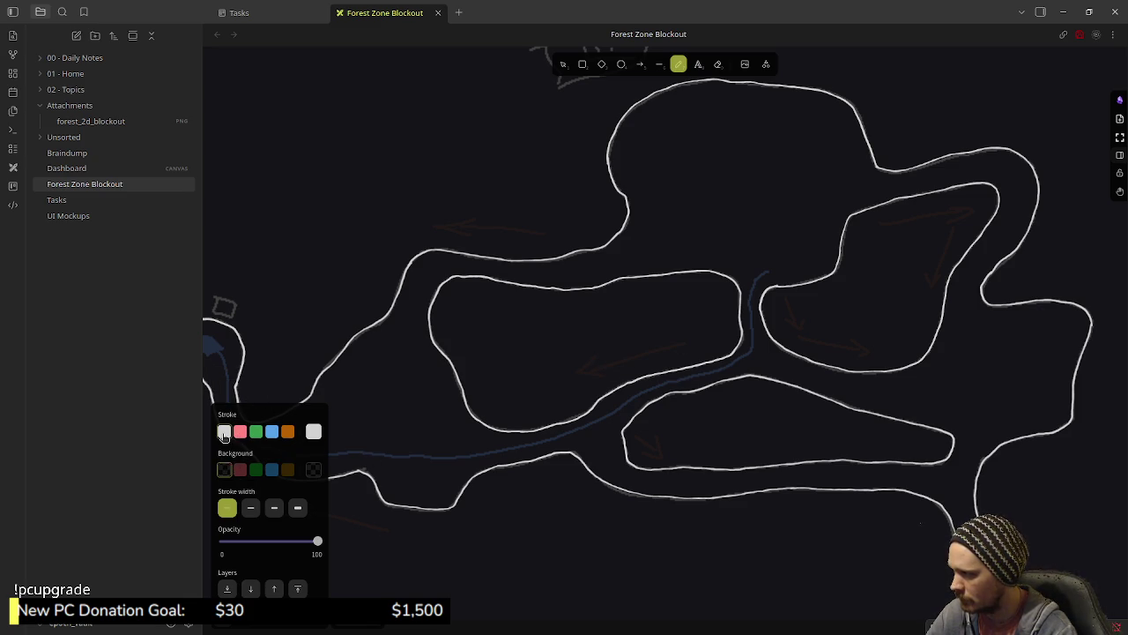
click(288, 469)
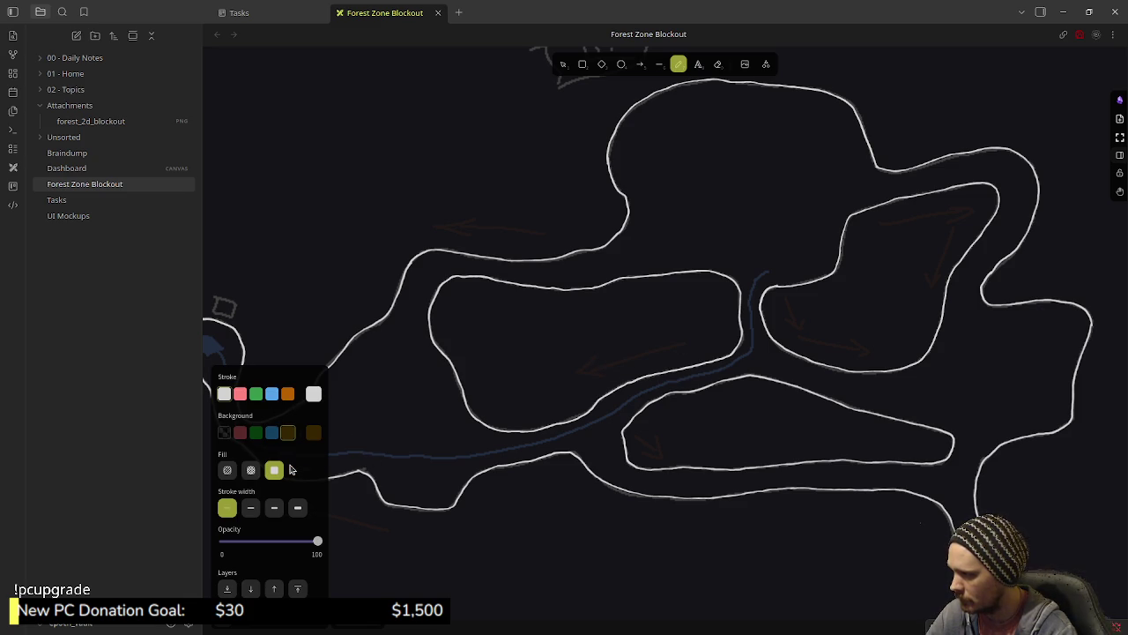
click(225, 434)
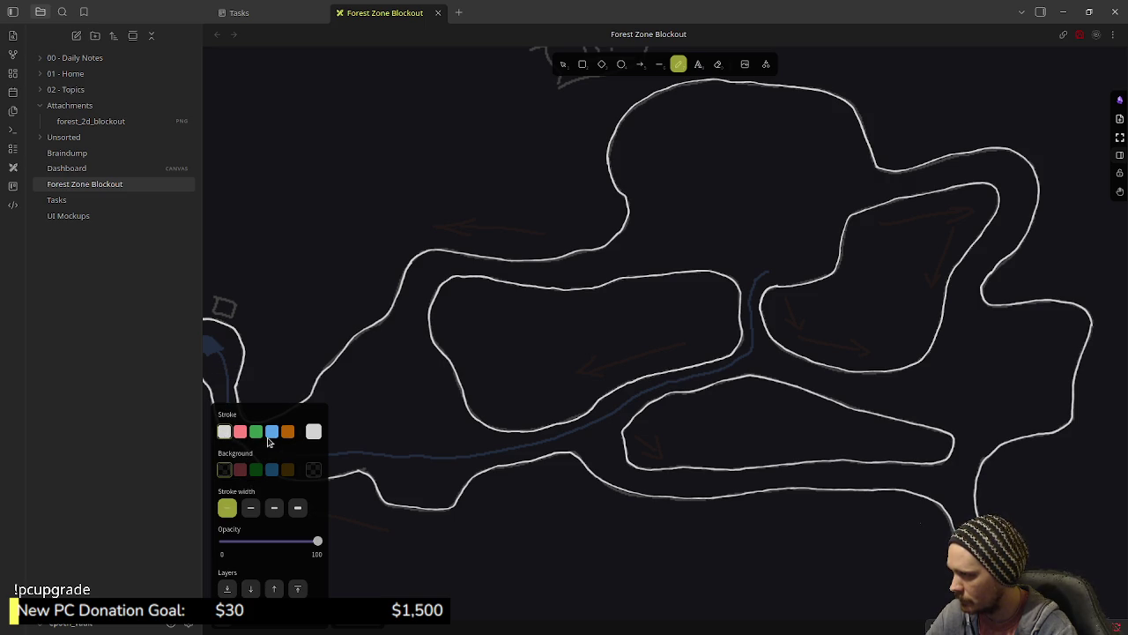
- Redraw the middle red arrow as a thicker orange stroke
click(289, 432)
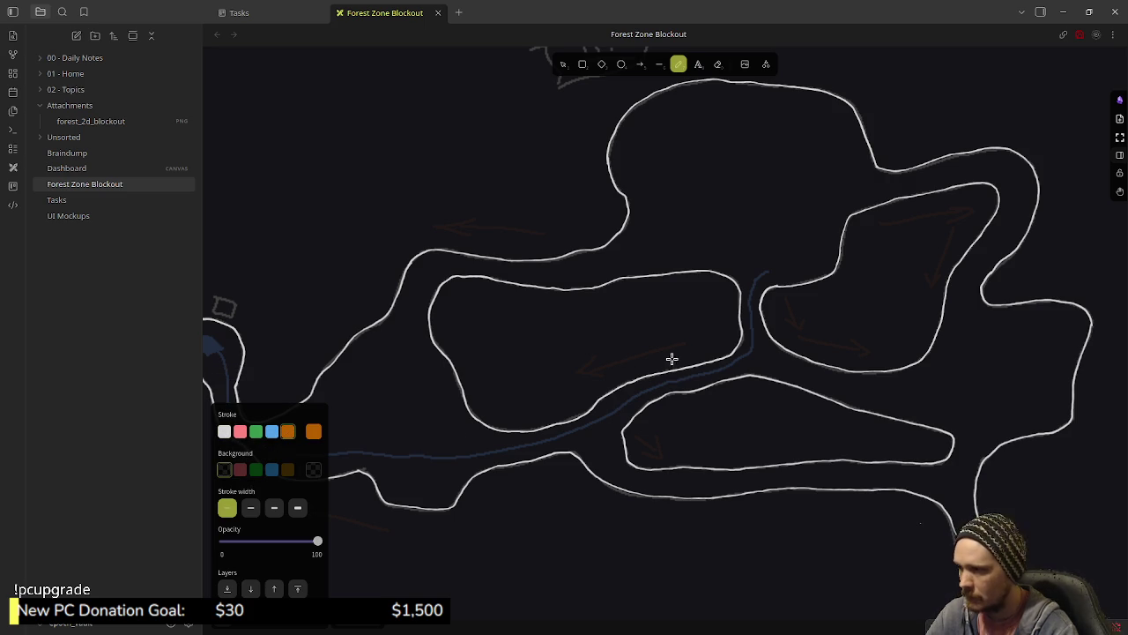
drag(684, 346, 589, 371)
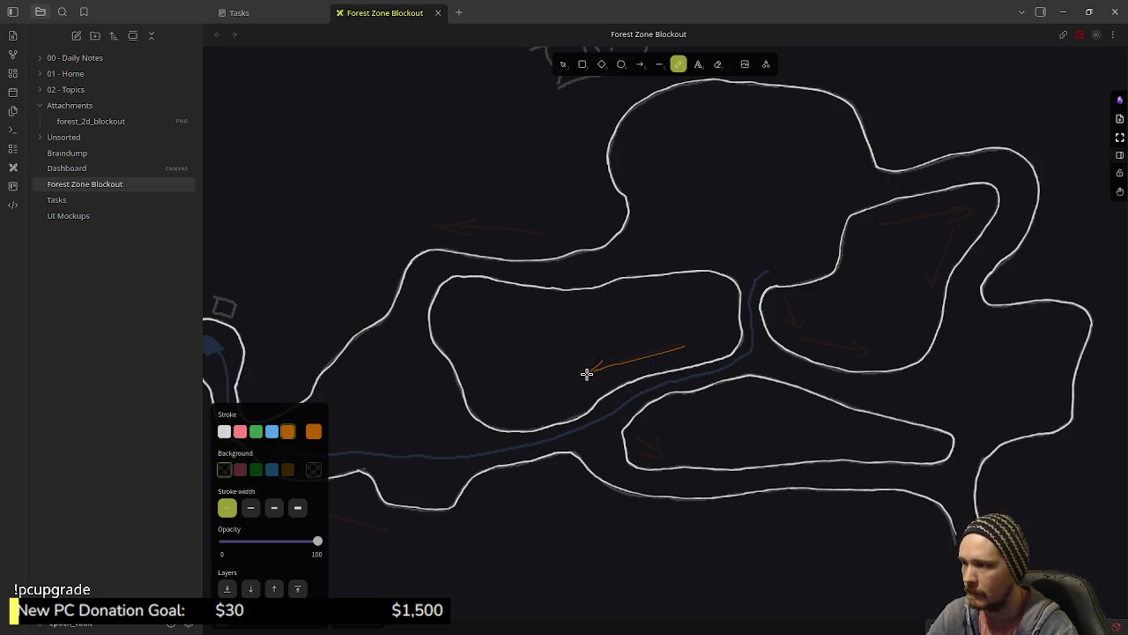
key(ctrl+z)
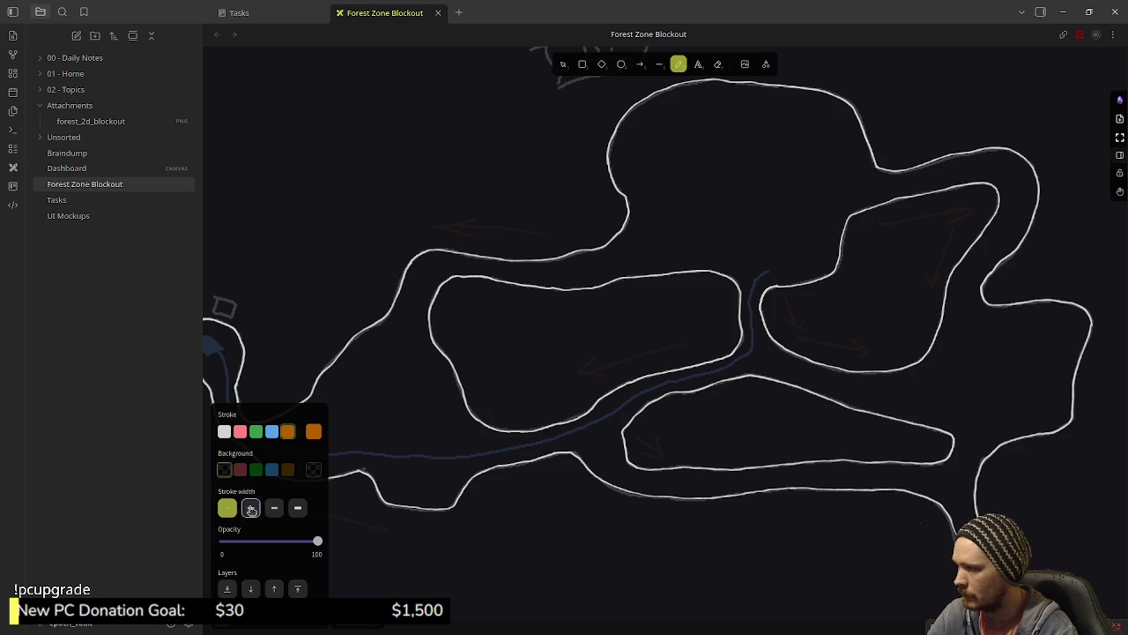
click(250, 508)
drag(679, 348, 605, 371)
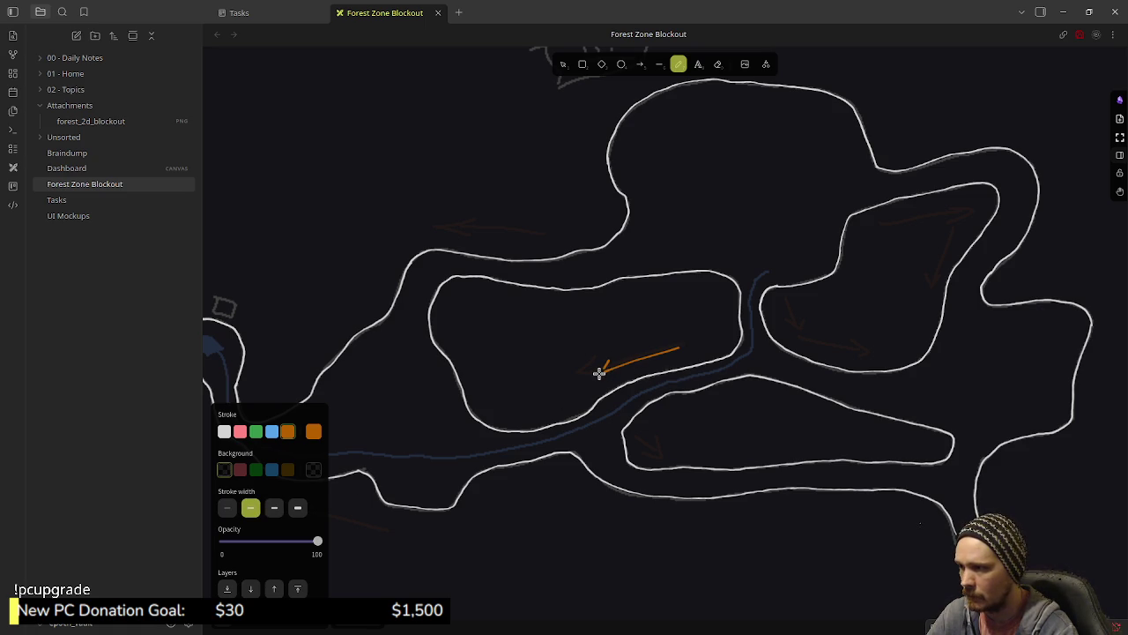
- Draw orange arrows over the lower, right-region down, right-pointing and left-pointing red arrows
mouse_move(637, 432)
mouse_down()
mouse_move(661, 457)
mouse_move(647, 458)
mouse_up()
scroll(721, 423, right, 4)
scroll(721, 423, up, 1)
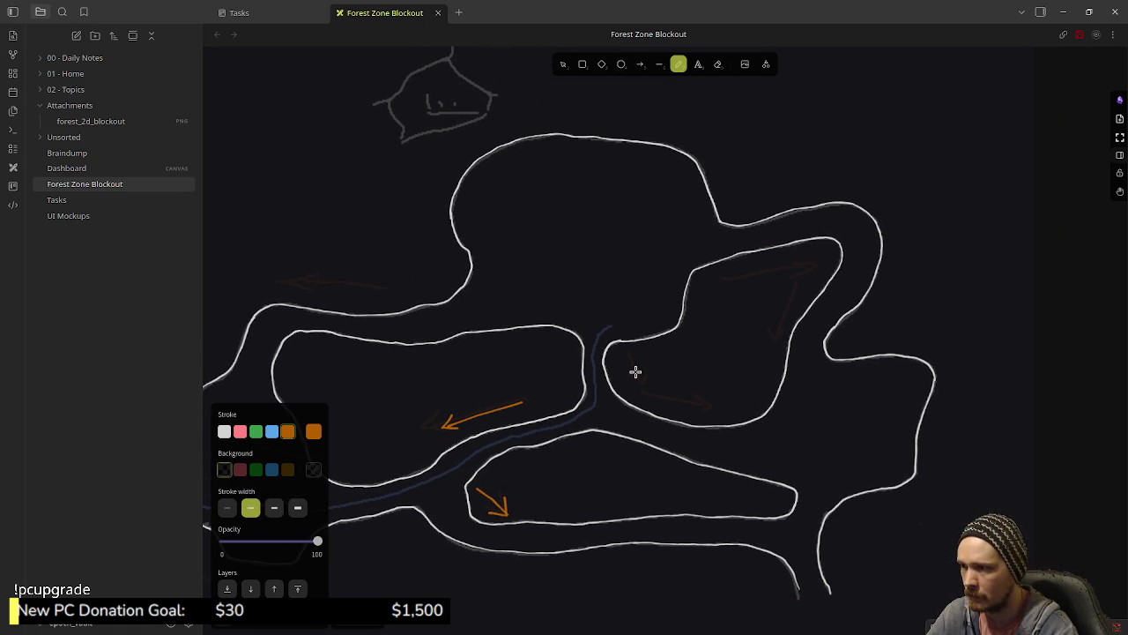
mouse_move(624, 353)
mouse_down()
mouse_move(634, 379)
mouse_move(710, 405)
mouse_move(687, 410)
mouse_up()
scroll(739, 370, right, 1)
scroll(739, 370, up, 1)
mouse_move(669, 331)
mouse_down()
mouse_move(743, 312)
mouse_move(720, 385)
mouse_move(734, 375)
mouse_up()
scroll(572, 397, left, 5)
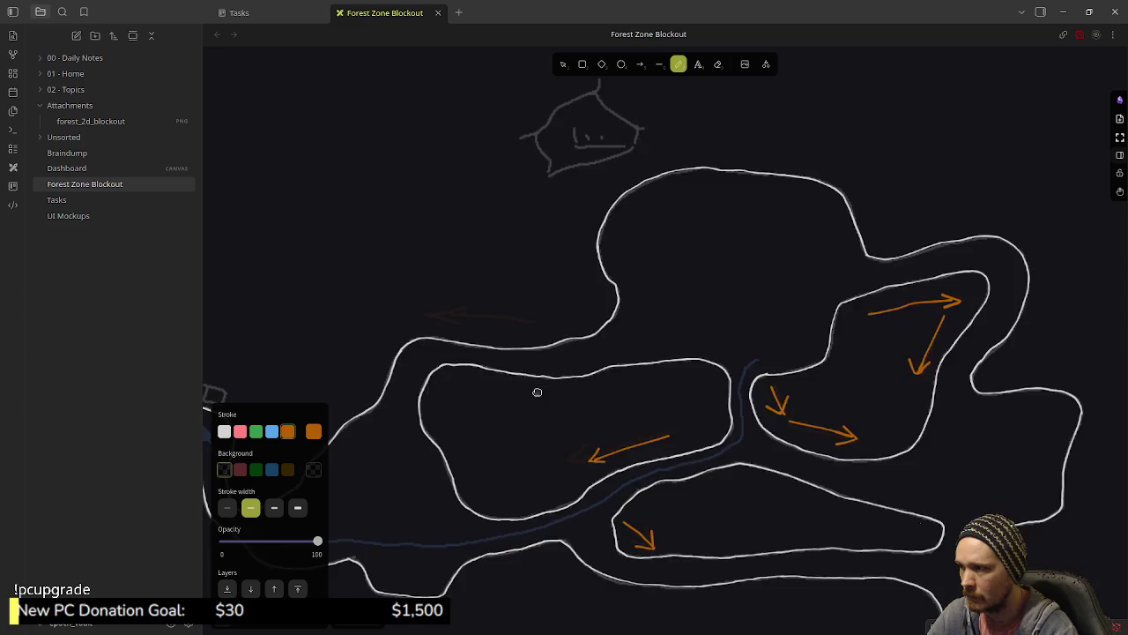
mouse_move(645, 341)
mouse_down()
mouse_move(537, 330)
mouse_move(557, 344)
mouse_up()
- Draw an orange left arrow below the track and set the pen colour to blue
scroll(566, 358, down, 3)
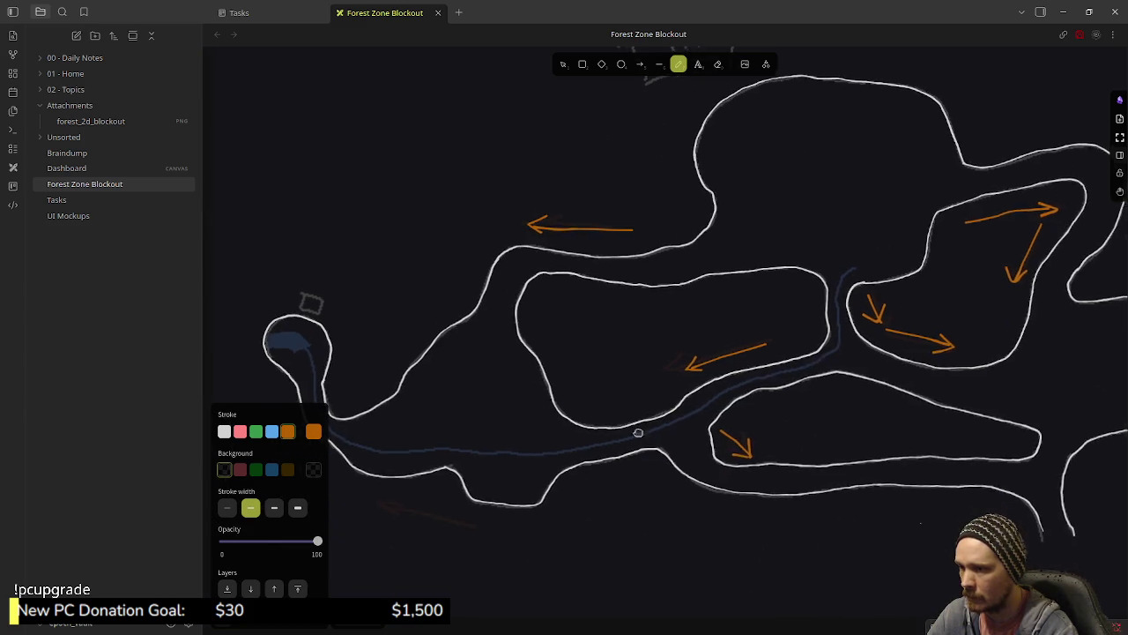
scroll(649, 438, left, 2)
scroll(650, 438, down, 2)
mouse_move(544, 477)
mouse_down()
mouse_move(441, 451)
mouse_move(456, 467)
mouse_move(470, 451)
mouse_up()
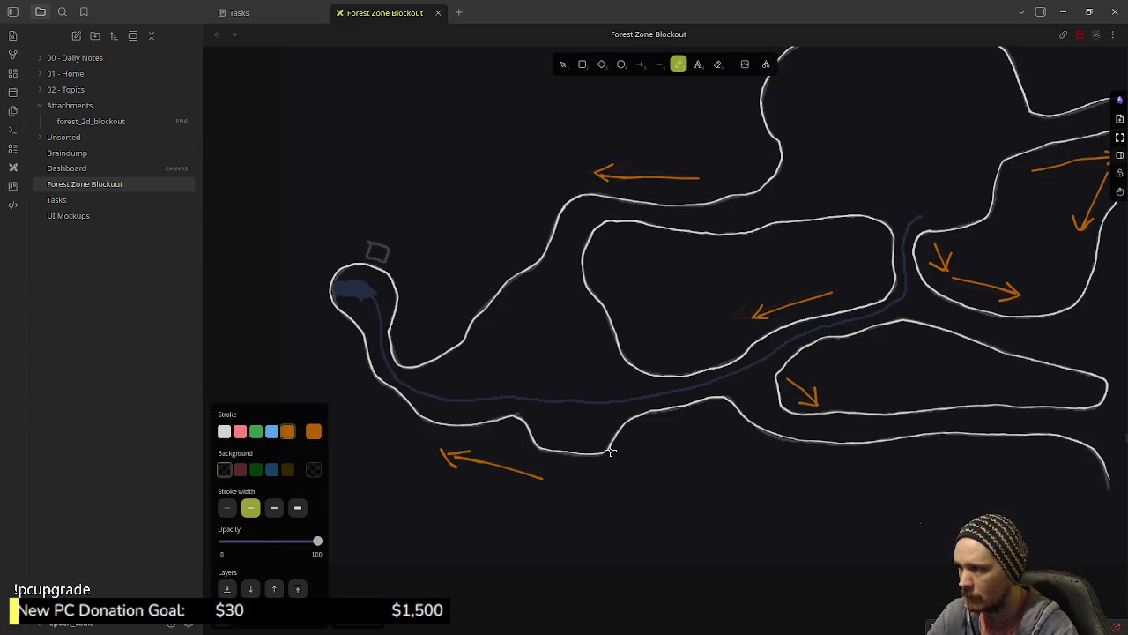
scroll(619, 436, right, 5)
scroll(622, 304, up, 2)
scroll(630, 406, left, 3)
scroll(629, 406, down, 1)
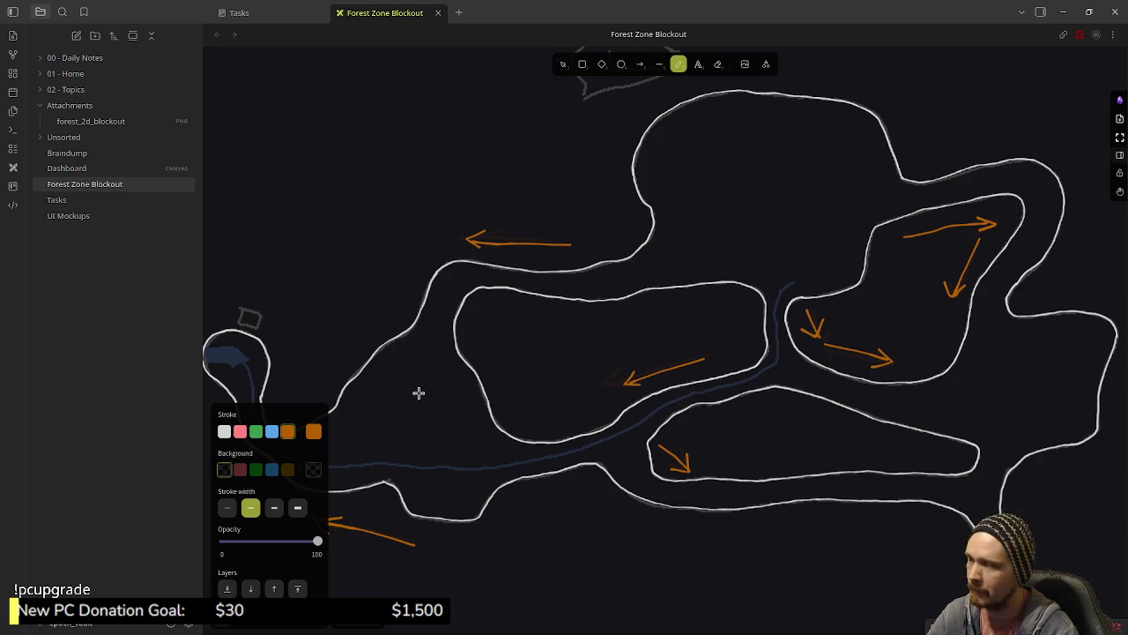
scroll(419, 389, left, 5)
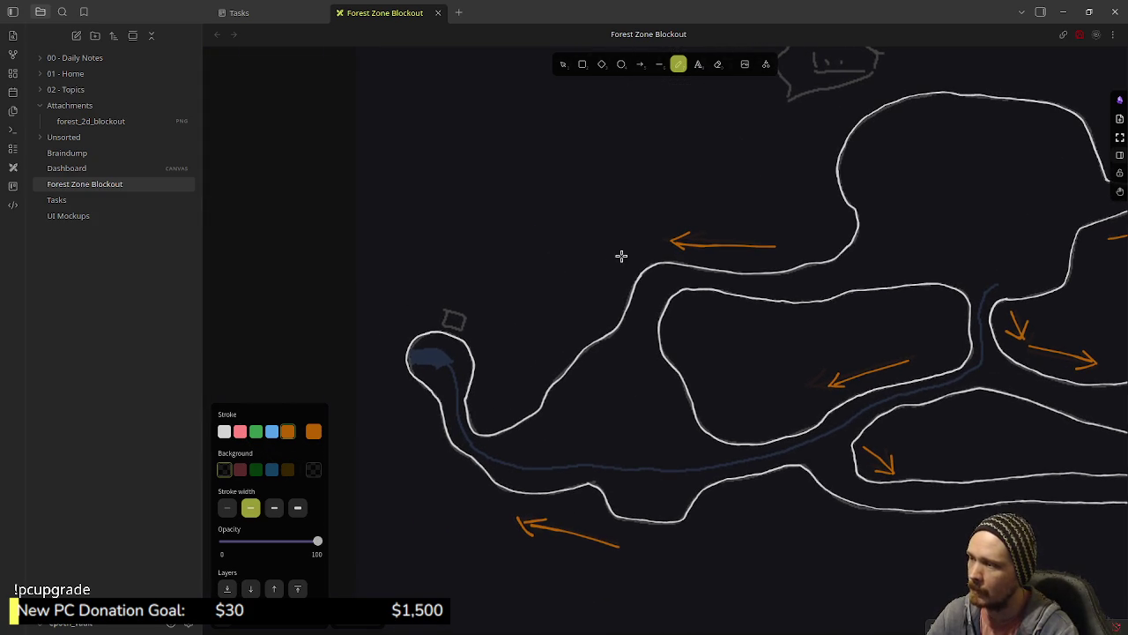
click(271, 431)
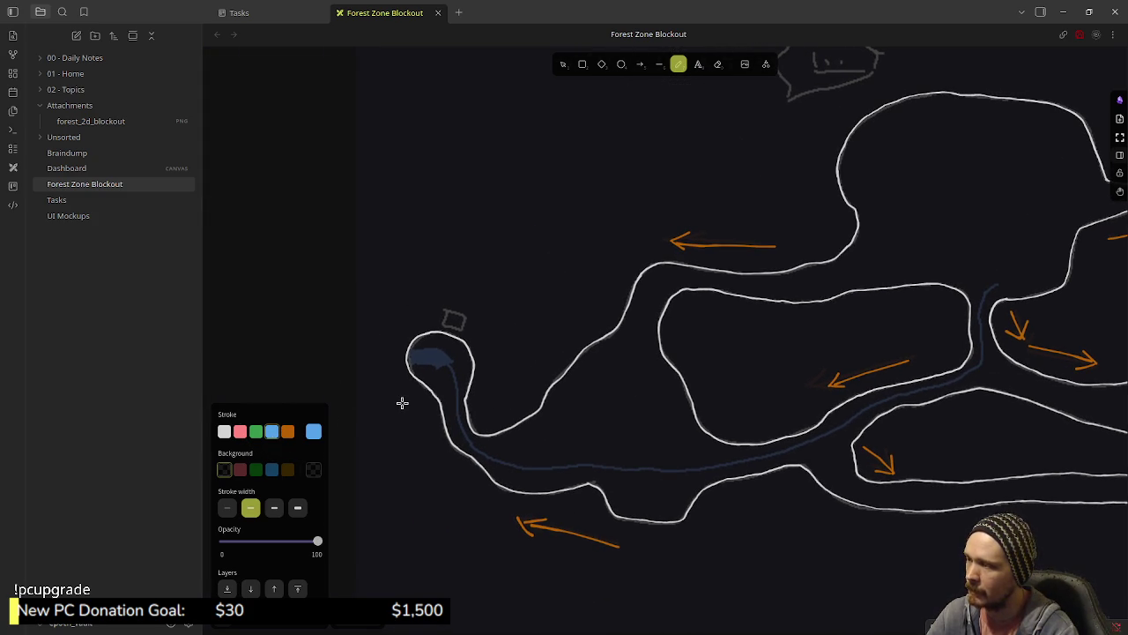
- Zoom in on the river and undo a short blue test stroke
scroll(449, 396, up, 2)
scroll(521, 363, up, 4)
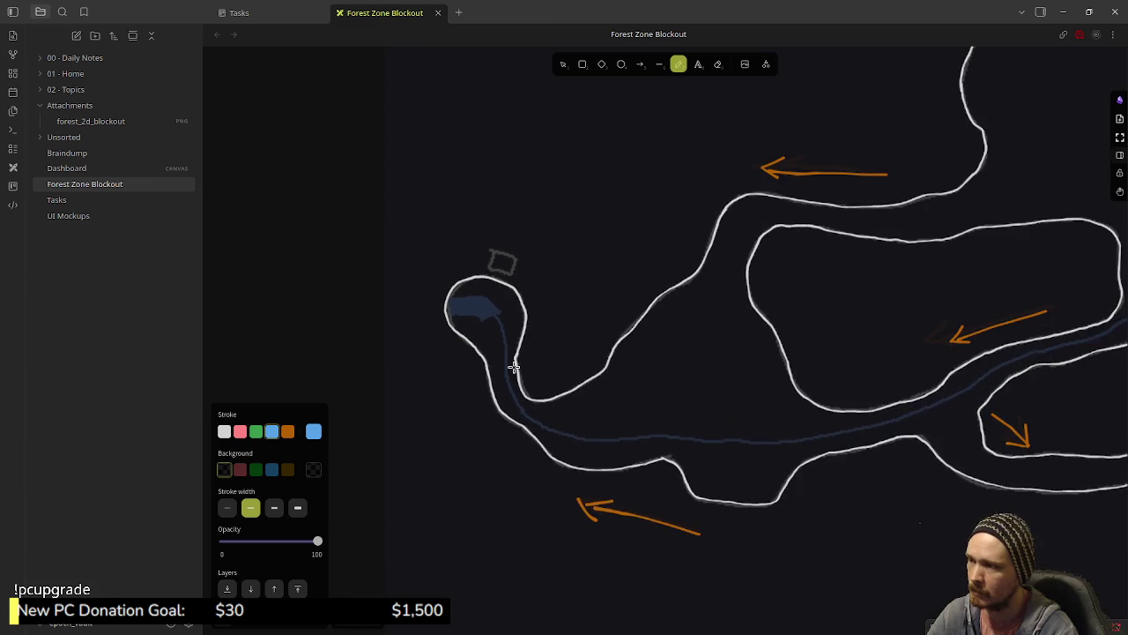
scroll(514, 366, up, 5)
scroll(476, 352, up, 2)
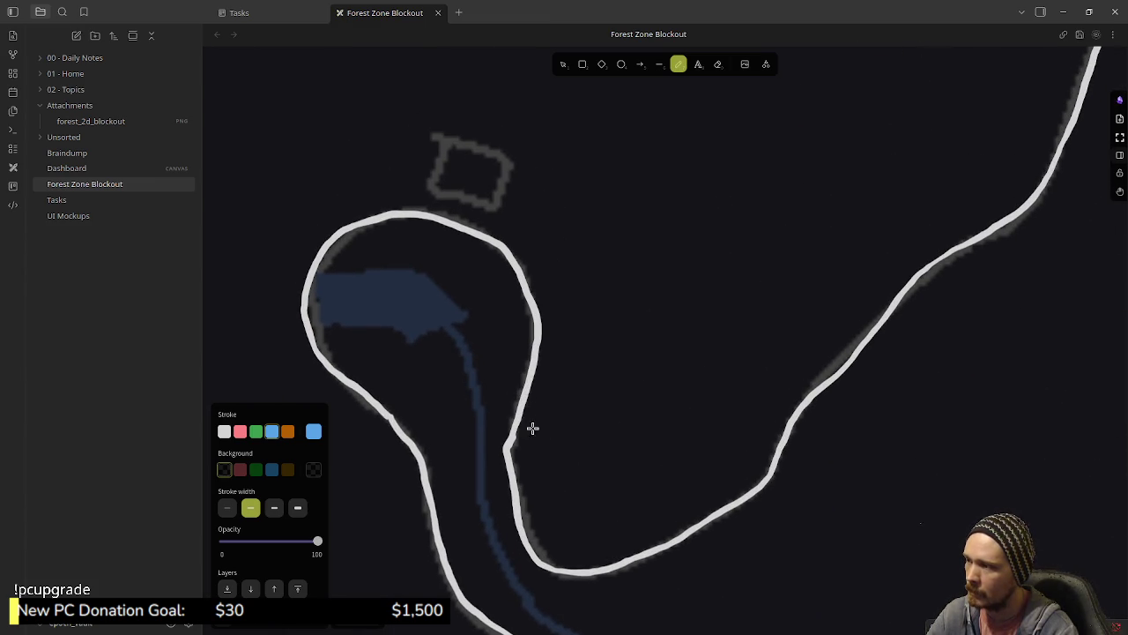
scroll(529, 422, down, 2)
scroll(570, 421, up, 2)
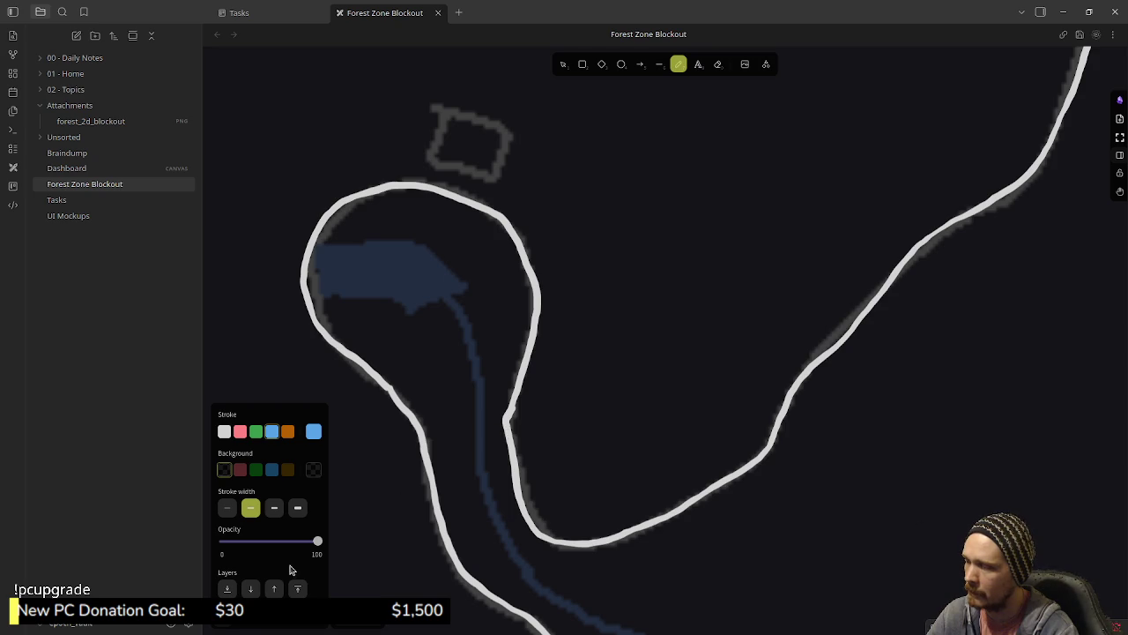
drag(415, 349, 479, 398)
key(ctrl+z)
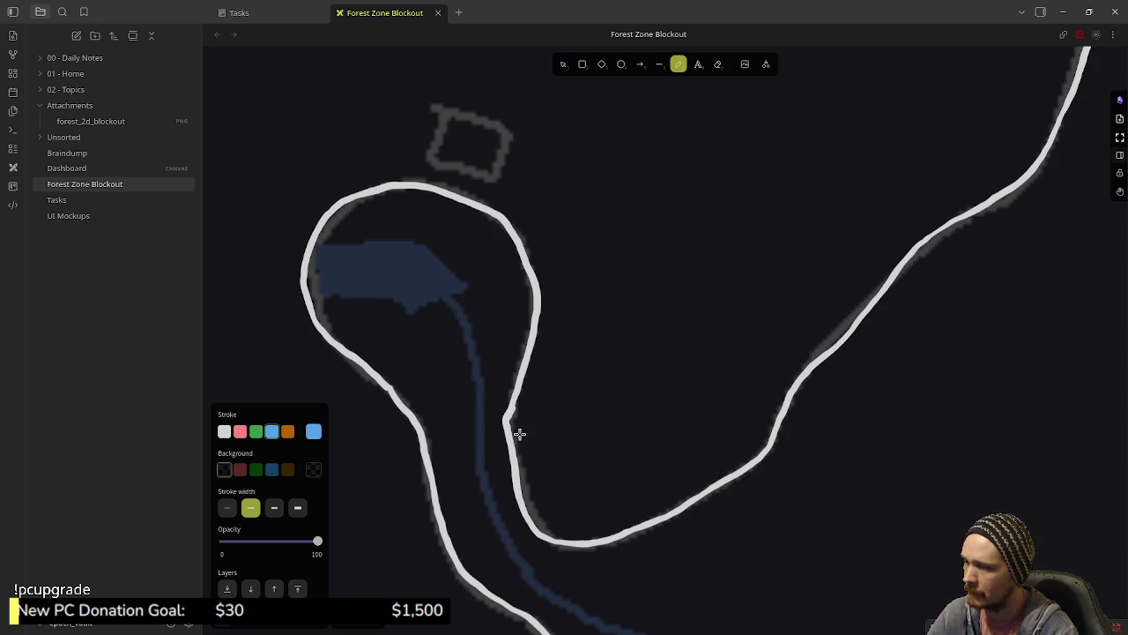
- Pan to the pond and trace the first stretch of the river in bold blue
scroll(516, 433, down, 2)
scroll(496, 402, up, 6)
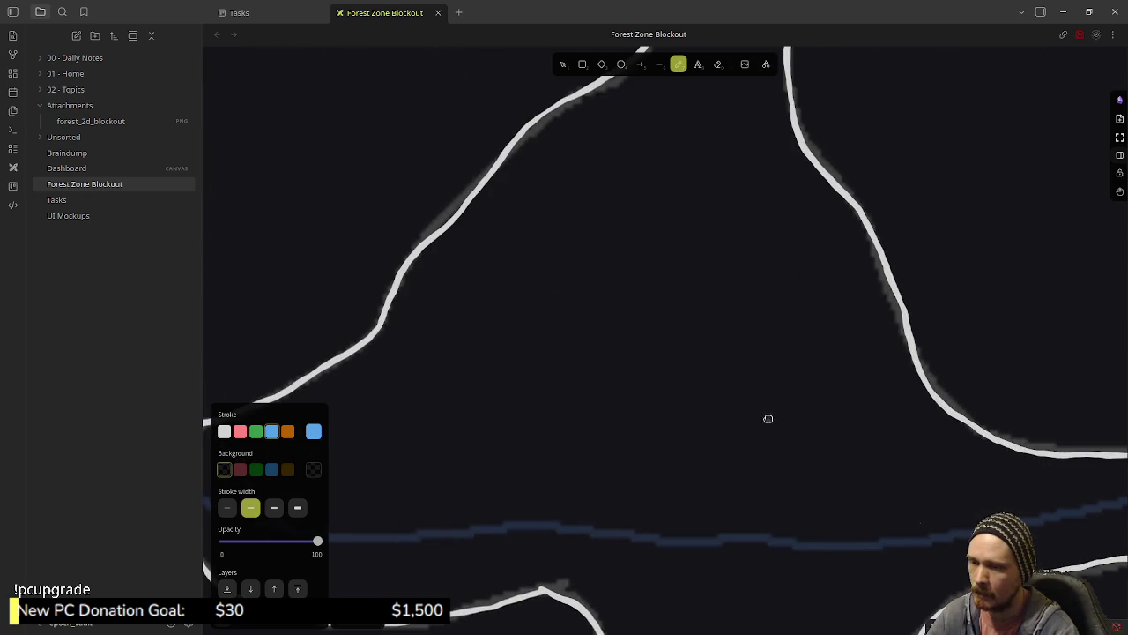
scroll(823, 423, right, 10)
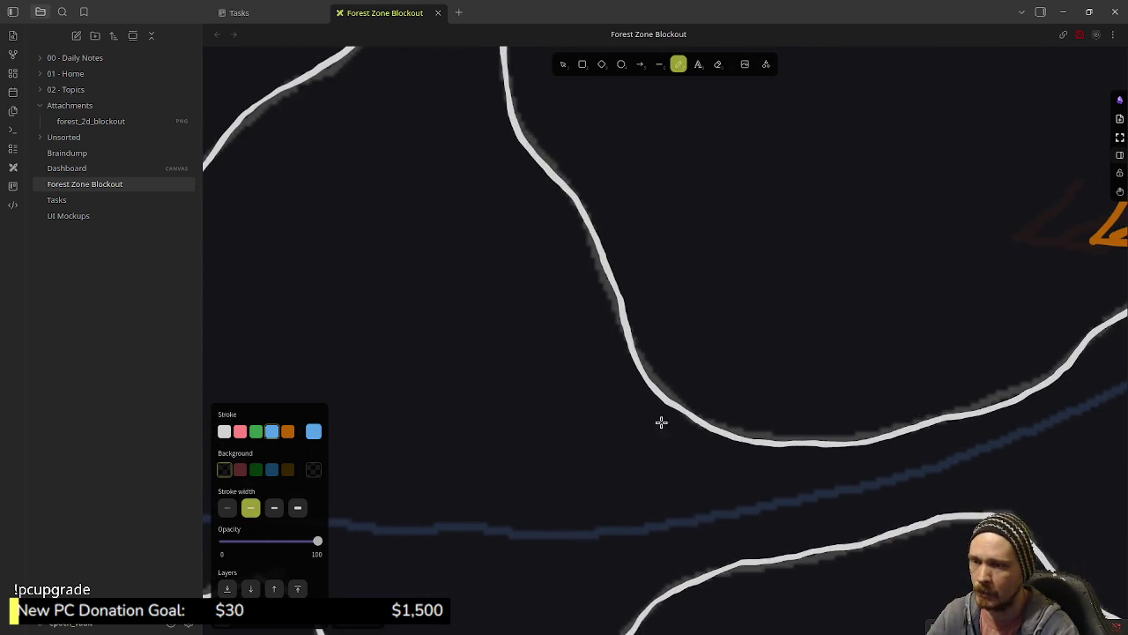
scroll(723, 416, down, 8)
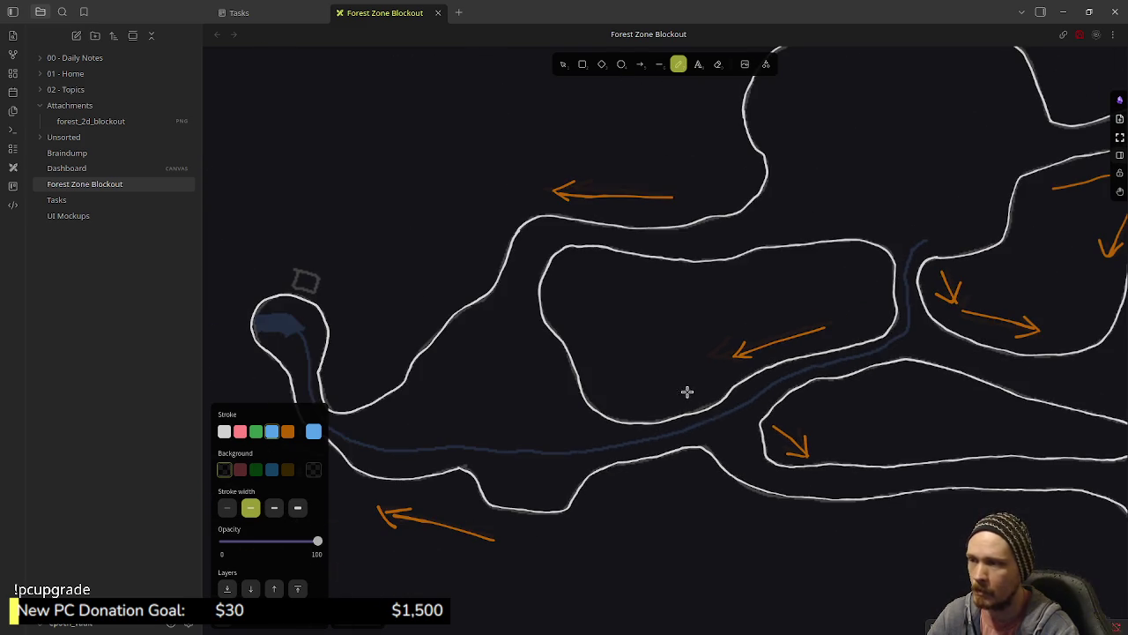
scroll(723, 415, right, 5)
scroll(764, 429, down, 4)
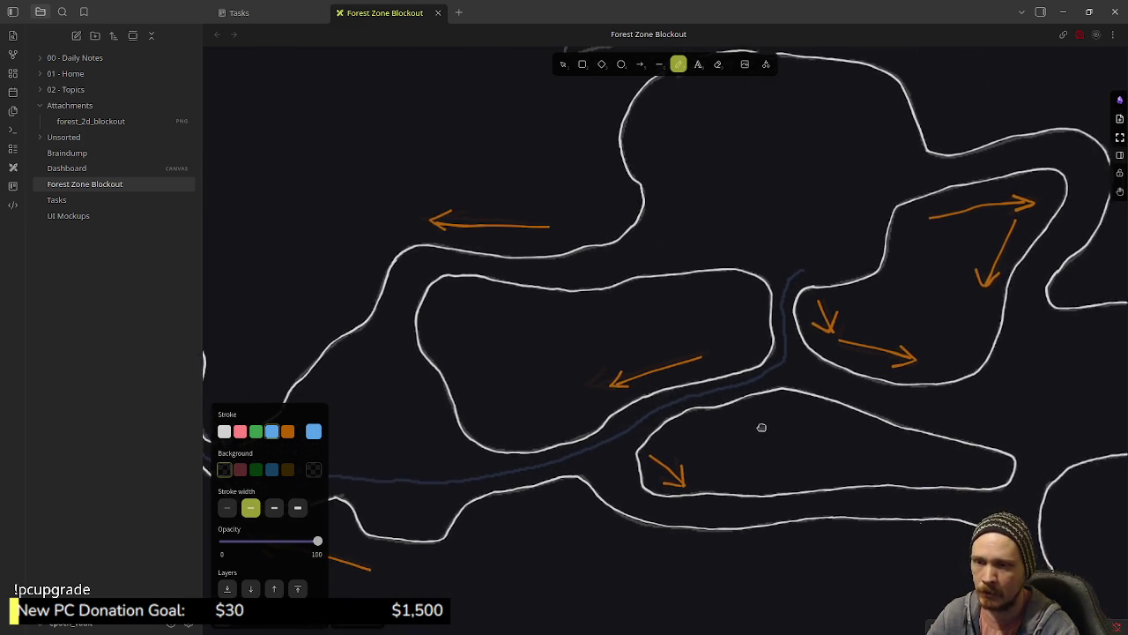
scroll(764, 429, down, 1)
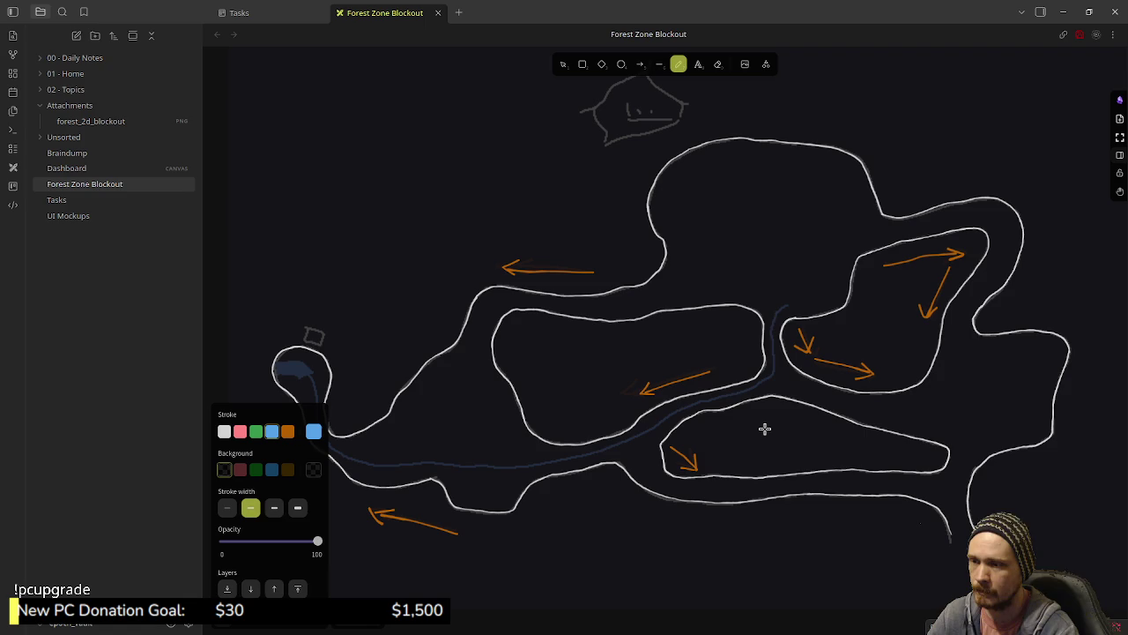
scroll(763, 449, down, 1)
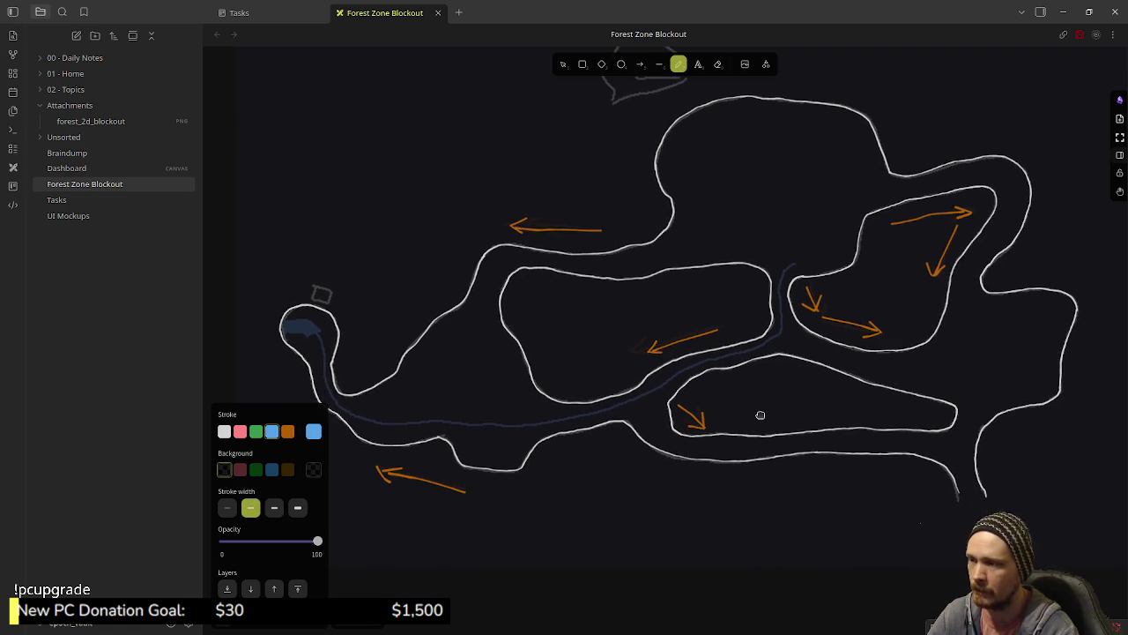
scroll(760, 432, up, 1)
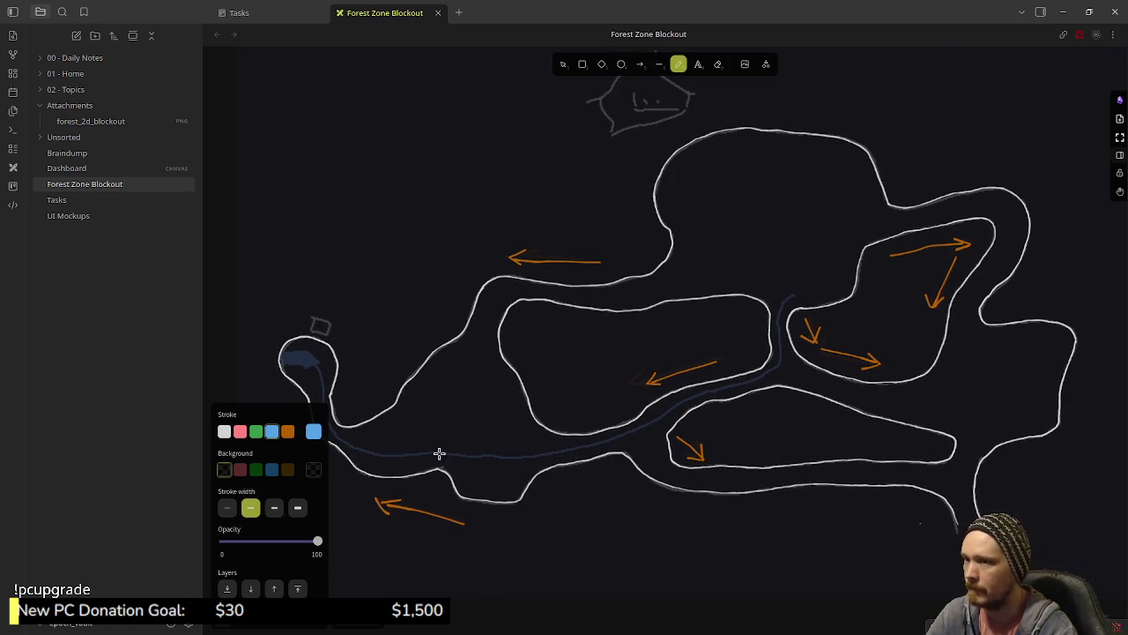
scroll(425, 451, left, 3)
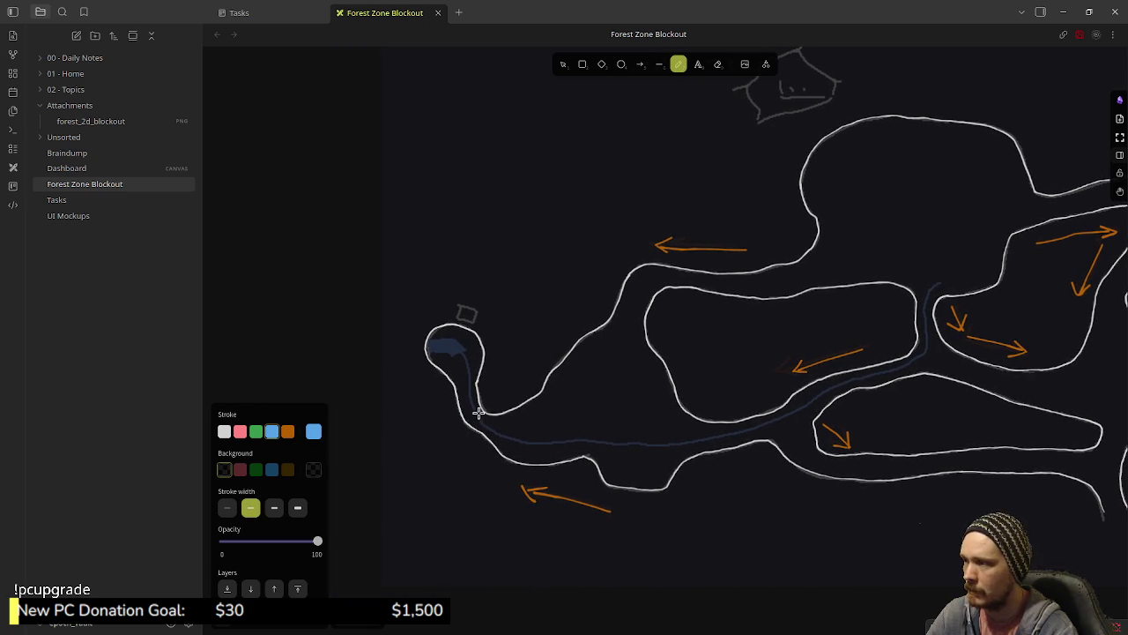
scroll(486, 376, up, 5)
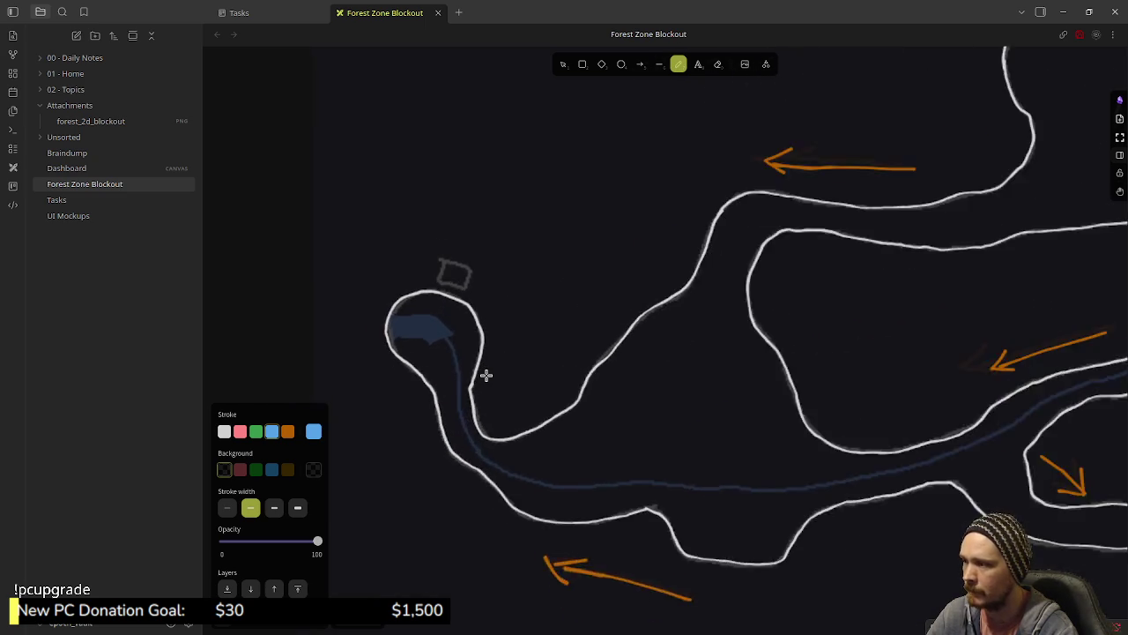
mouse_move(331, 292)
mouse_down()
mouse_move(411, 320)
mouse_move(466, 495)
mouse_move(496, 517)
mouse_move(561, 538)
mouse_move(719, 547)
mouse_up()
- Extend the blue river line up to the fork near the centre
mouse_move(797, 550)
mouse_down()
mouse_move(940, 556)
mouse_move(715, 471)
mouse_move(460, 486)
mouse_move(541, 484)
mouse_move(666, 457)
mouse_move(852, 358)
mouse_move(996, 314)
mouse_move(579, 442)
mouse_move(575, 432)
mouse_move(655, 408)
mouse_move(676, 389)
mouse_move(685, 231)
mouse_move(706, 199)
mouse_up()
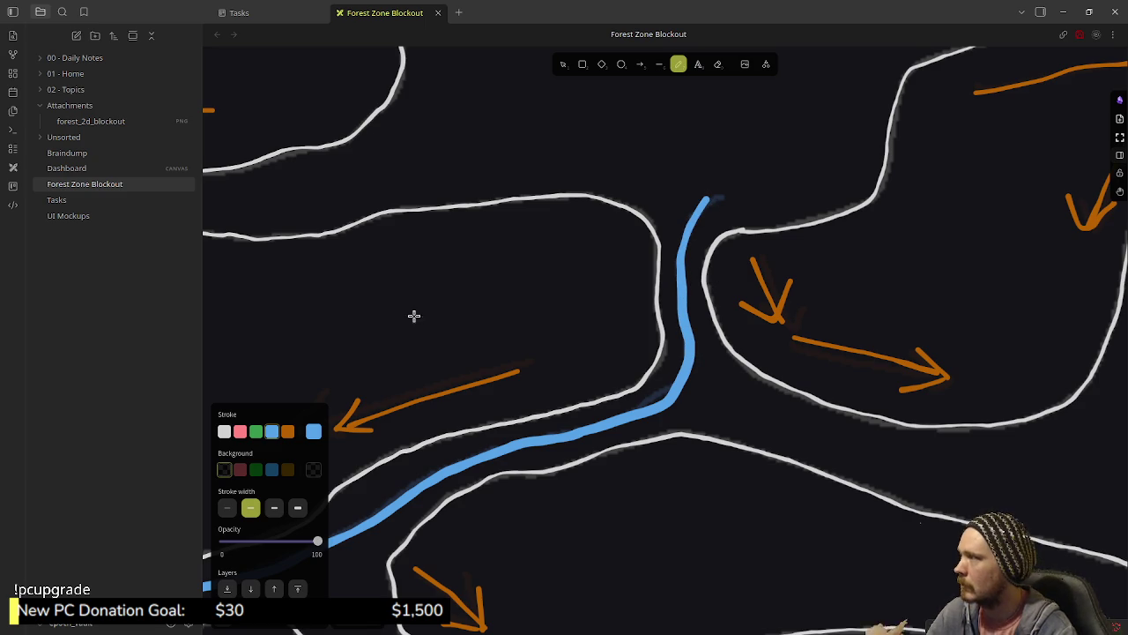
scroll(572, 421, down, 5)
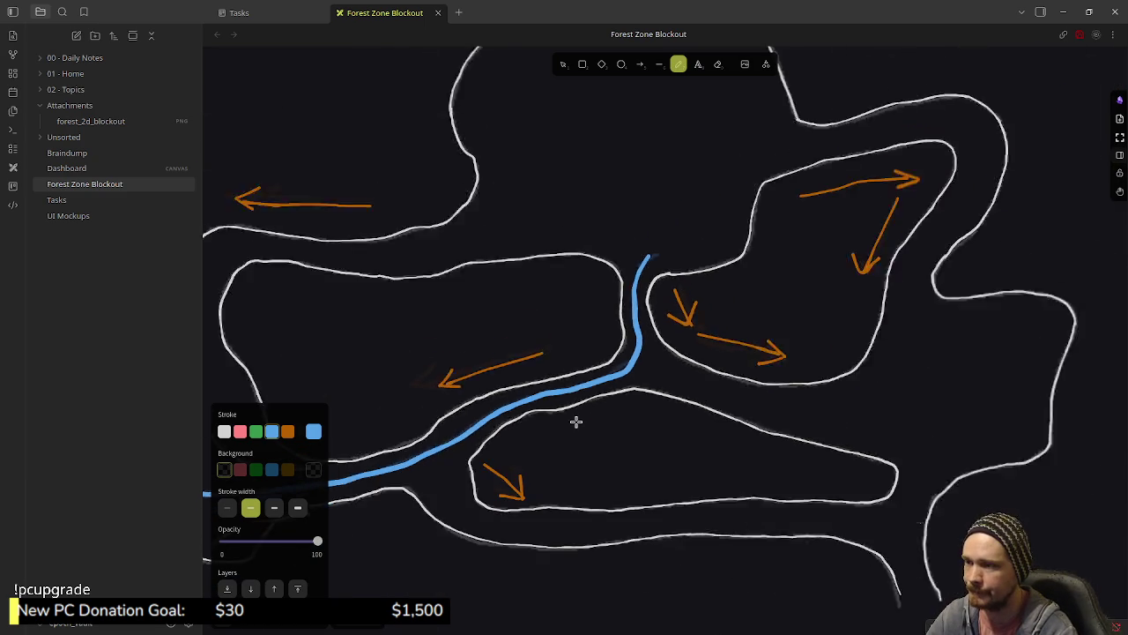
scroll(678, 376, left, 5)
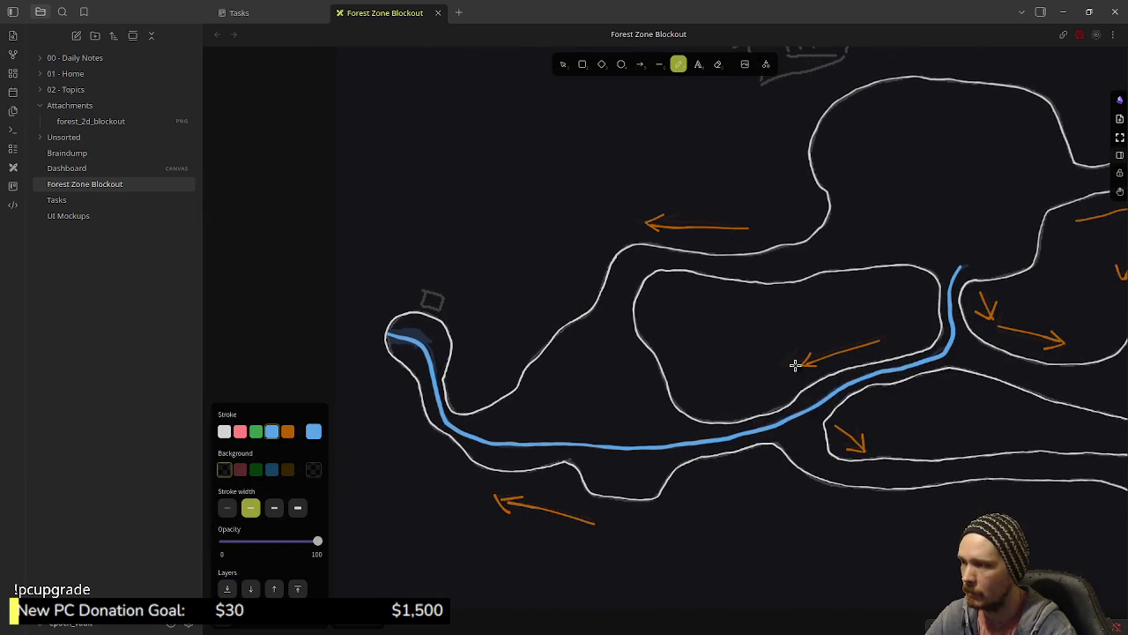
scroll(423, 568, up, 1)
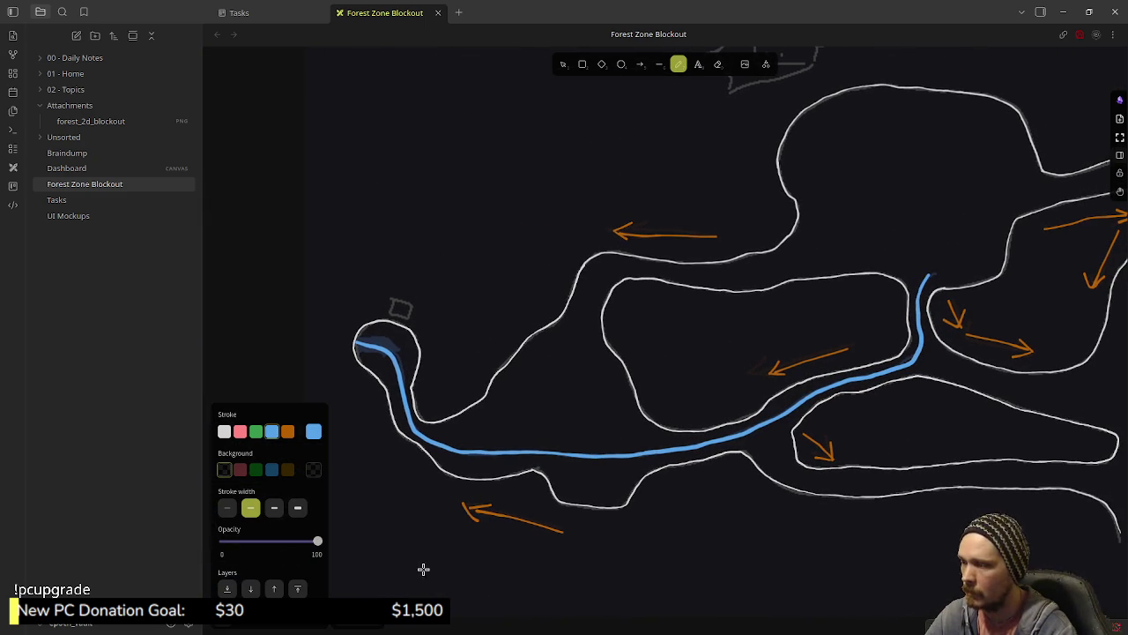
- Delete the forest_2d_blockout image from the Attachments sidebar and confirm the deletion
click(563, 64)
click(445, 111)
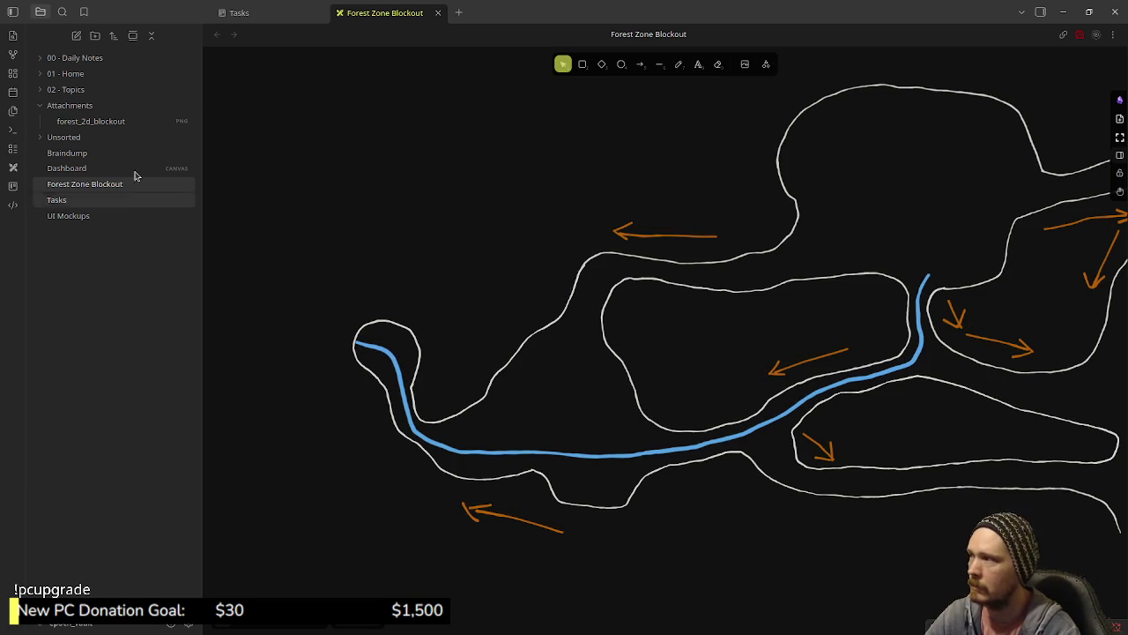
click(86, 125)
right_click(86, 128)
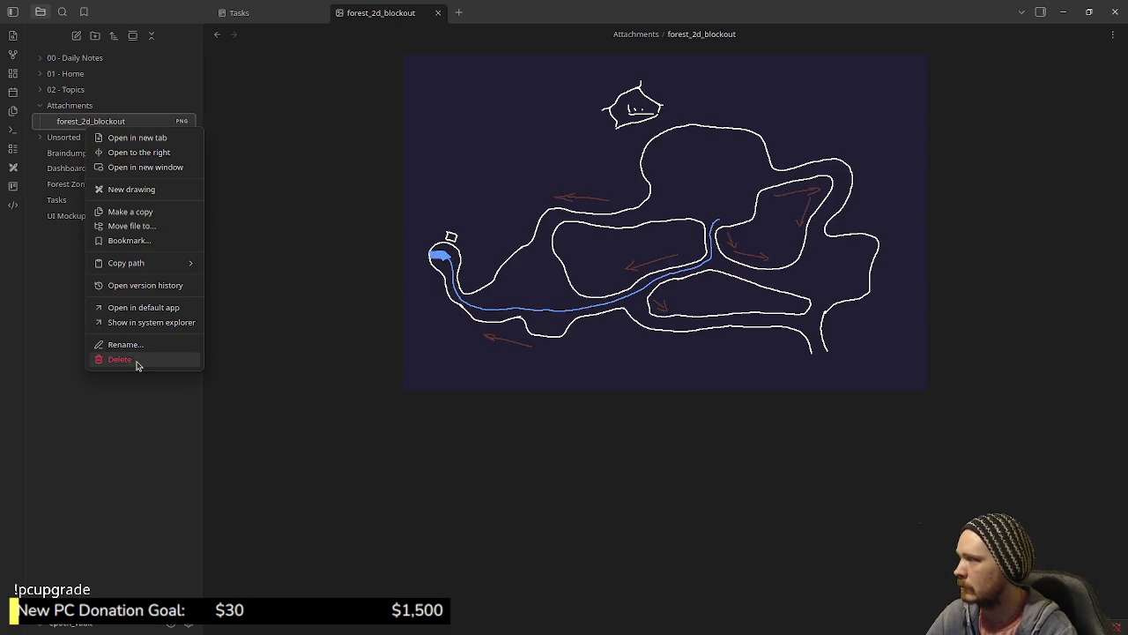
click(136, 362)
click(672, 360)
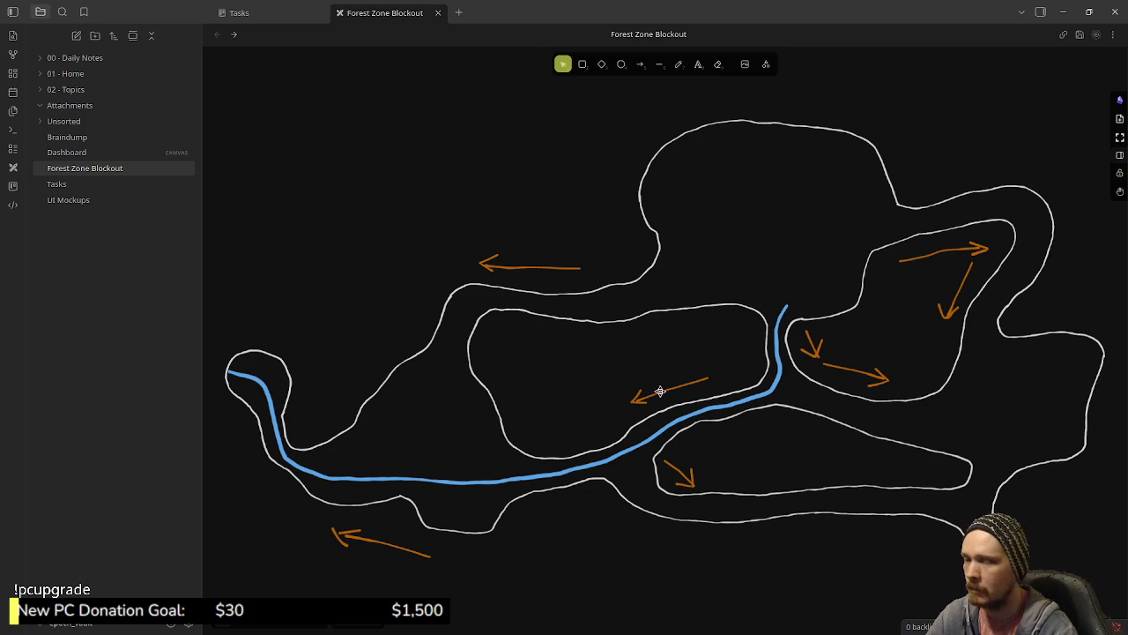
scroll(659, 390, down, 2)
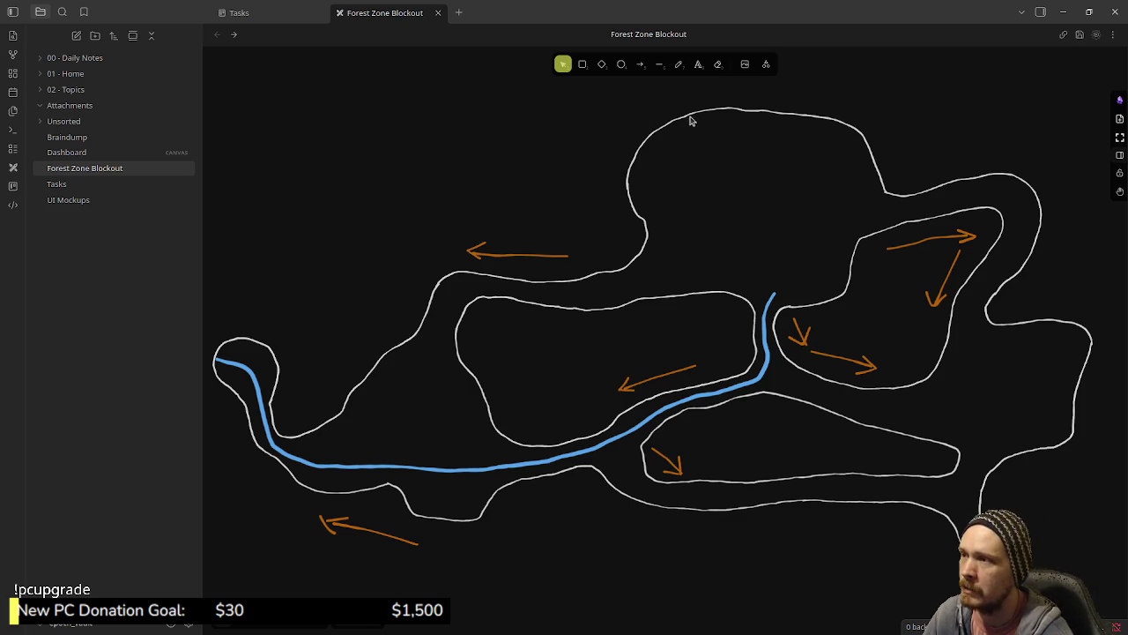
- Review the traced map, then switch to the freedraw pencil tool
scroll(695, 193, up, 1)
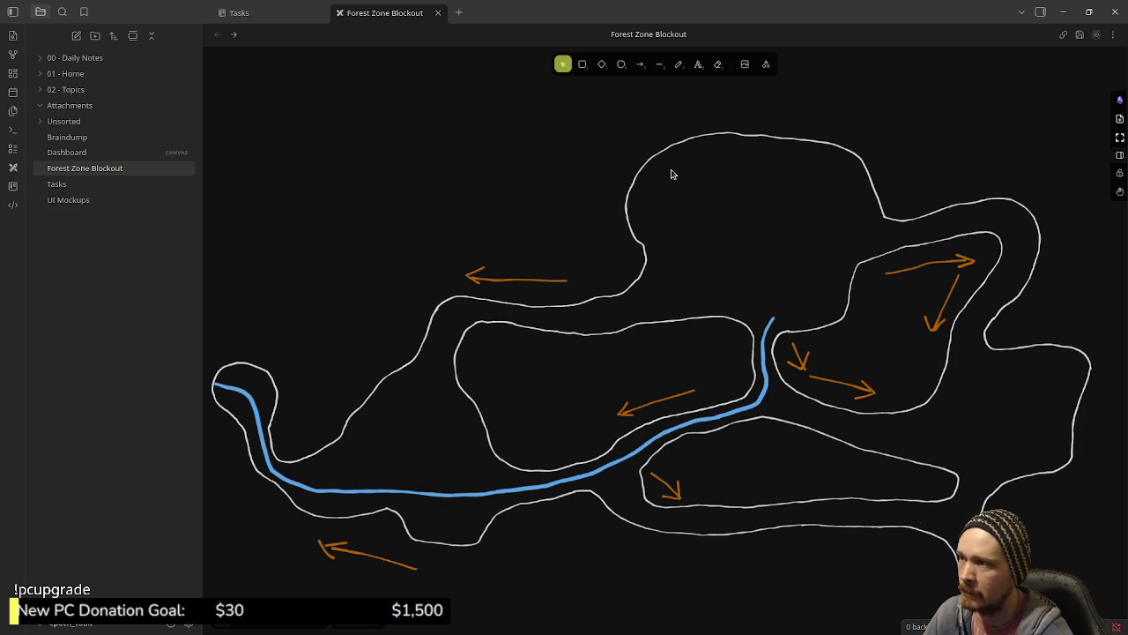
scroll(370, 377, down, 2)
scroll(371, 377, left, 3)
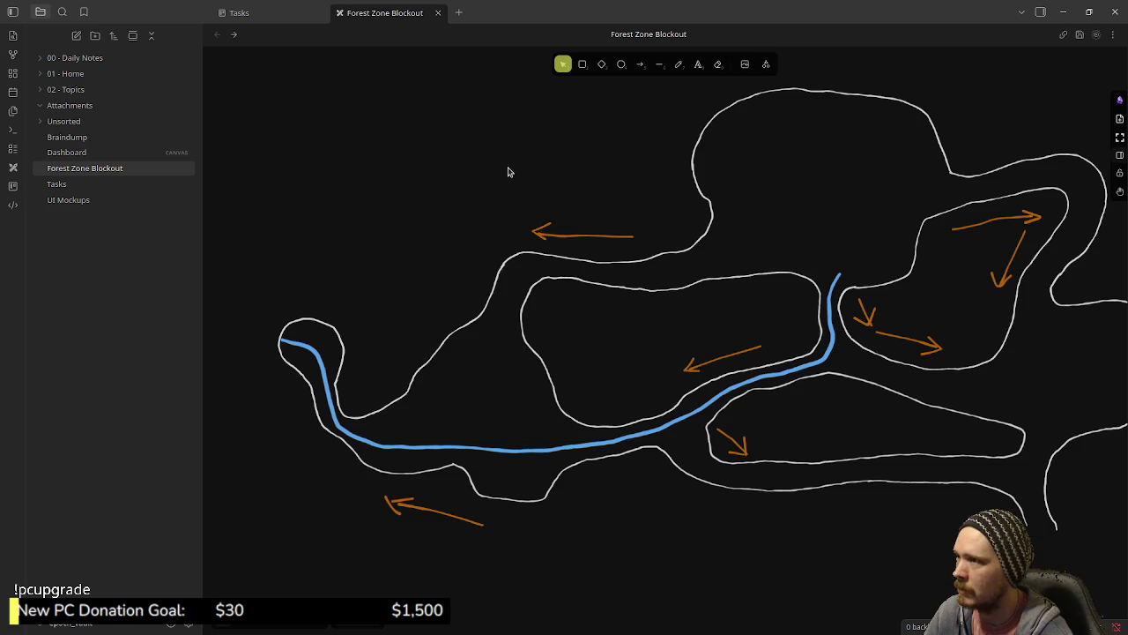
click(678, 63)
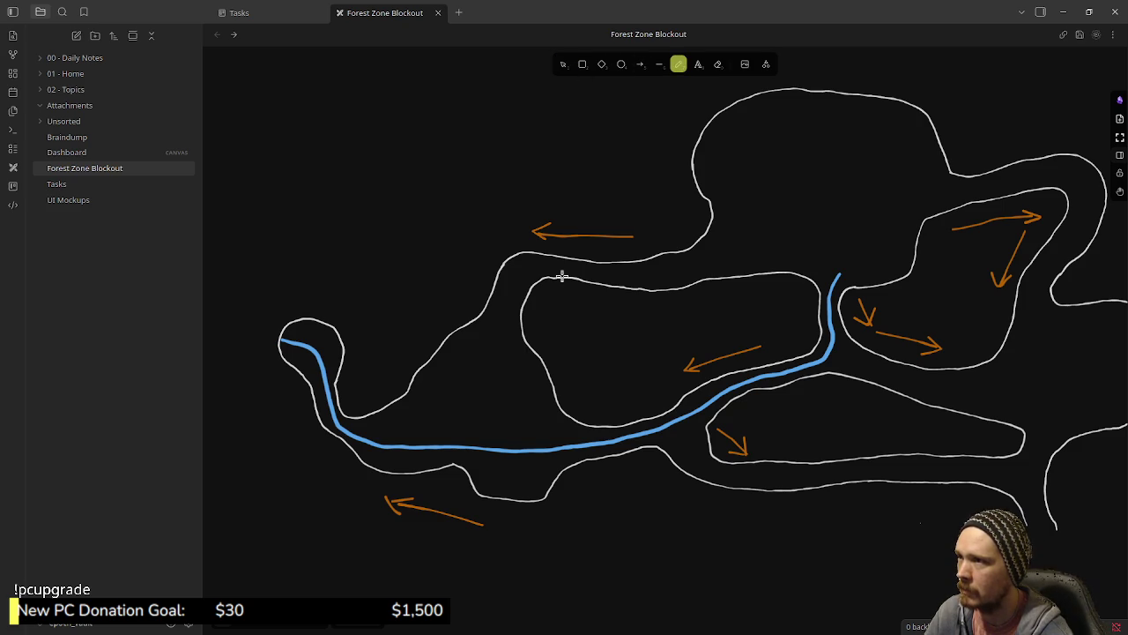
- Draw a white line across the small left loop at the river's source
scroll(452, 361, left, 3)
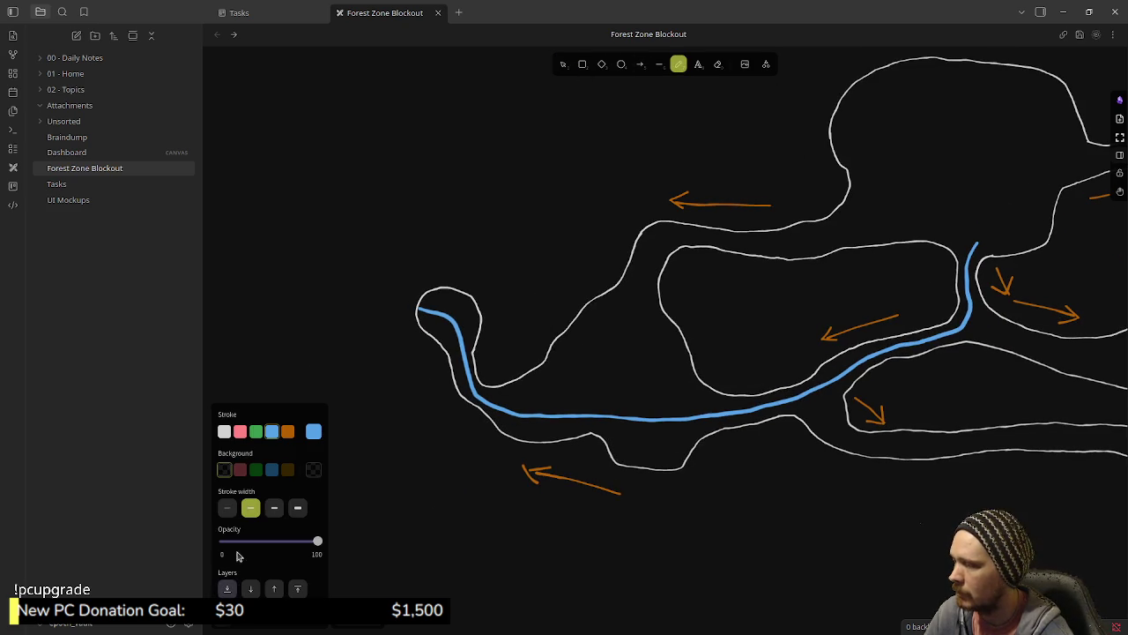
click(224, 431)
scroll(441, 361, up, 3)
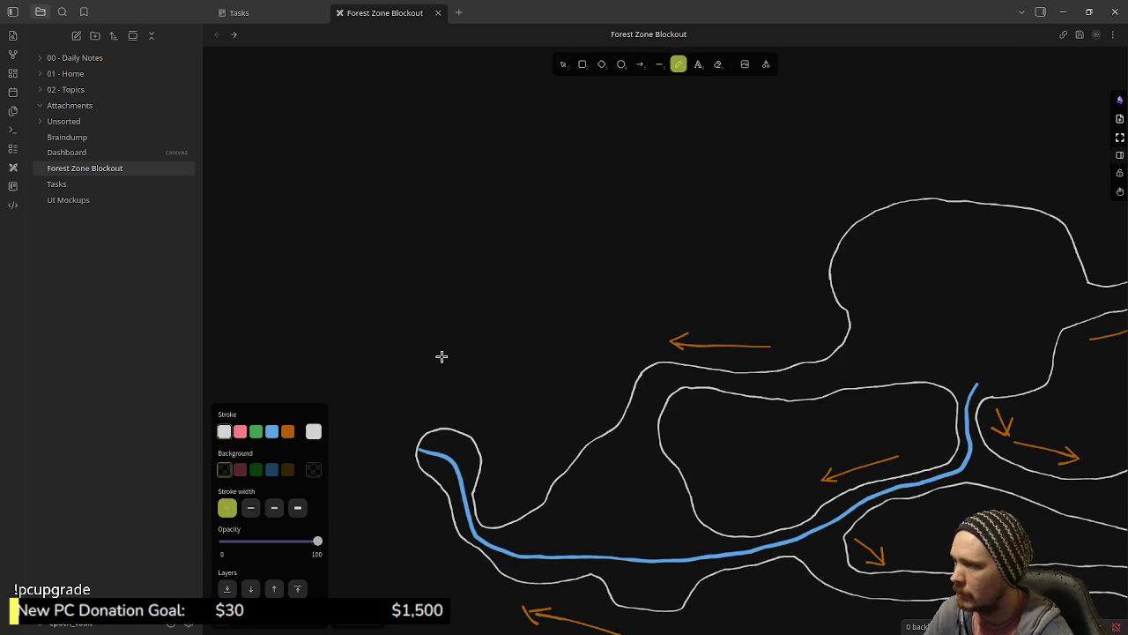
ctrl+scroll(517, 376, up, 3)
ctrl+scroll(516, 377, up, 3)
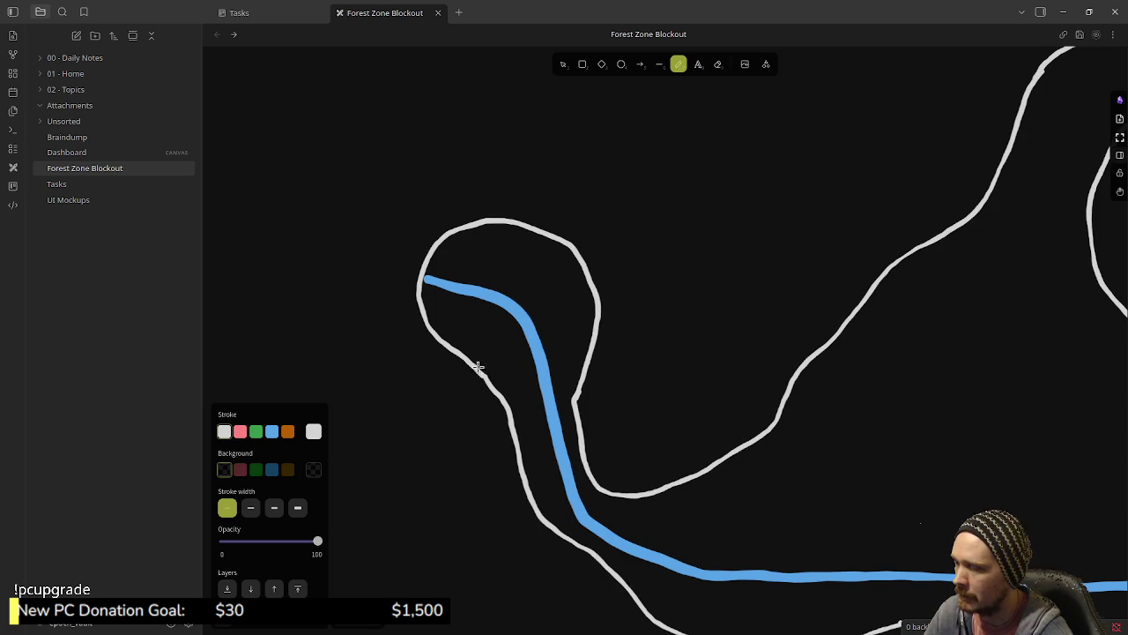
mouse_move(476, 367)
mouse_down()
mouse_move(505, 329)
mouse_move(559, 315)
mouse_move(606, 328)
mouse_up()
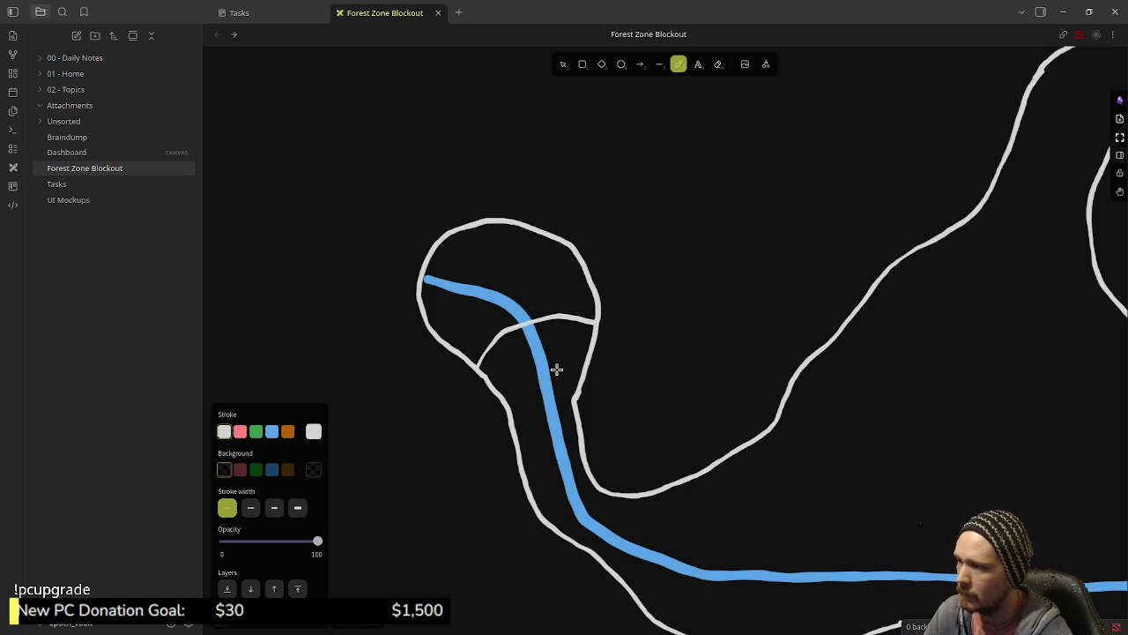
- Select the blue river stroke with the selection tool
click(563, 65)
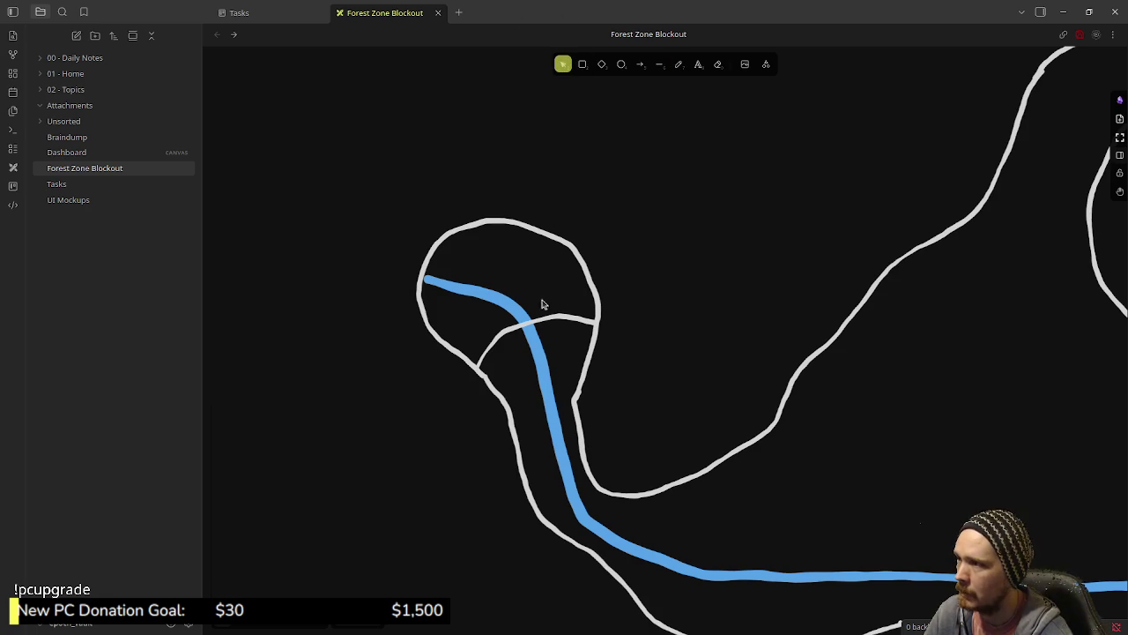
click(539, 367)
scroll(786, 453, down, 2)
ctrl+scroll(864, 446, down, 3)
scroll(617, 429, right, 5)
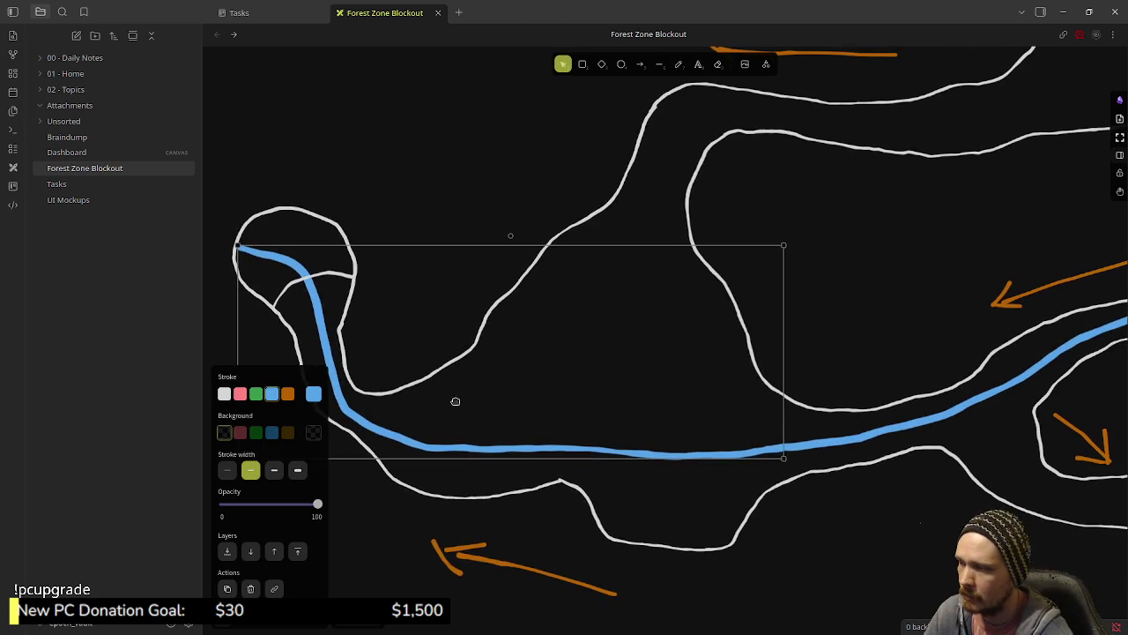
- Send the blue river stroke backward behind the white outlines, then deselect it
scroll(441, 400, left, 3)
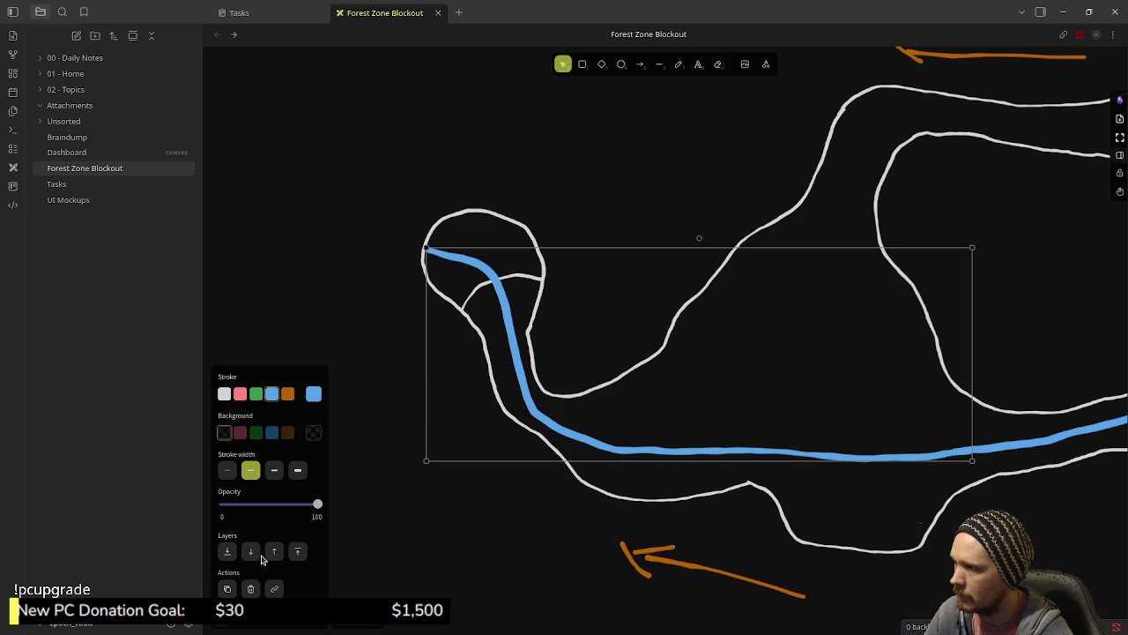
click(253, 553)
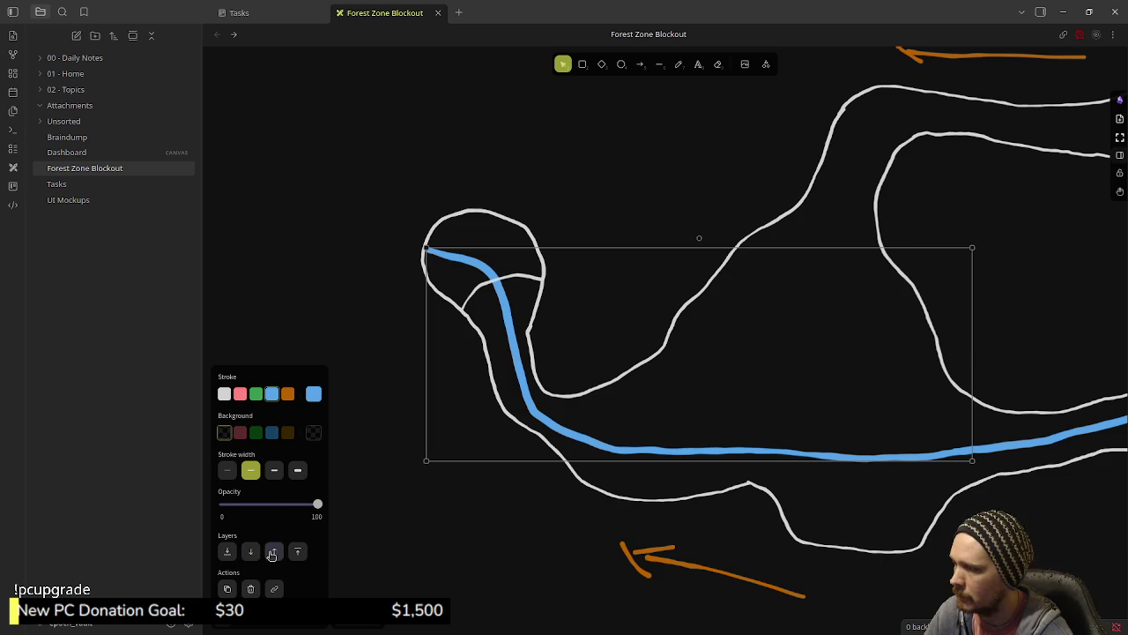
click(542, 520)
scroll(529, 512, right, 5)
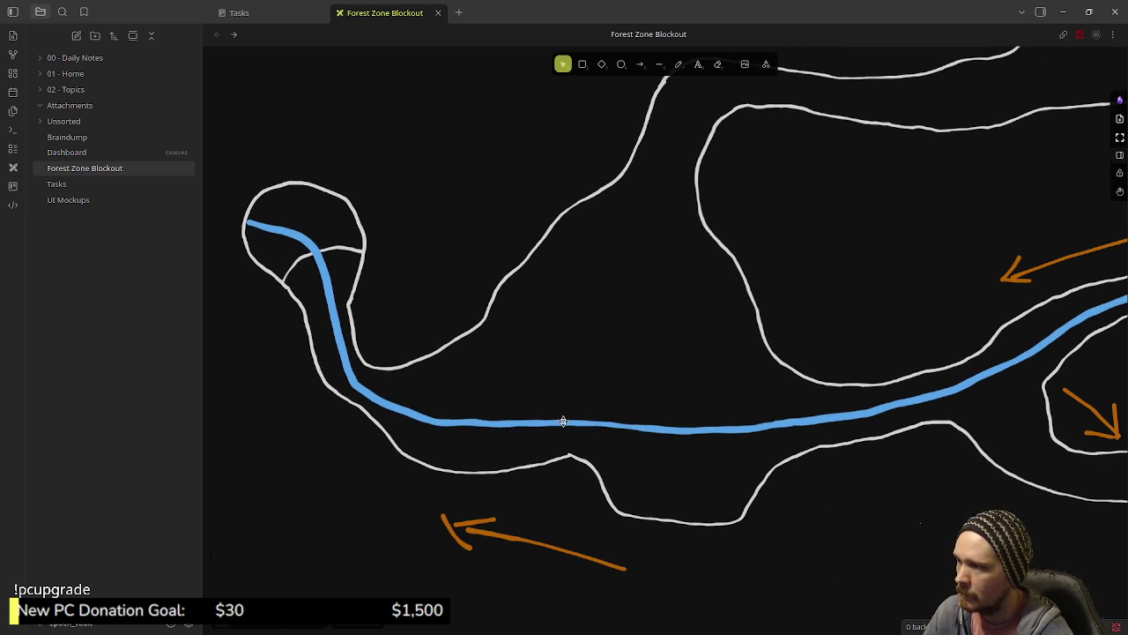
scroll(576, 408, right, 10)
scroll(786, 262, right, 8)
scroll(786, 262, up, 8)
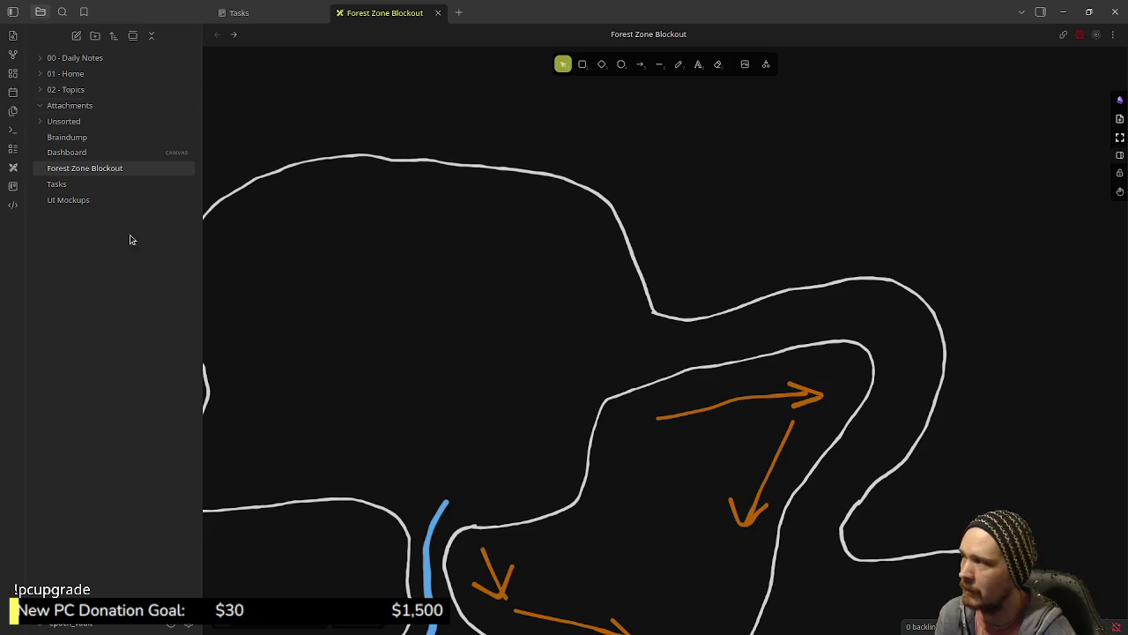
mouse_move(620, 415)
mouse_down()
mouse_move(710, 341)
mouse_move(810, 300)
mouse_up()
drag(690, 368, 777, 316)
scroll(777, 317, left, 3)
scroll(723, 347, down, 3)
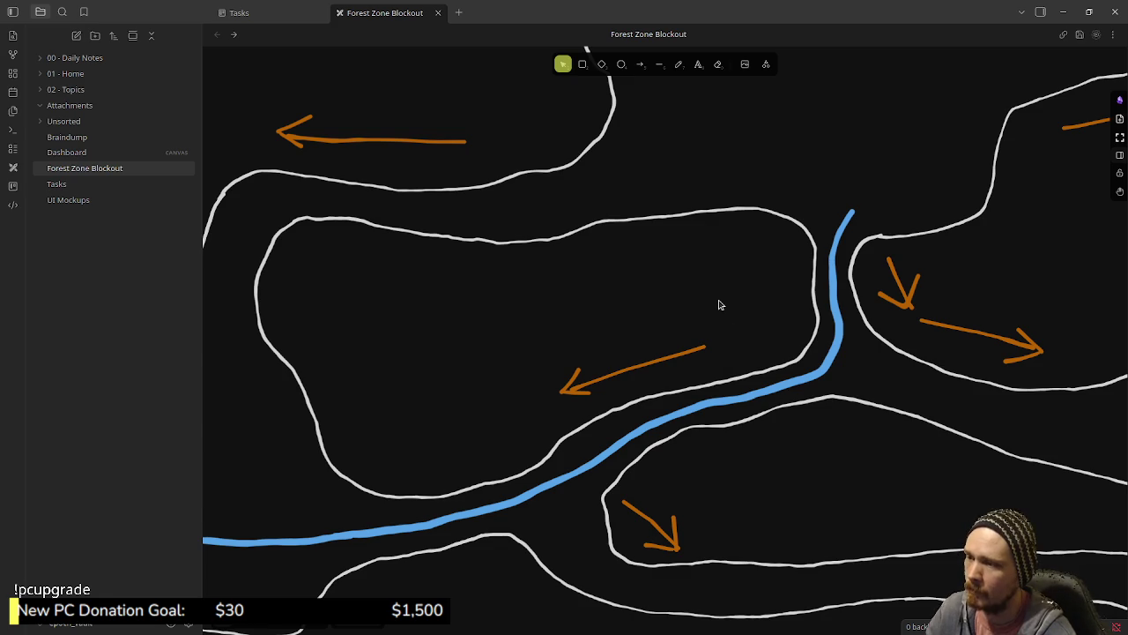
ctrl+scroll(718, 305, down, 3)
scroll(719, 305, right, 5)
scroll(719, 305, up, 3)
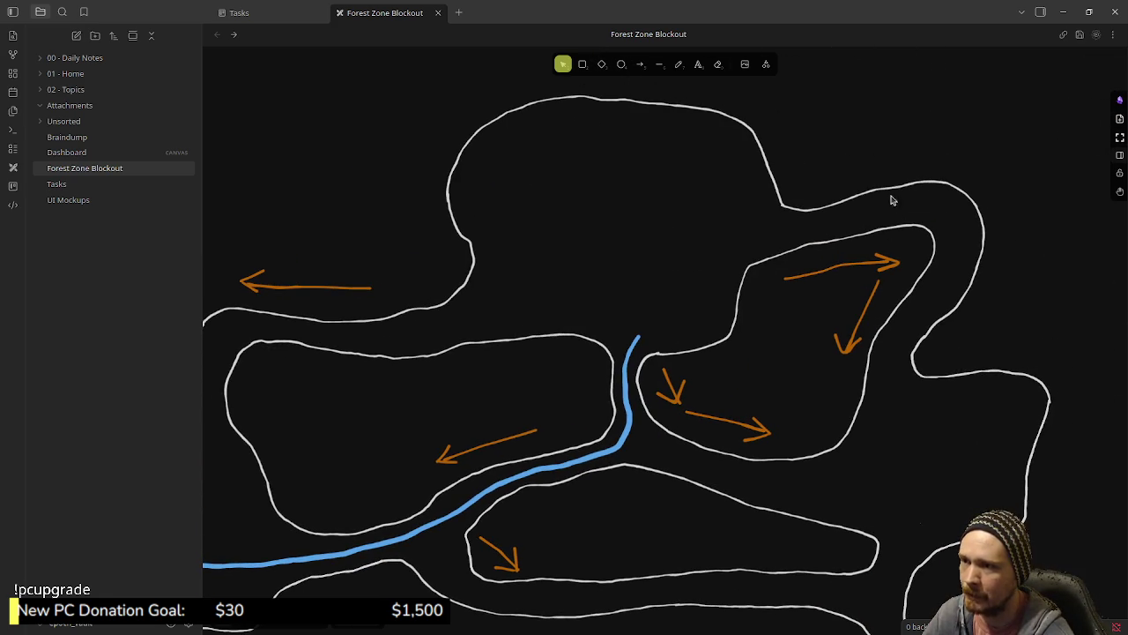
scroll(800, 291, down, 2)
scroll(800, 292, left, 2)
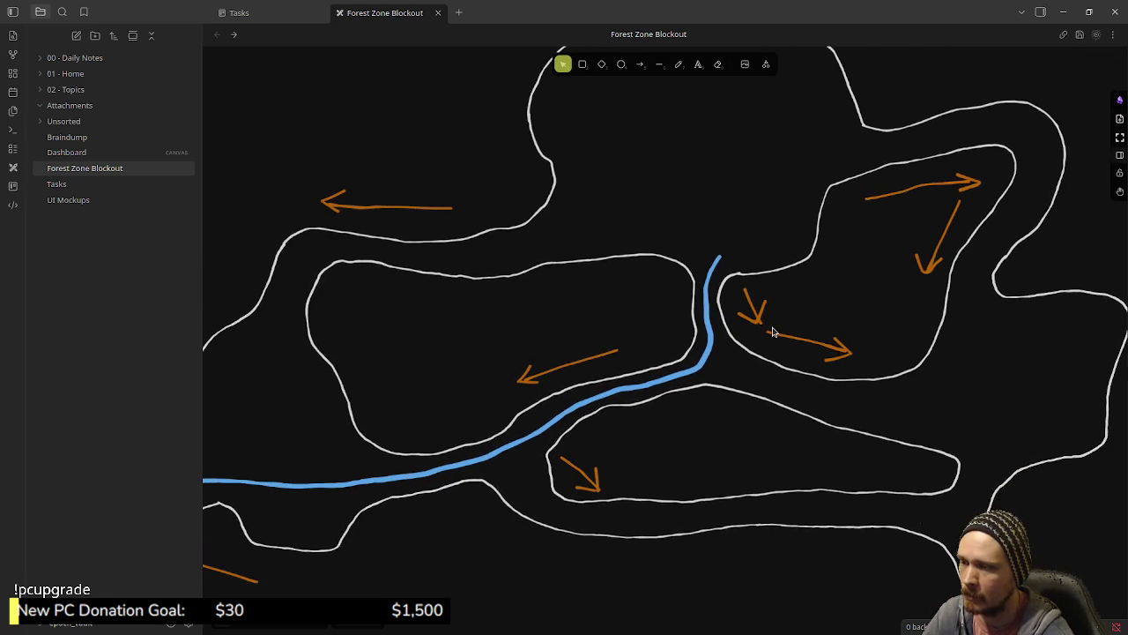
ctrl+scroll(773, 331, down, 2)
ctrl+scroll(771, 331, down, 1)
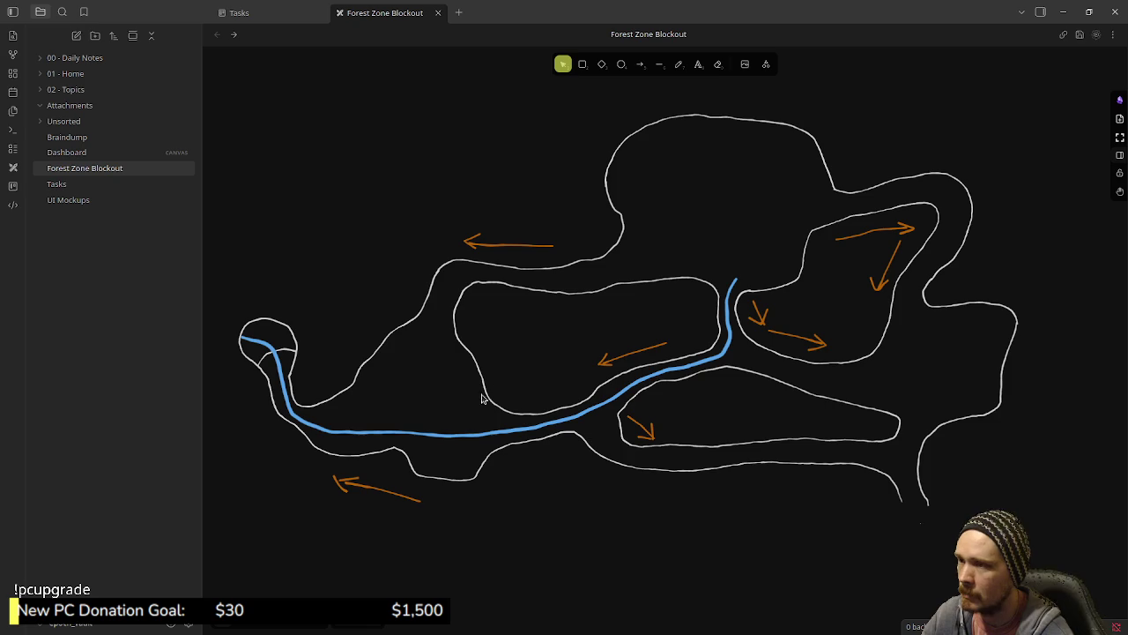
drag(615, 496, 651, 402)
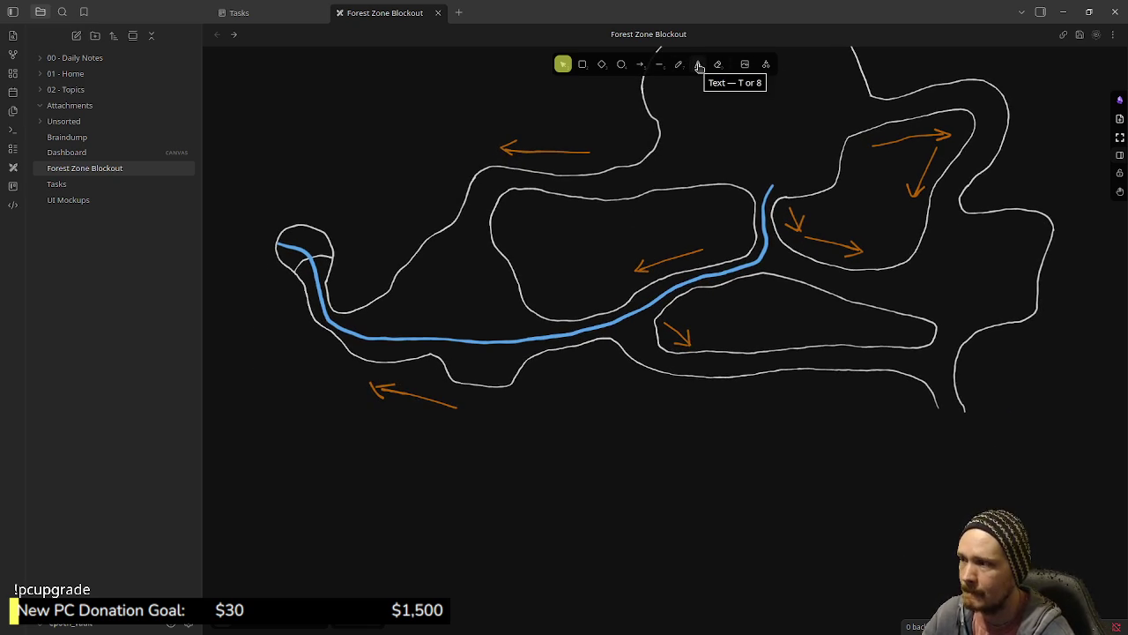
- Add a 'POIs' text label below the map and move it up and left
click(698, 65)
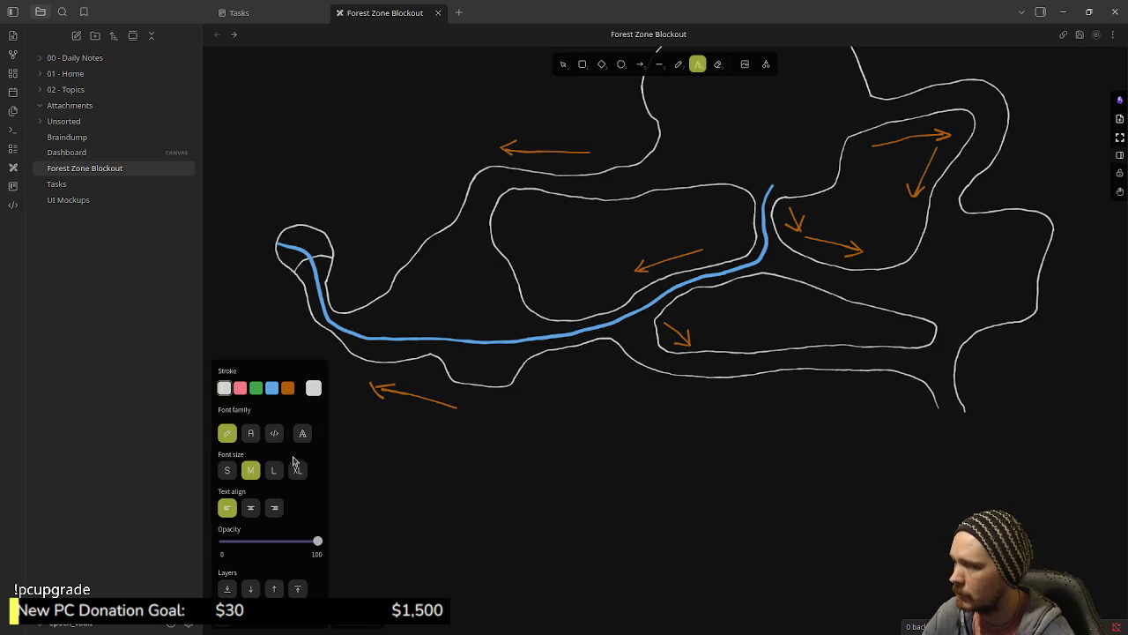
click(397, 509)
text(POIs)
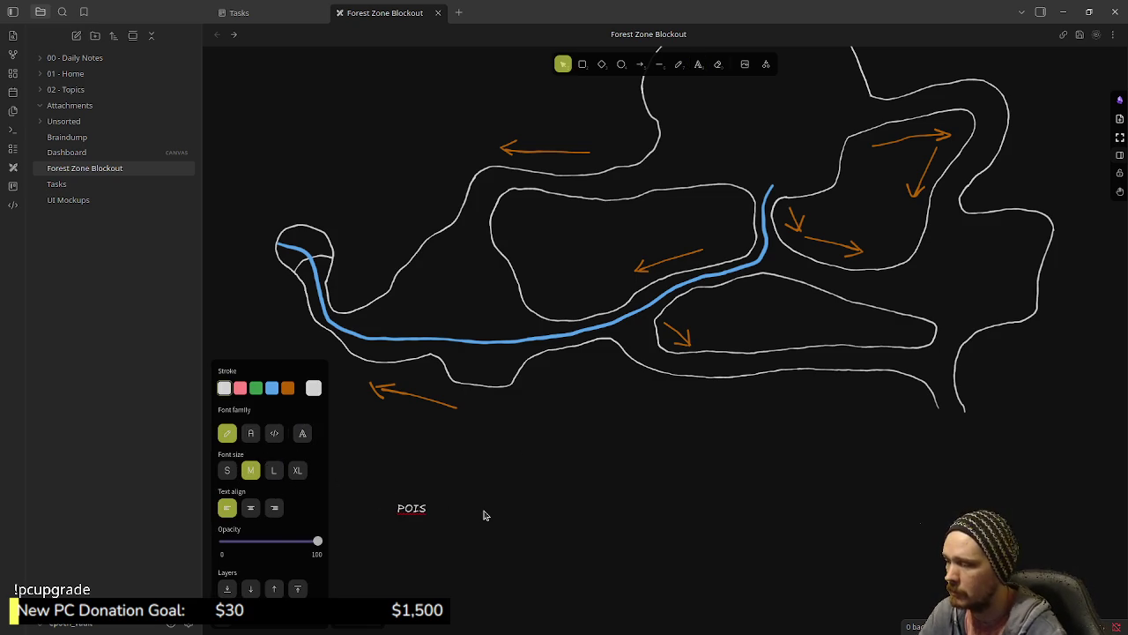
click(493, 520)
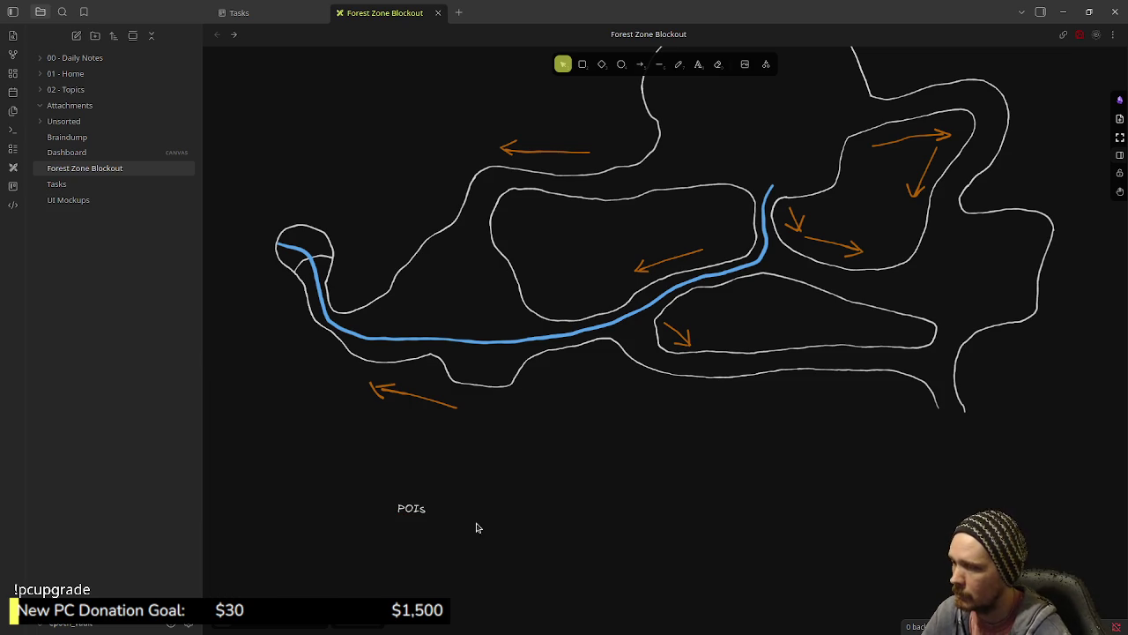
click(414, 510)
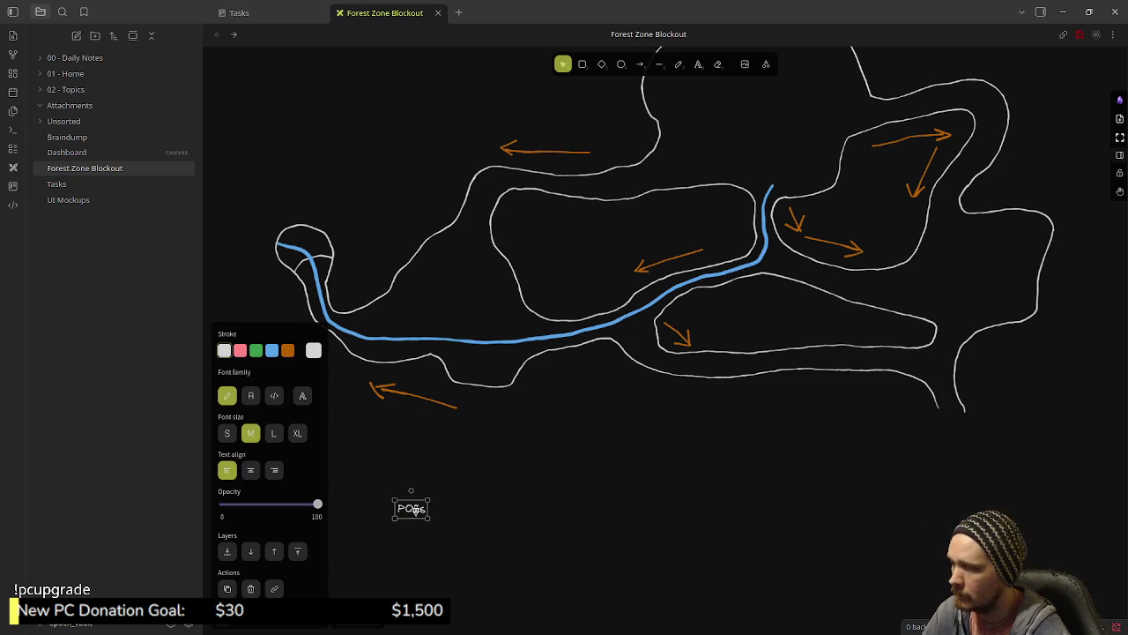
drag(415, 510, 399, 477)
click(517, 500)
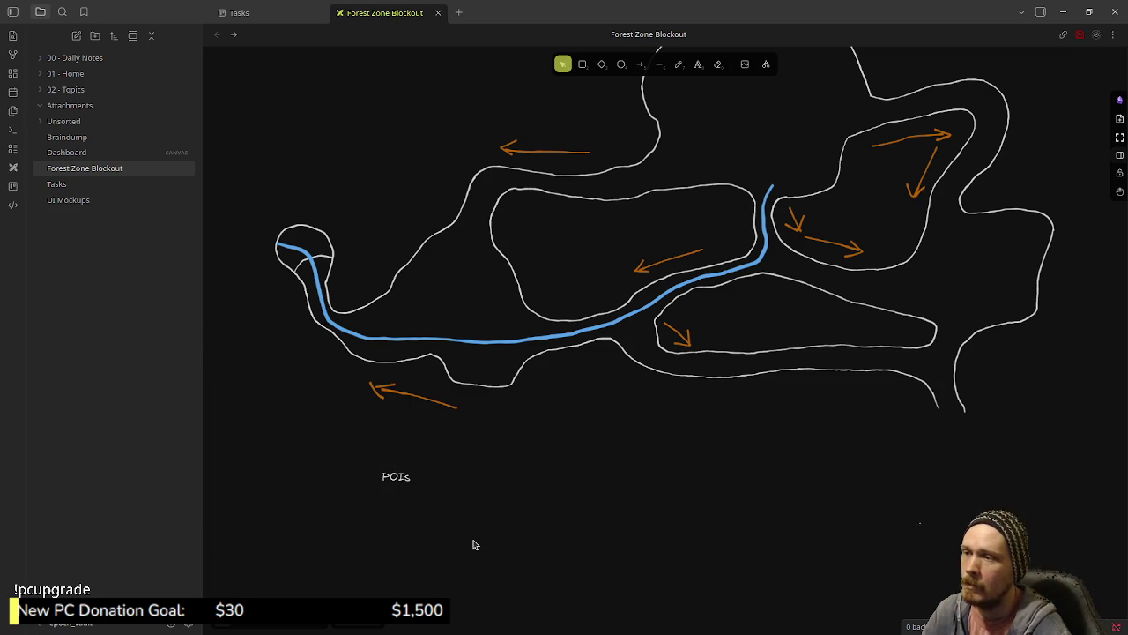
- Make the POIs label extra-large (XL) and red
click(394, 479)
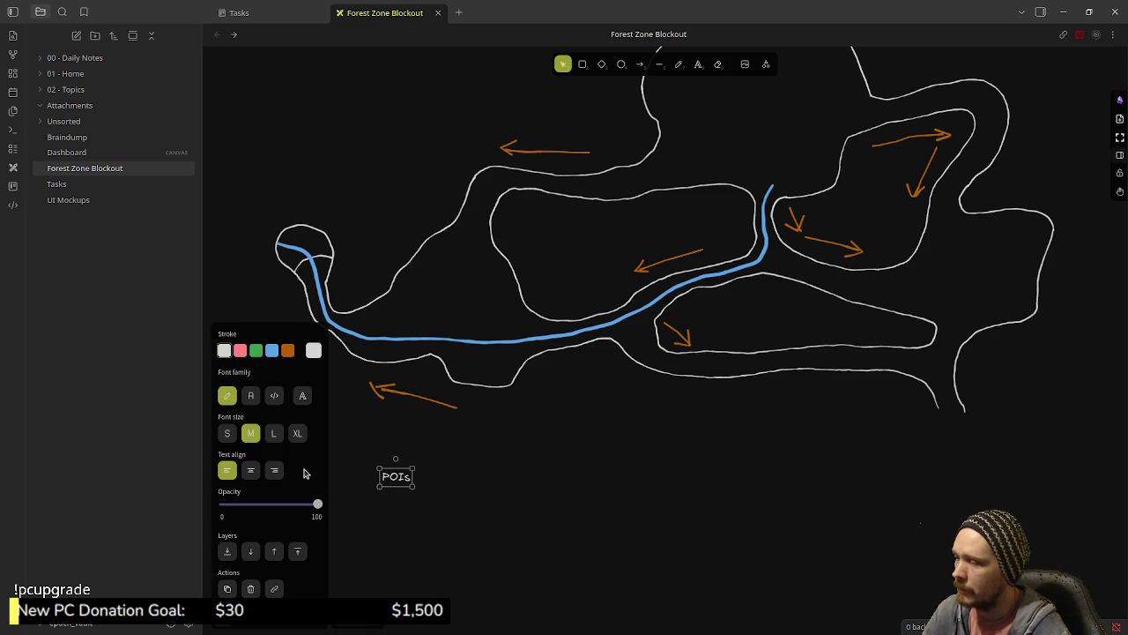
click(297, 433)
click(273, 351)
click(254, 352)
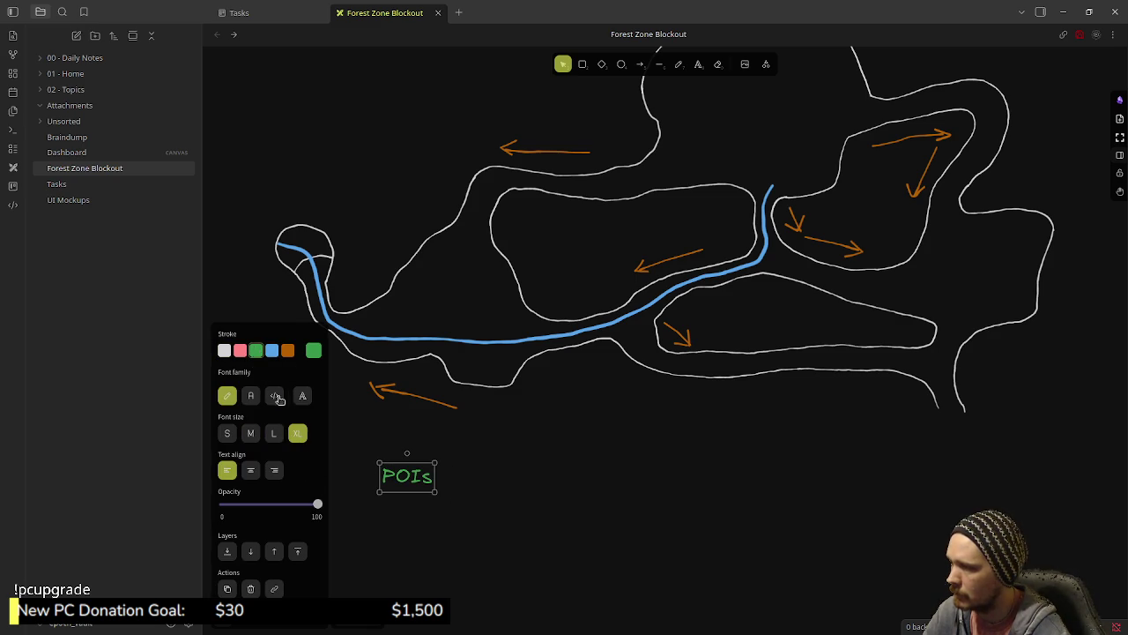
click(240, 352)
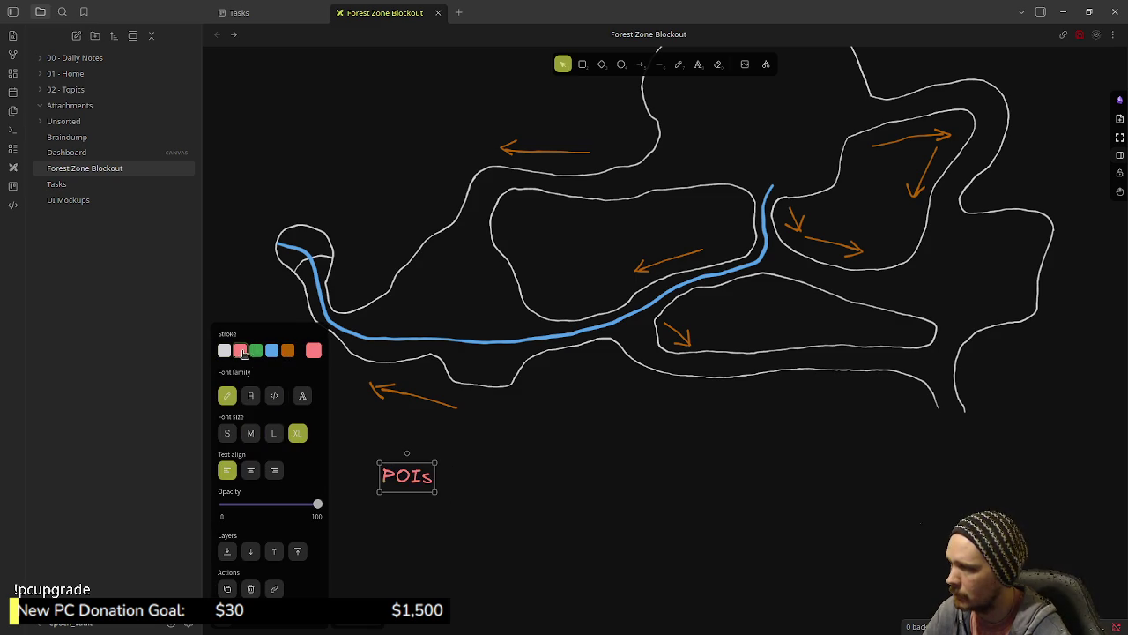
click(546, 495)
drag(584, 534, 548, 537)
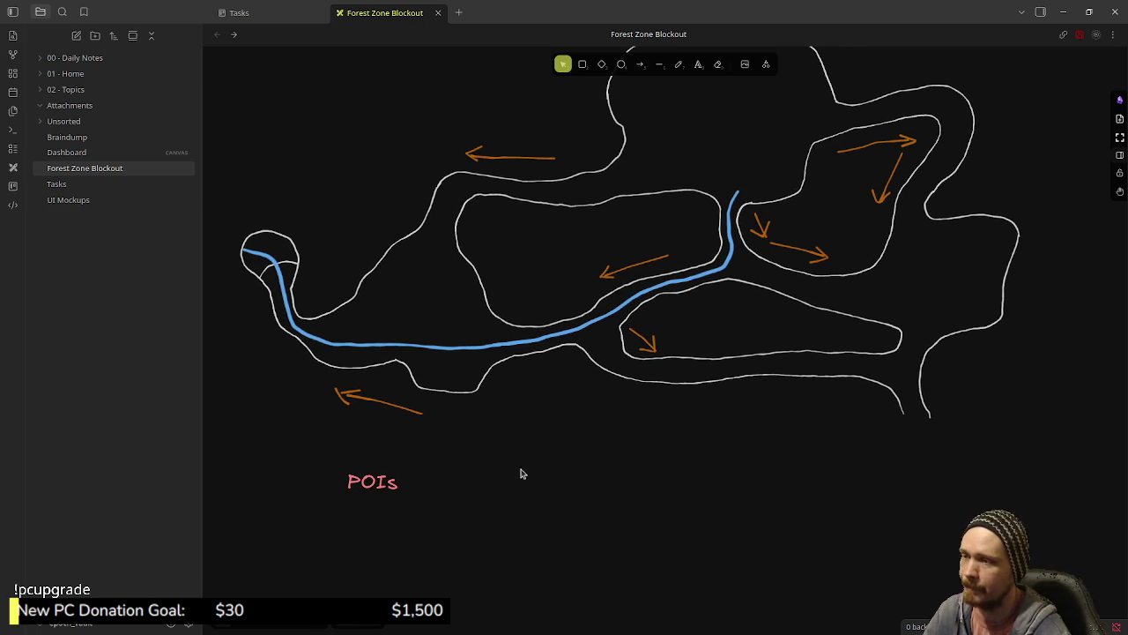
scroll(519, 407, up, 3)
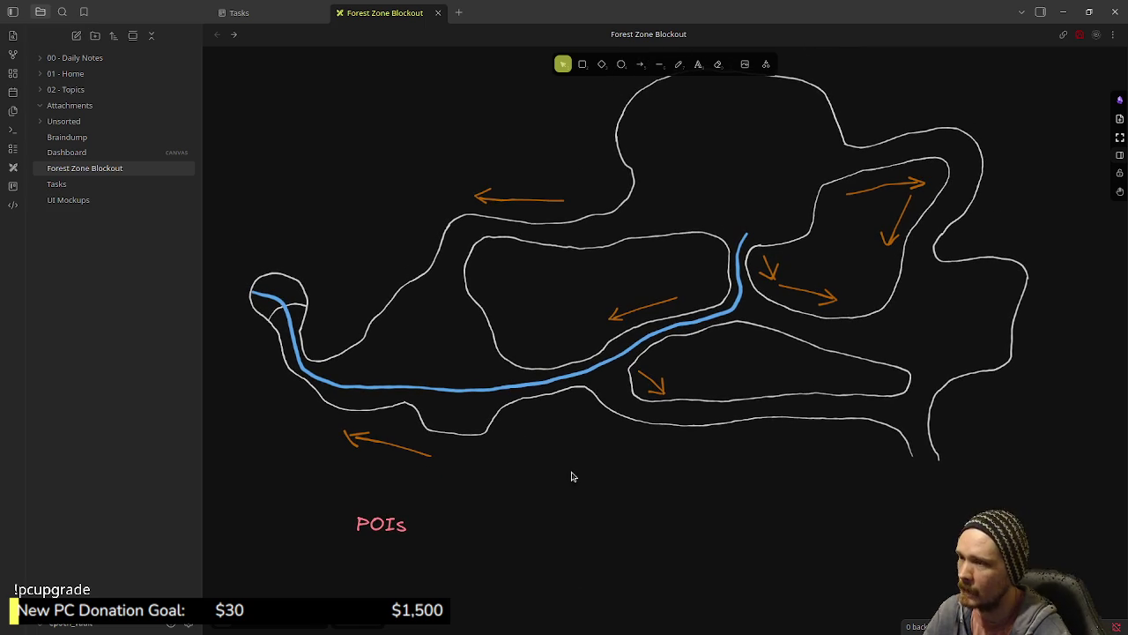
scroll(568, 481, down, 3)
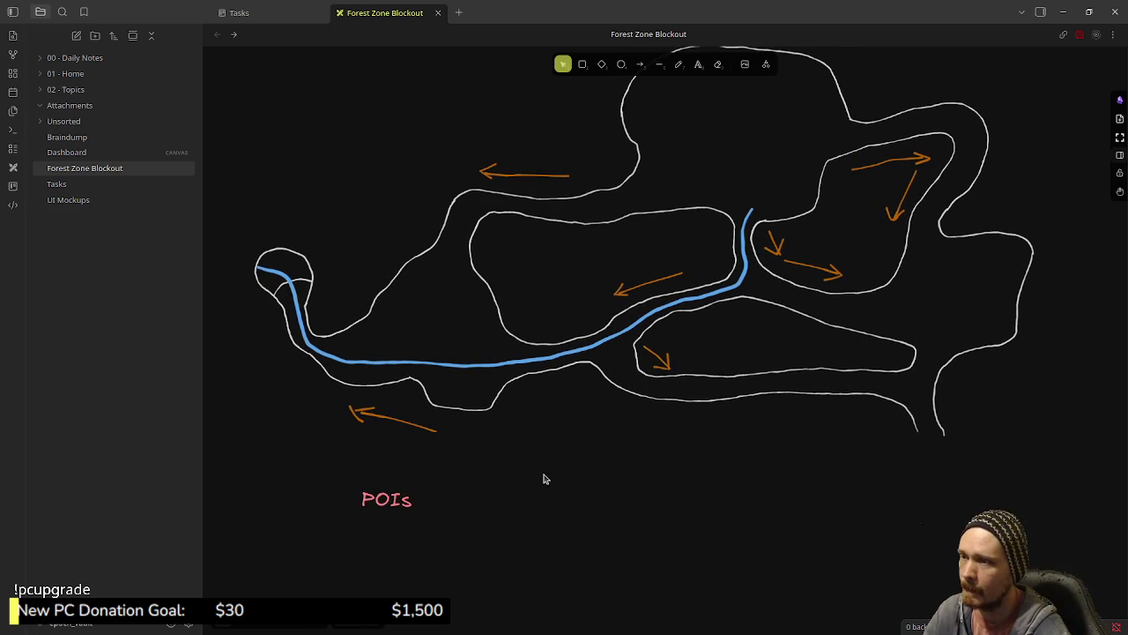
click(700, 64)
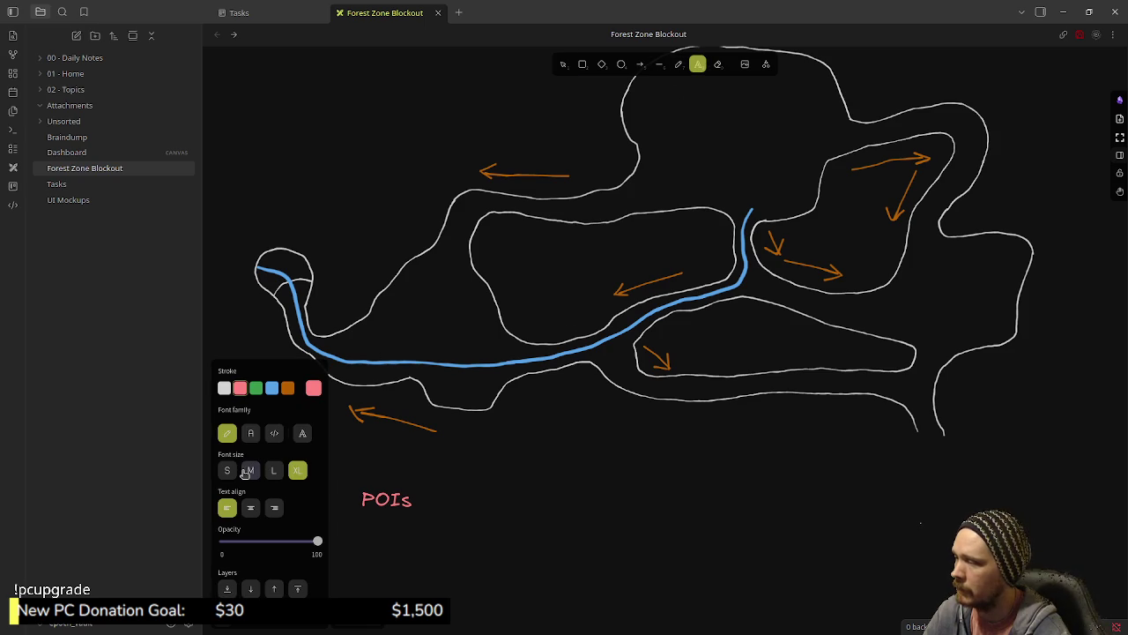
- Type a white list '1. Dungeon Entrance' and '2. Hidden Dungeon Exit' below POIs
click(225, 388)
click(375, 545)
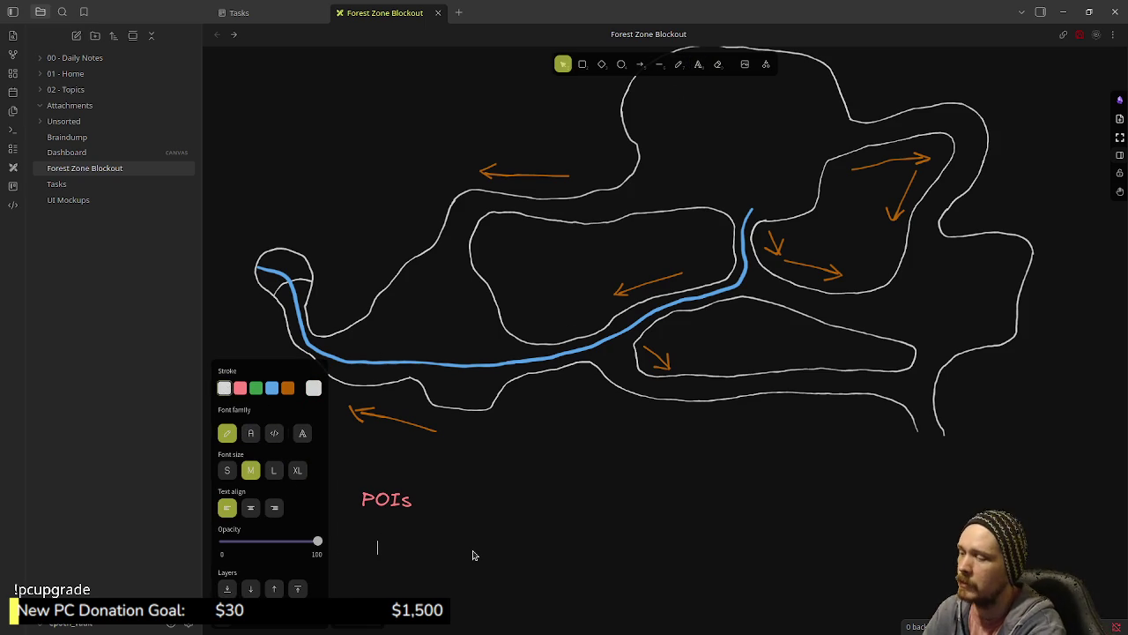
text(Dungeon Entrance)
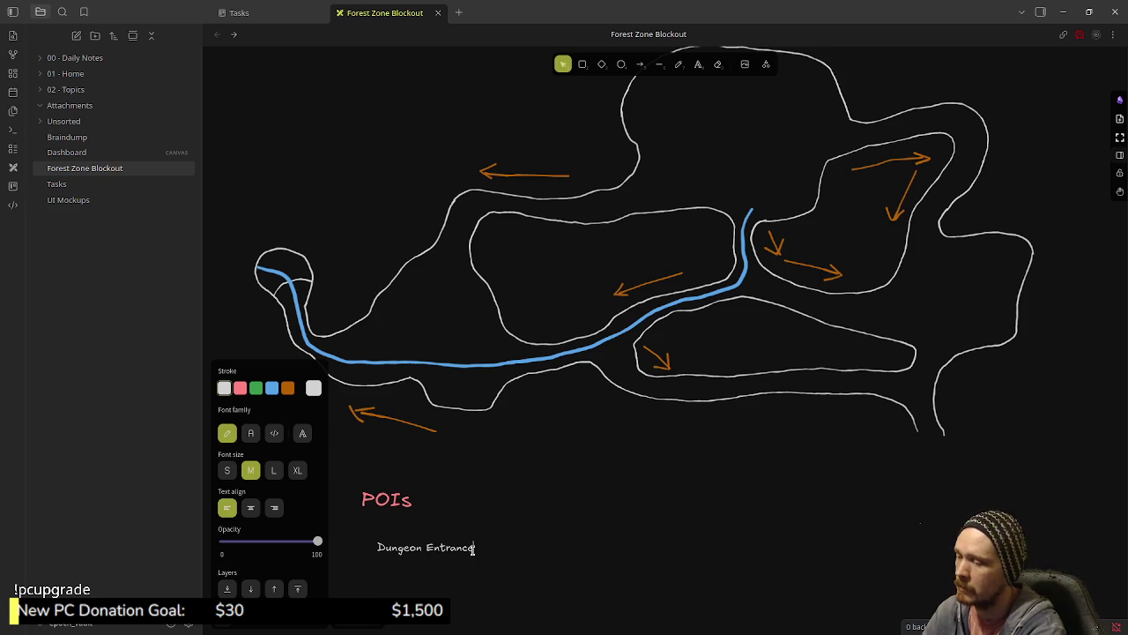
key(ctrl+a)
key(BackSpace)
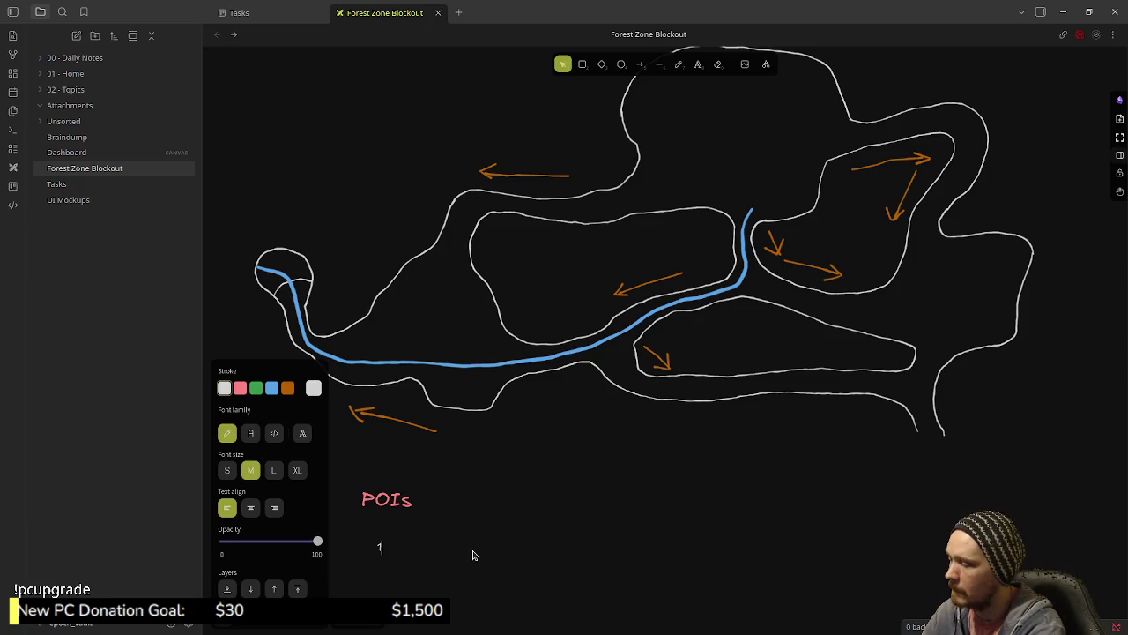
text(. Dungeon Entrance)
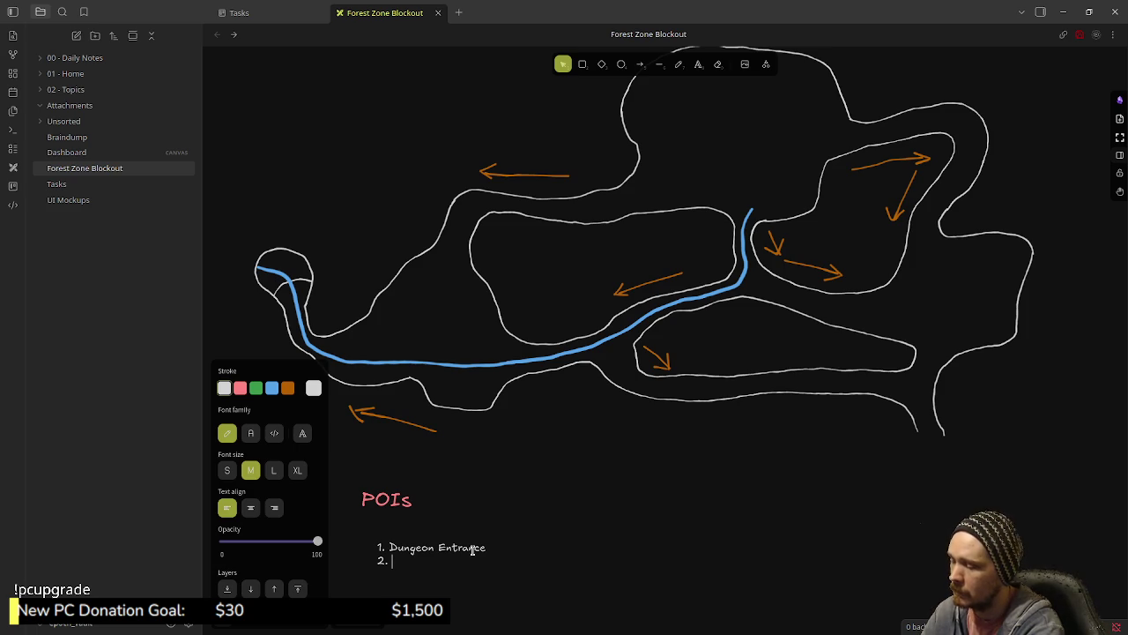
text(idden Dungeon E)
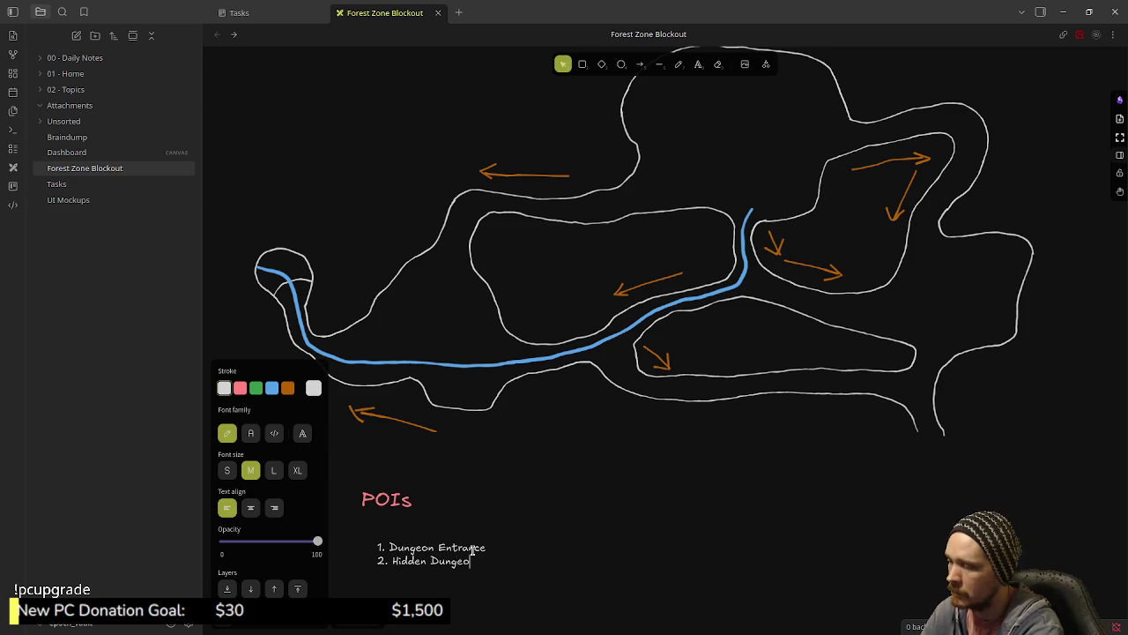
text(xit)
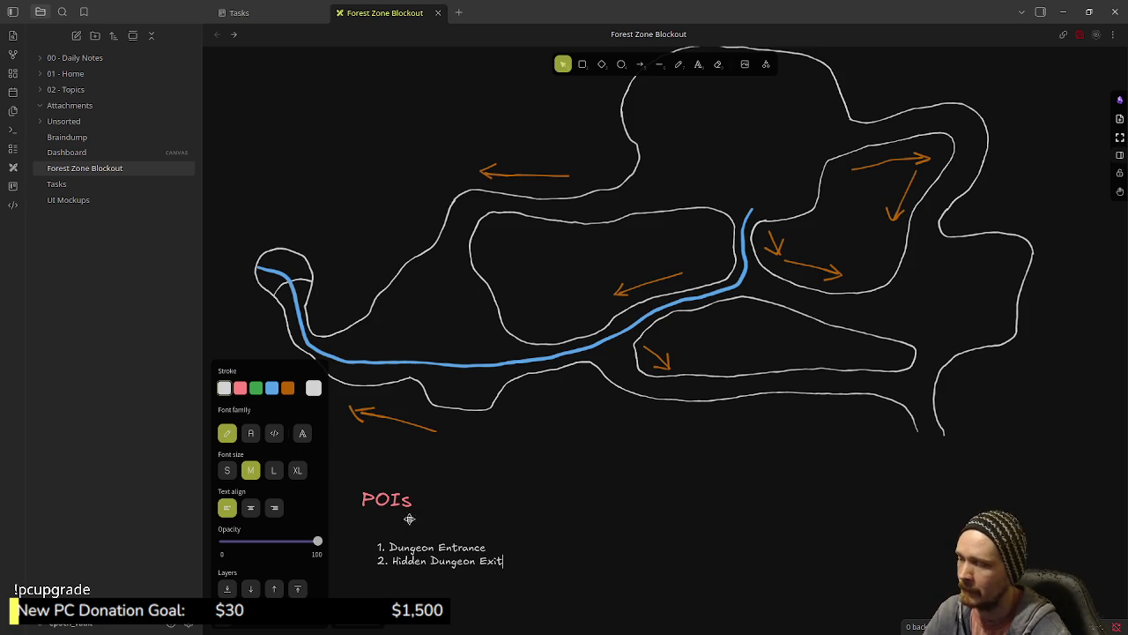
click(524, 573)
- Move the POI list up under the POIs heading
click(426, 562)
drag(409, 544, 399, 526)
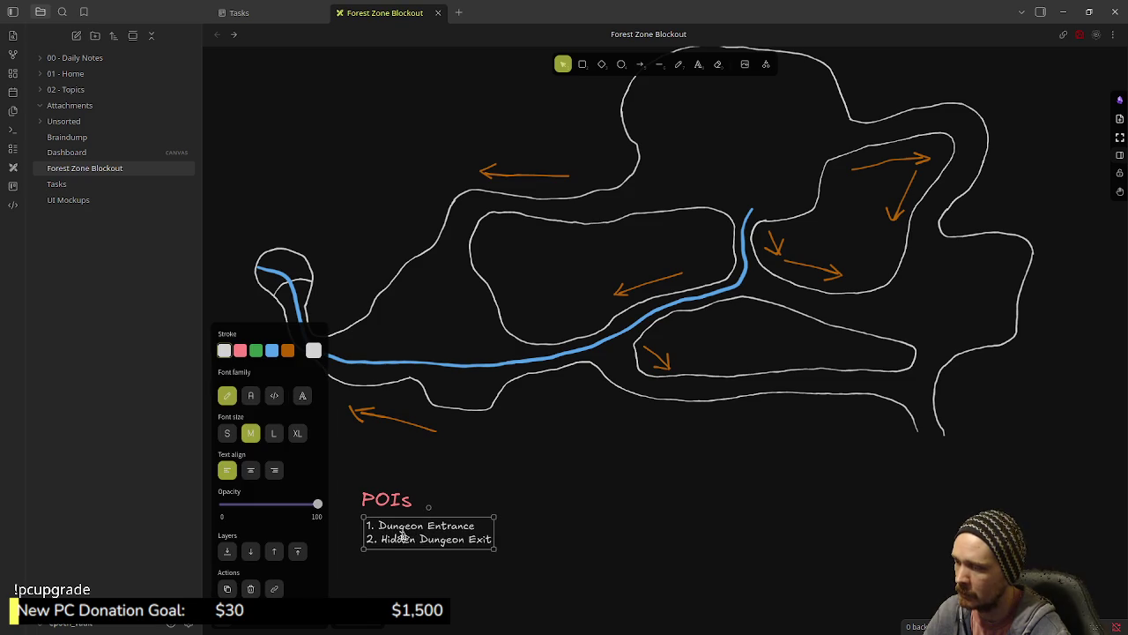
click(512, 512)
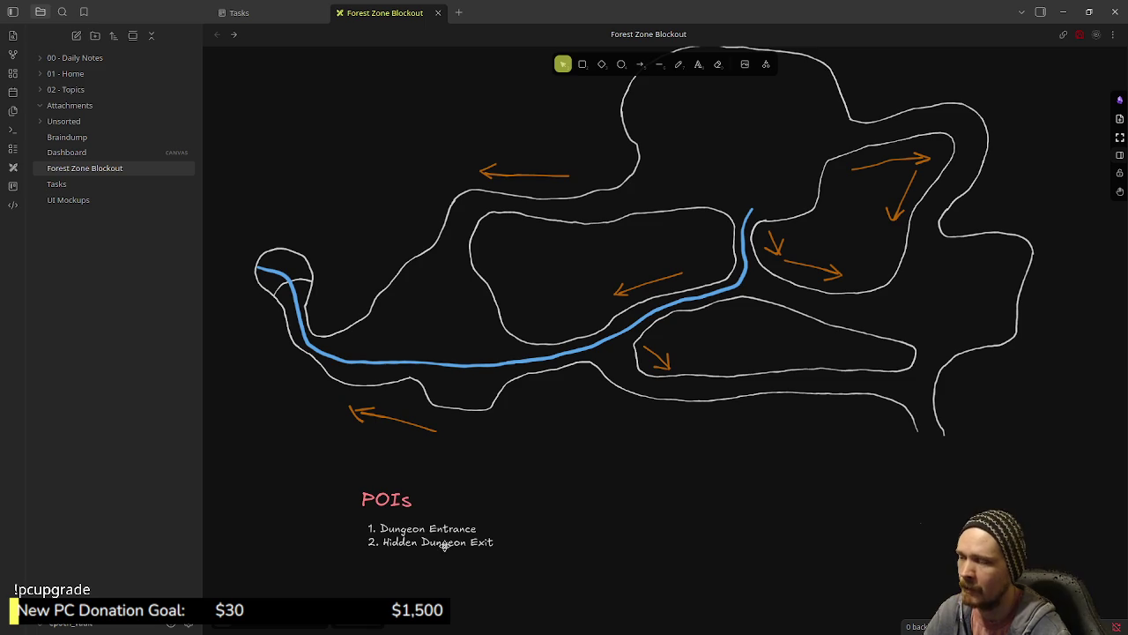
mouse_move(614, 447)
mouse_down()
mouse_move(583, 483)
mouse_move(573, 529)
mouse_move(590, 537)
mouse_move(607, 519)
mouse_up()
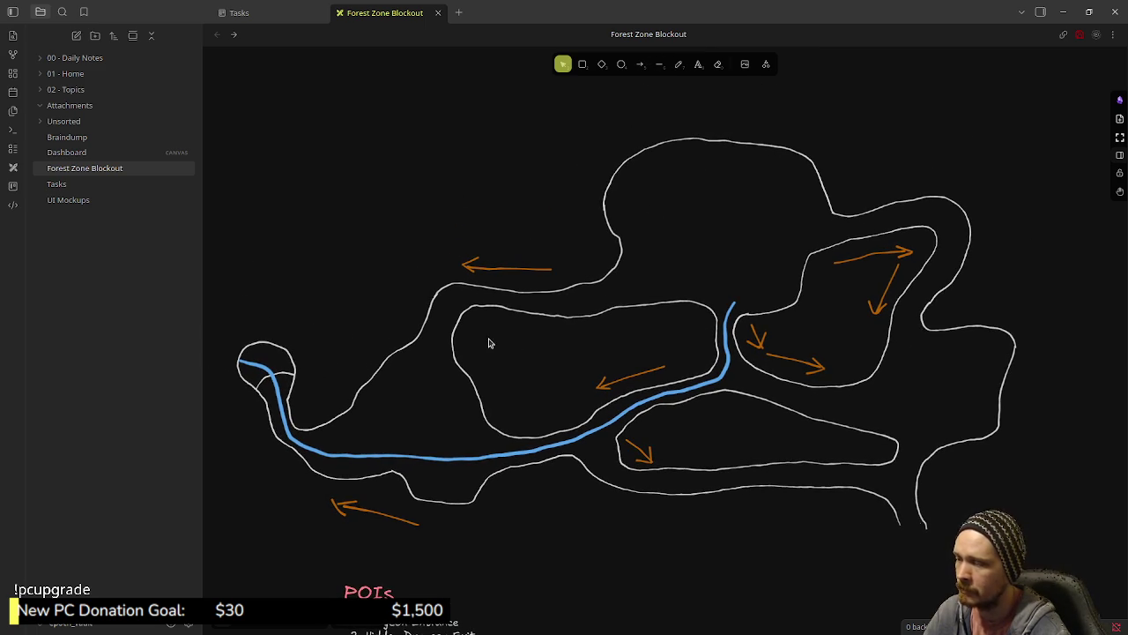
- Make the '1' label extra large and move it into the map's top lobe
click(698, 66)
click(681, 178)
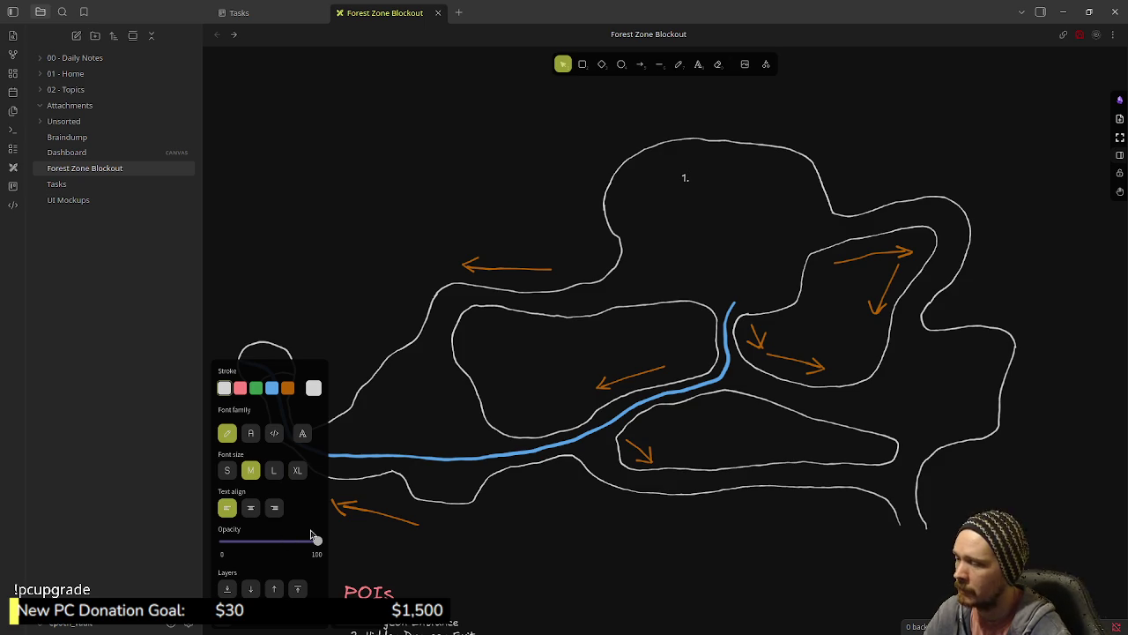
click(298, 470)
double_click(682, 177)
click(546, 152)
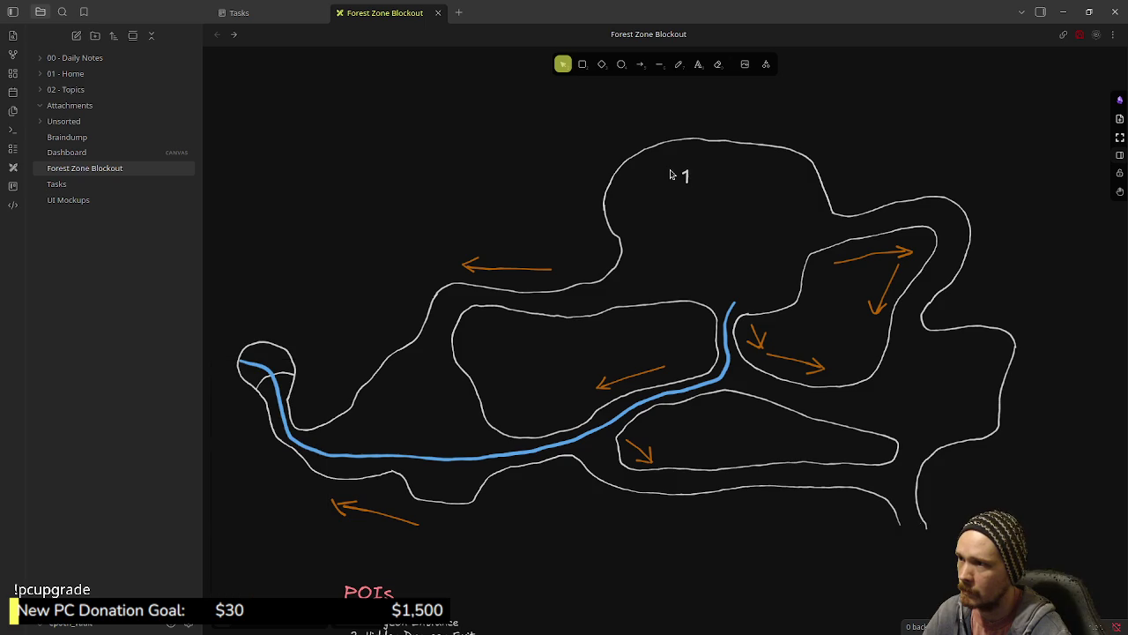
click(686, 175)
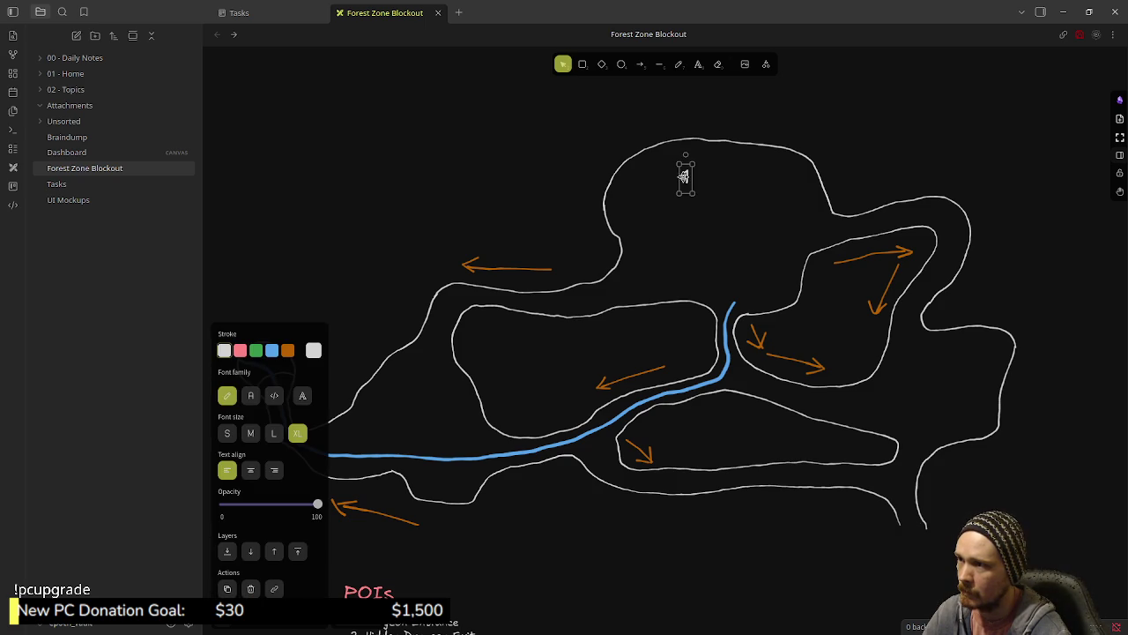
mouse_move(686, 176)
mouse_down()
mouse_move(635, 131)
mouse_move(656, 163)
mouse_up()
click(505, 234)
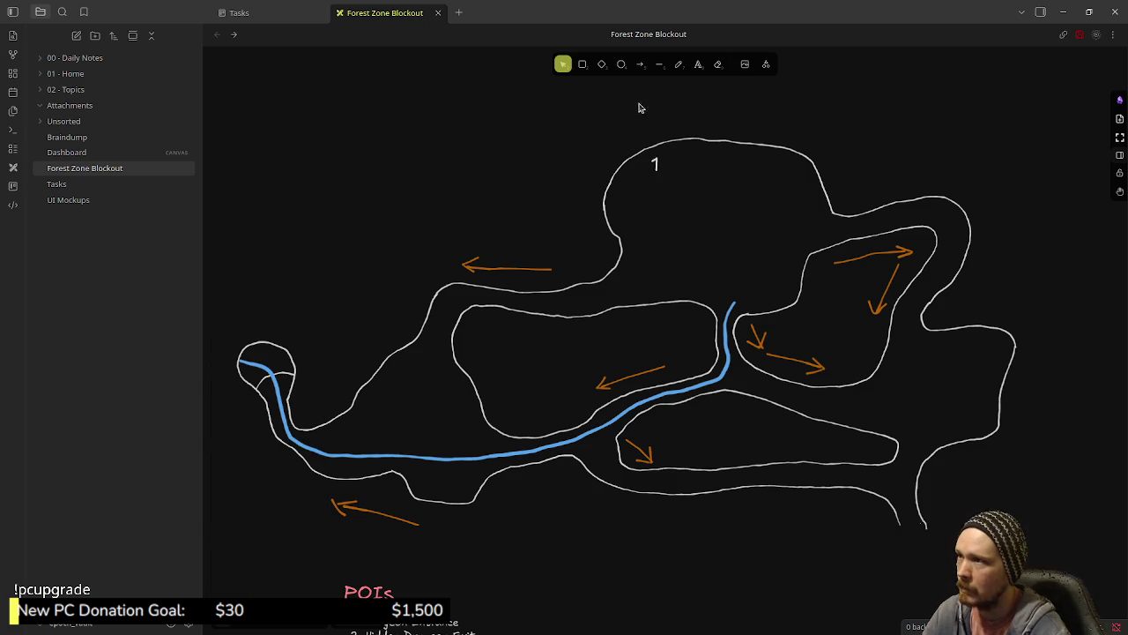
- Add a '2' text label beside the small loop at the map's left end
click(698, 64)
click(338, 300)
text(2)
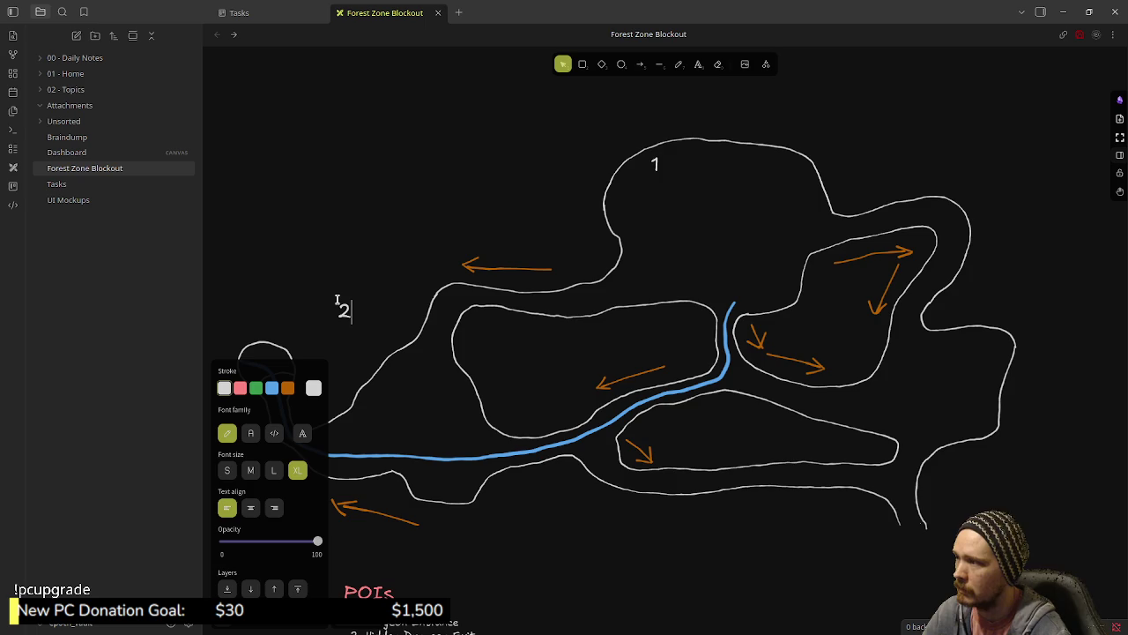
click(361, 254)
drag(343, 310, 291, 338)
click(395, 299)
scroll(379, 352, left, 3)
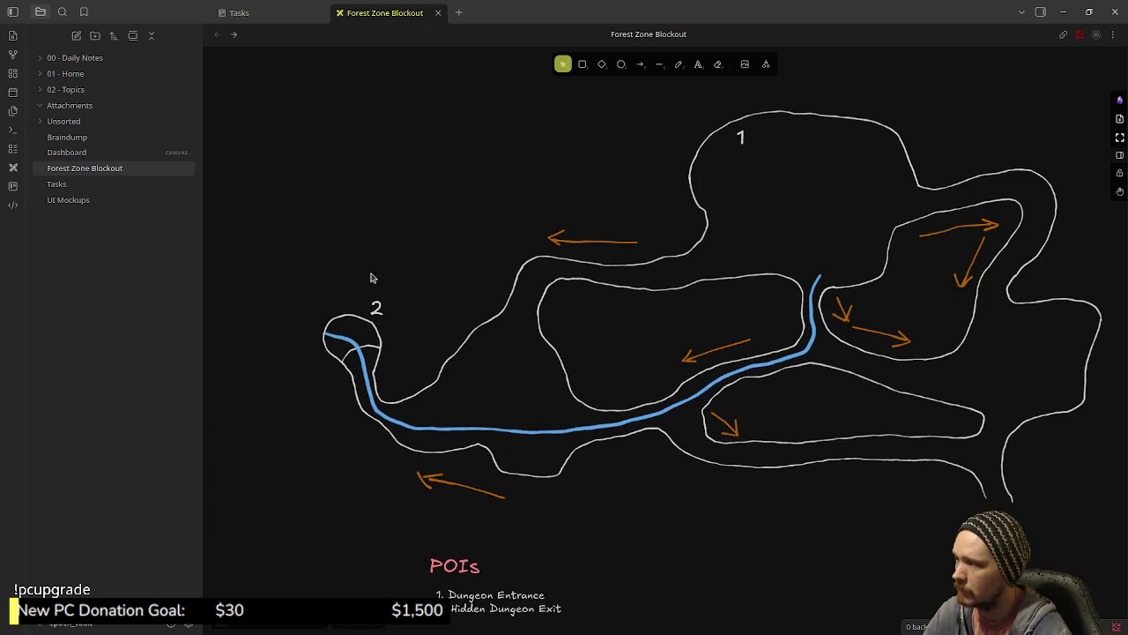
scroll(388, 394, right, 5)
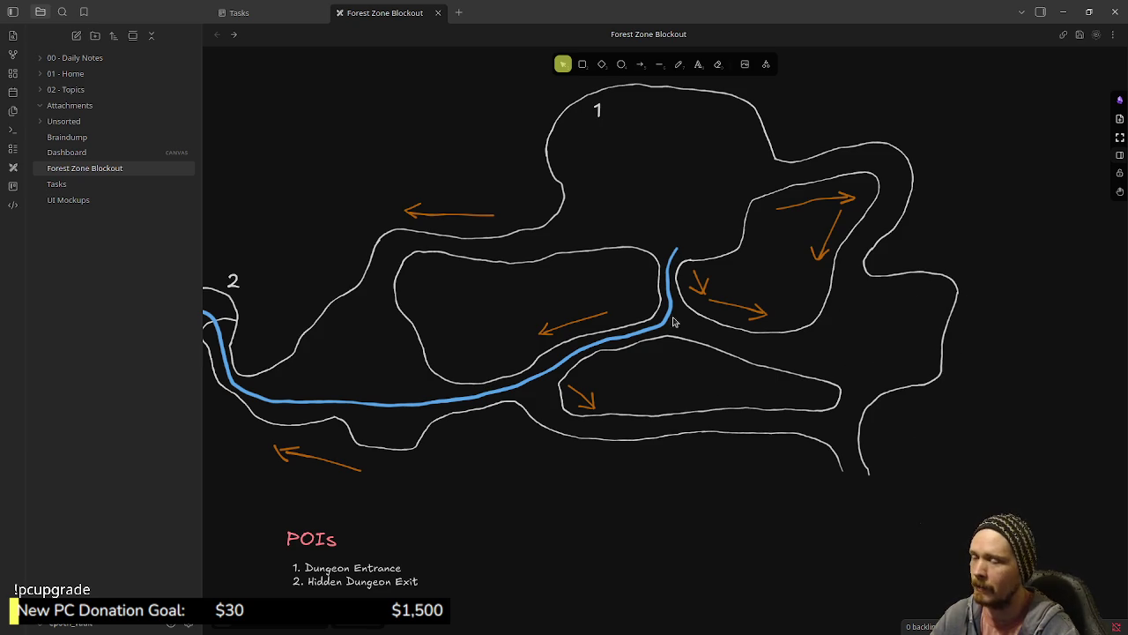
scroll(637, 378, left, 2)
scroll(730, 379, up, 3)
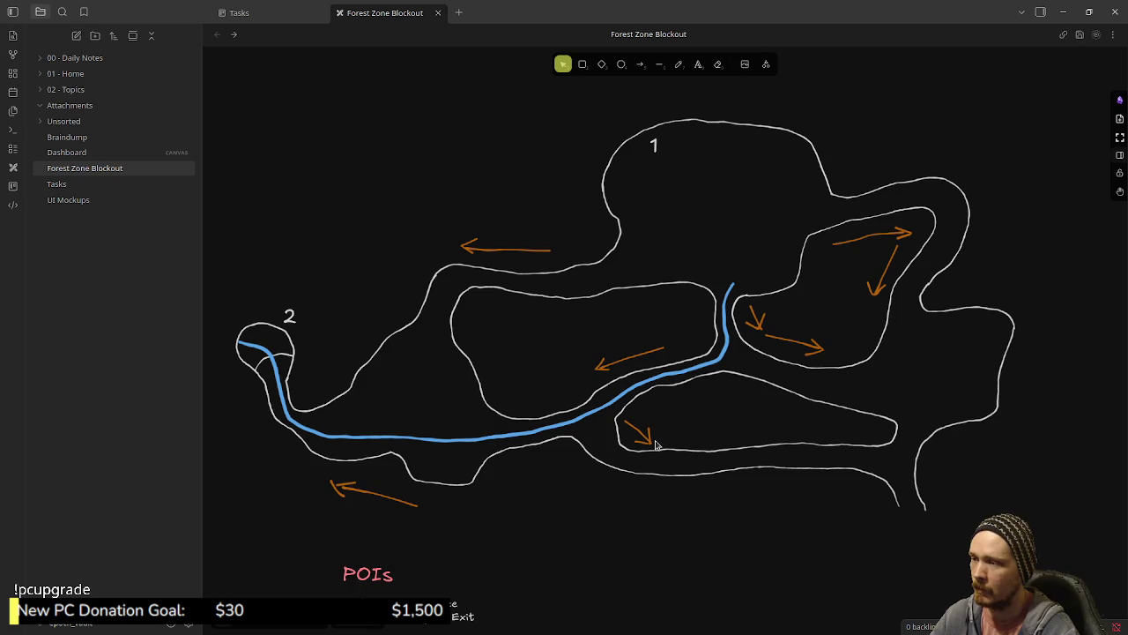
scroll(655, 445, down, 2)
scroll(655, 445, up, 2)
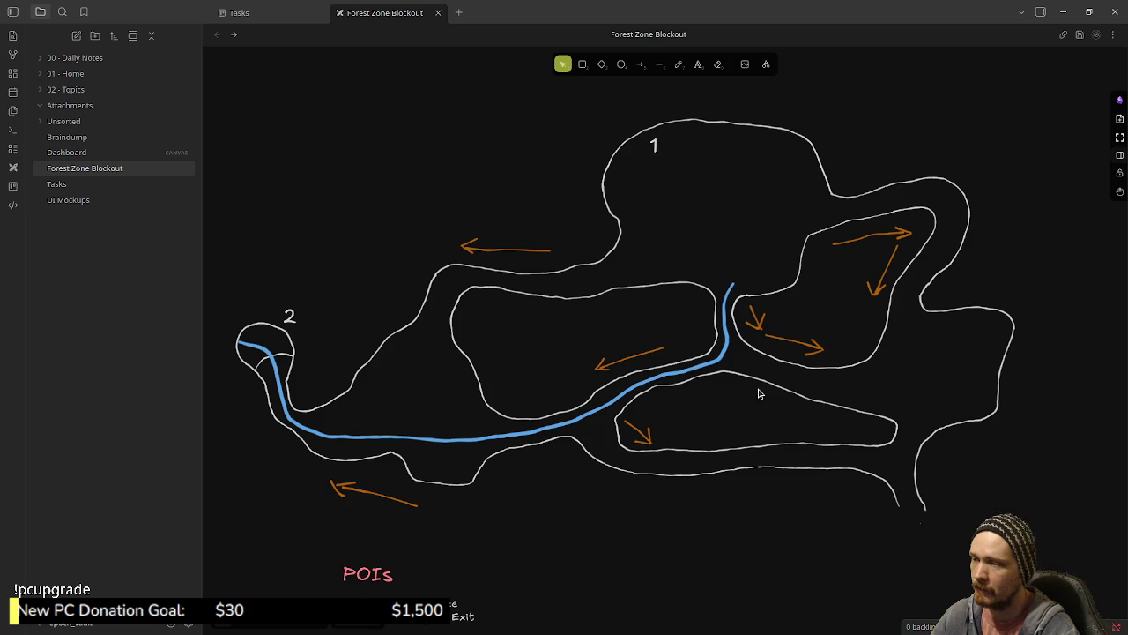
scroll(409, 568, down, 2)
- Drag the box-selected POIs text group right, then open the Excalidraw tools actions panel
mouse_move(331, 475)
mouse_down()
mouse_move(354, 502)
mouse_move(520, 576)
mouse_up()
drag(441, 535, 530, 516)
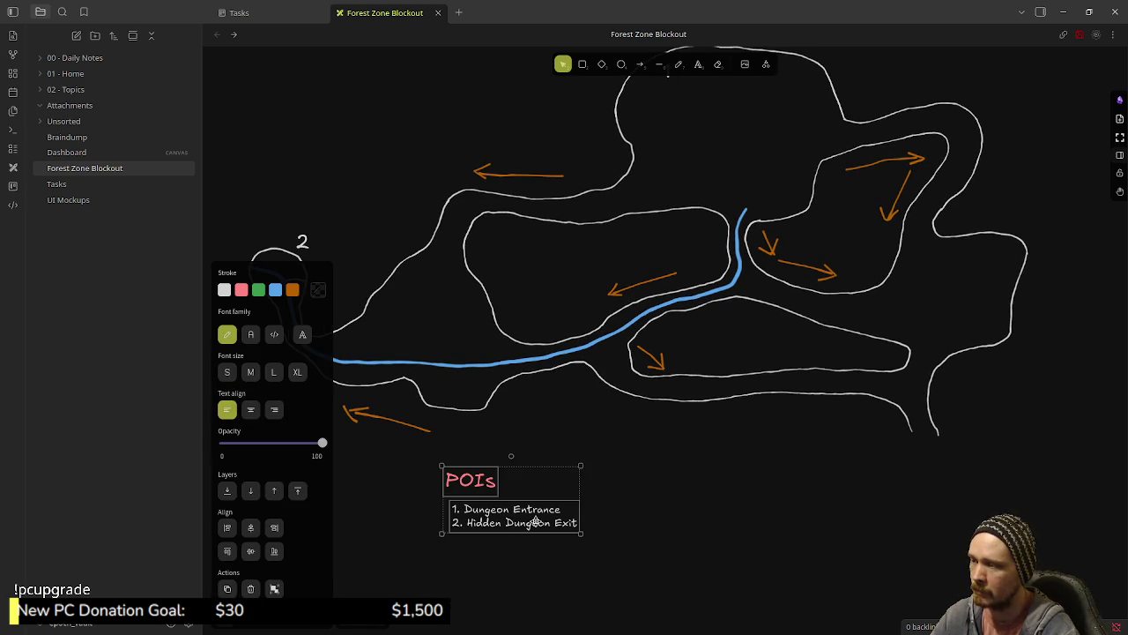
click(703, 466)
mouse_move(728, 440)
mouse_down()
mouse_move(693, 504)
mouse_move(710, 526)
mouse_up()
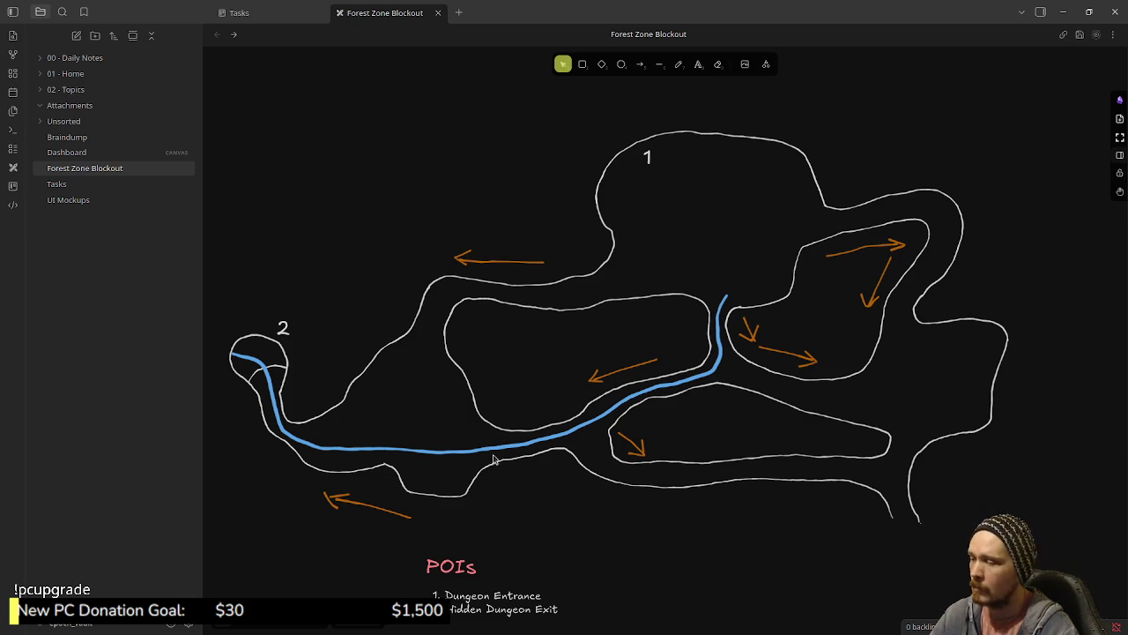
click(1120, 102)
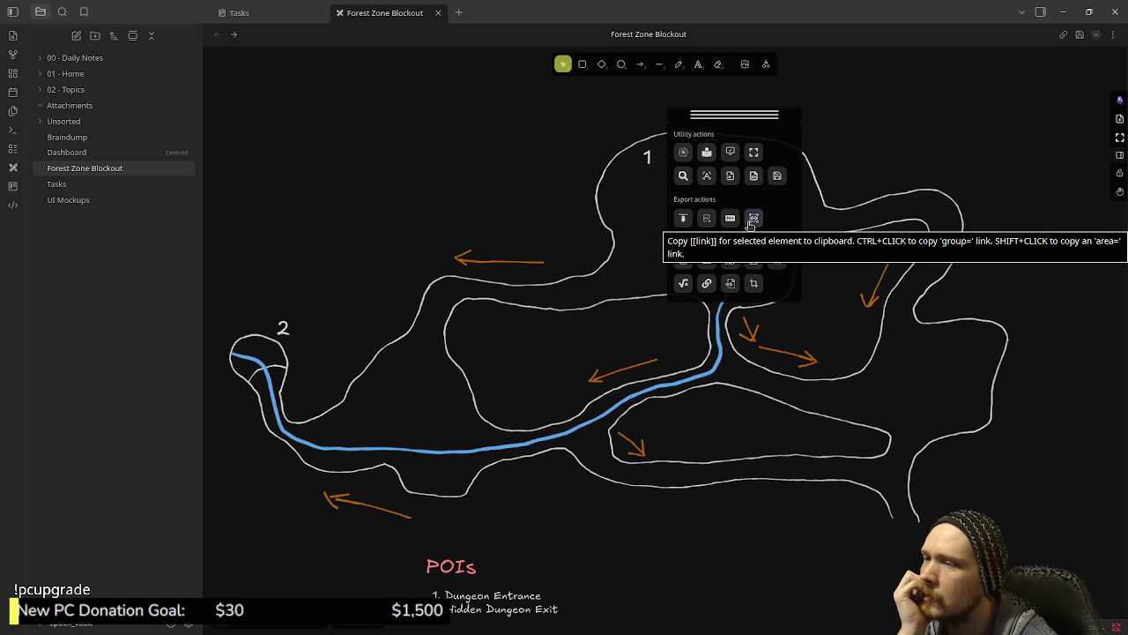
- Open the Export image settings for the forest drawing, then switch to the Godot editor
click(708, 220)
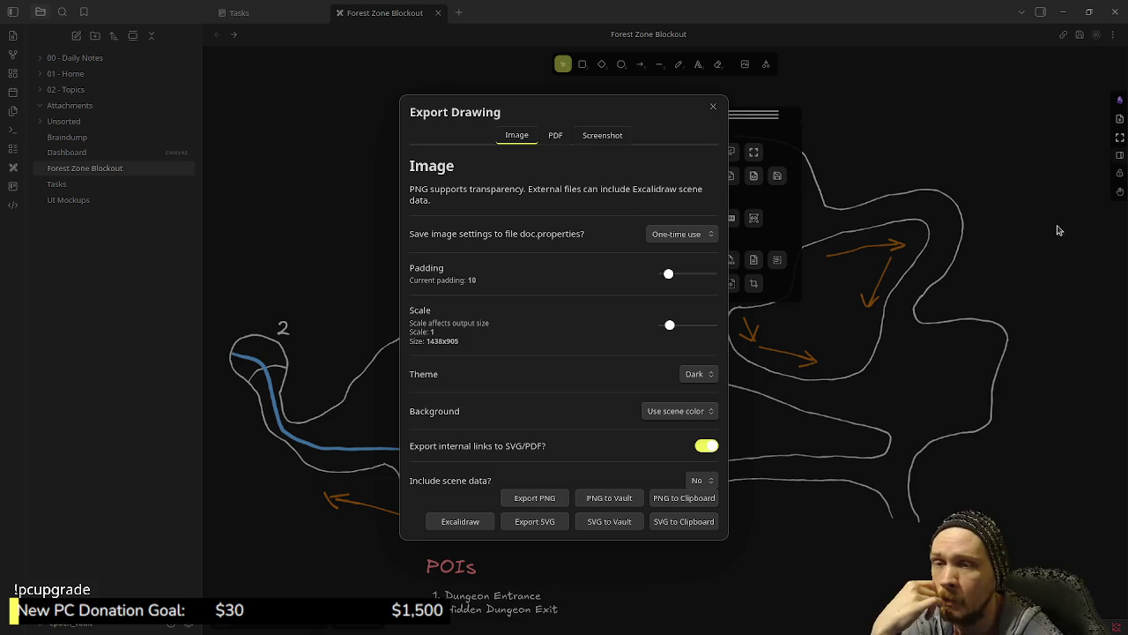
key(alt+Tab)
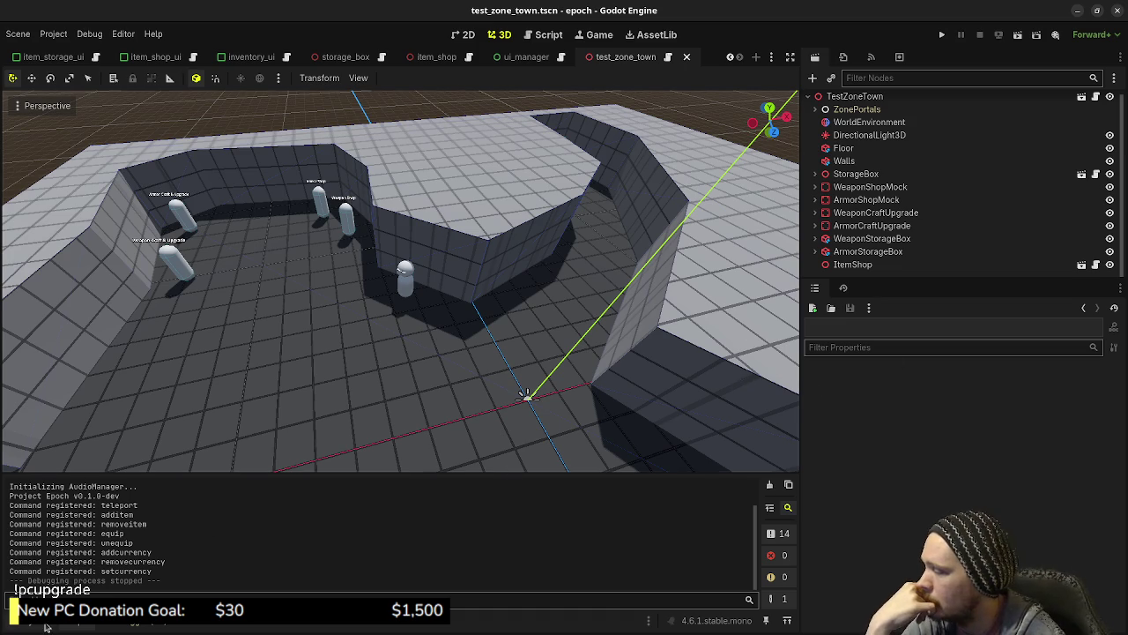
- Browse the FileSystem dock to zones/test/test_zone_wilderness and open test_zone_wilderness.tscn
click(49, 626)
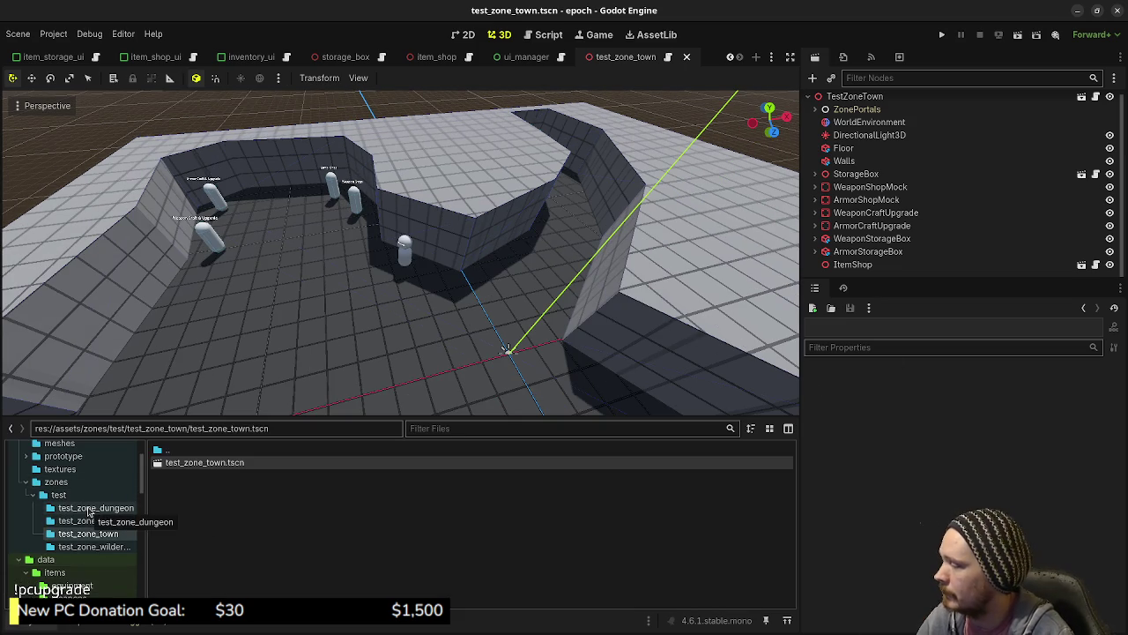
click(97, 547)
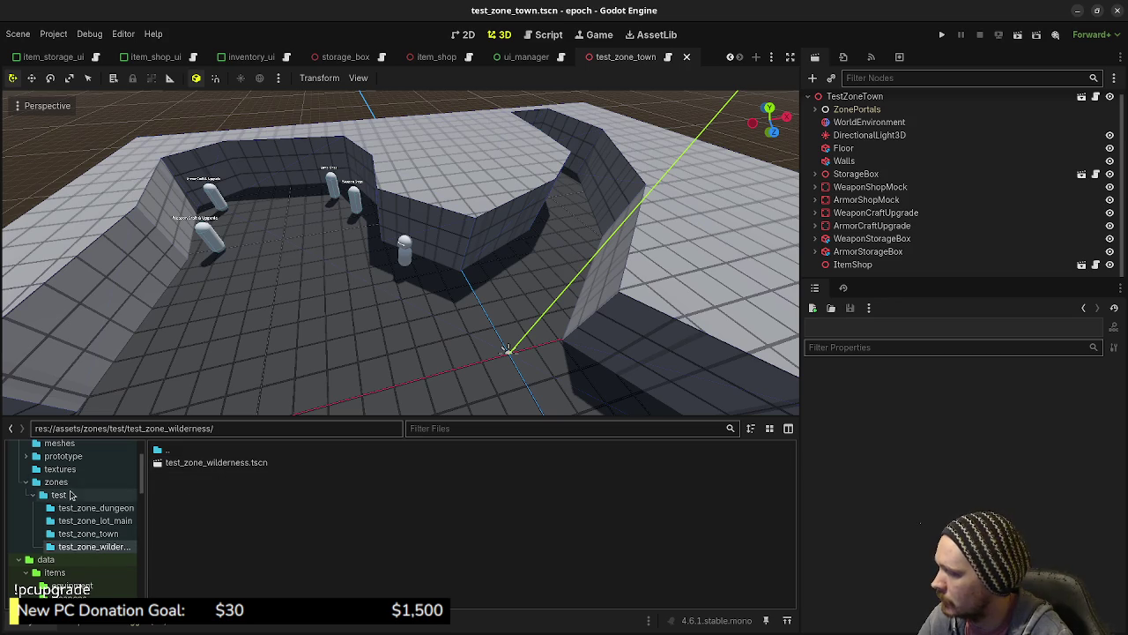
scroll(78, 506, up, 3)
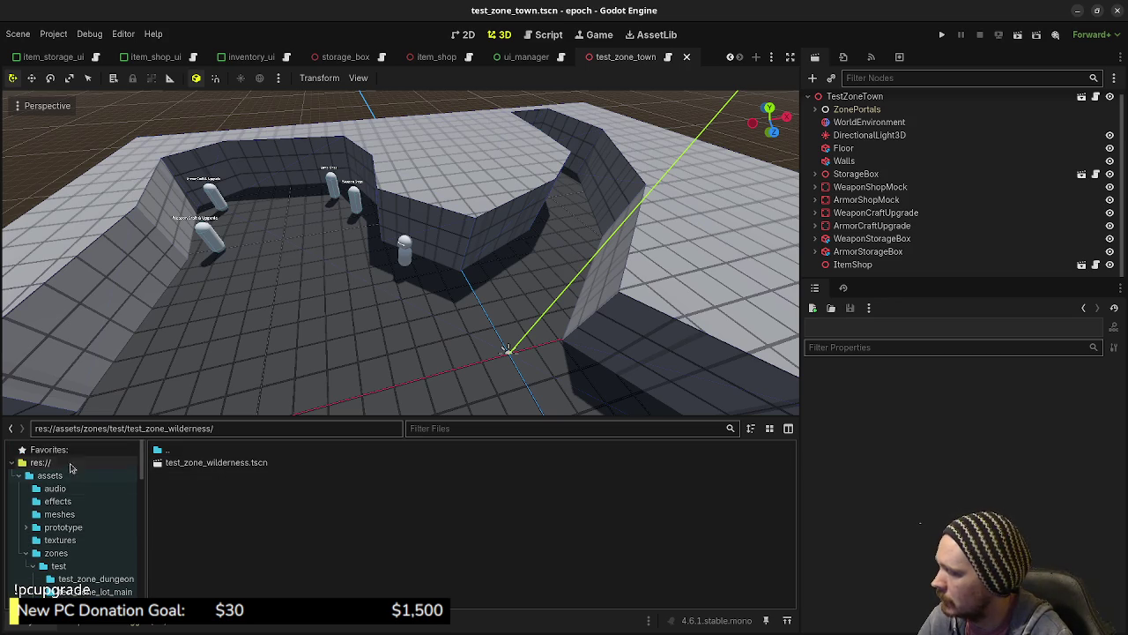
scroll(79, 553, down, 1)
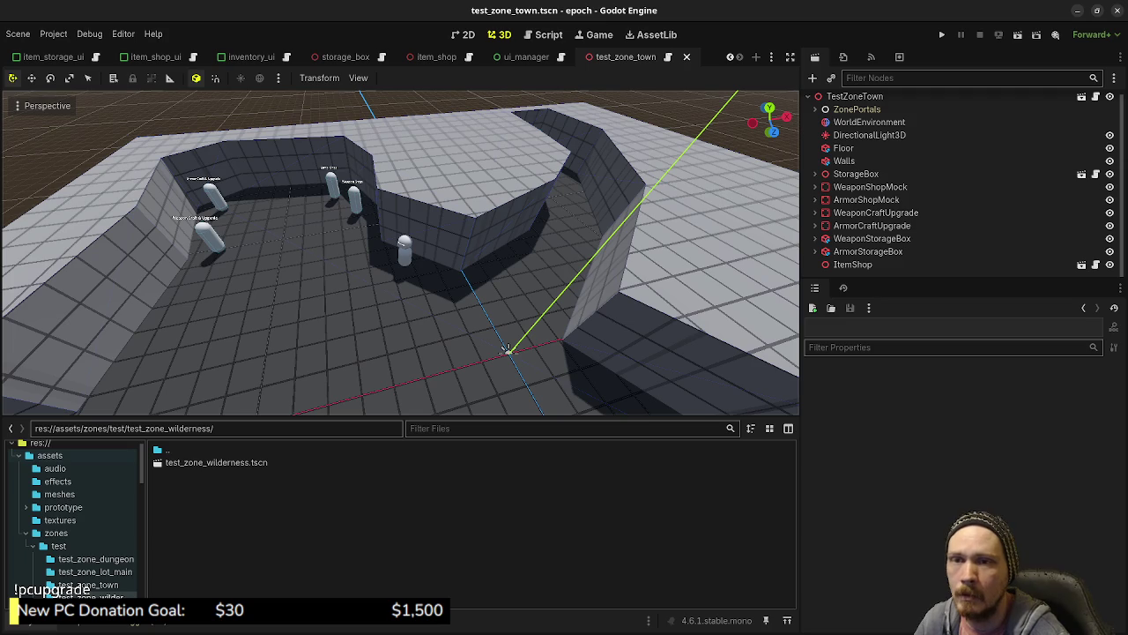
scroll(79, 536, down, 2)
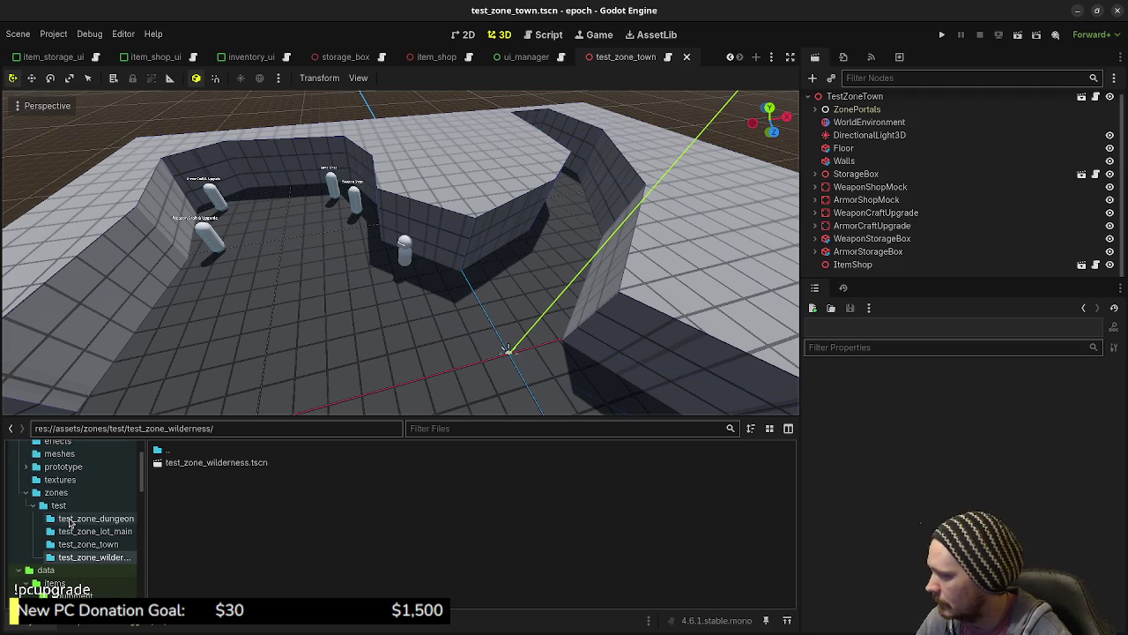
click(54, 493)
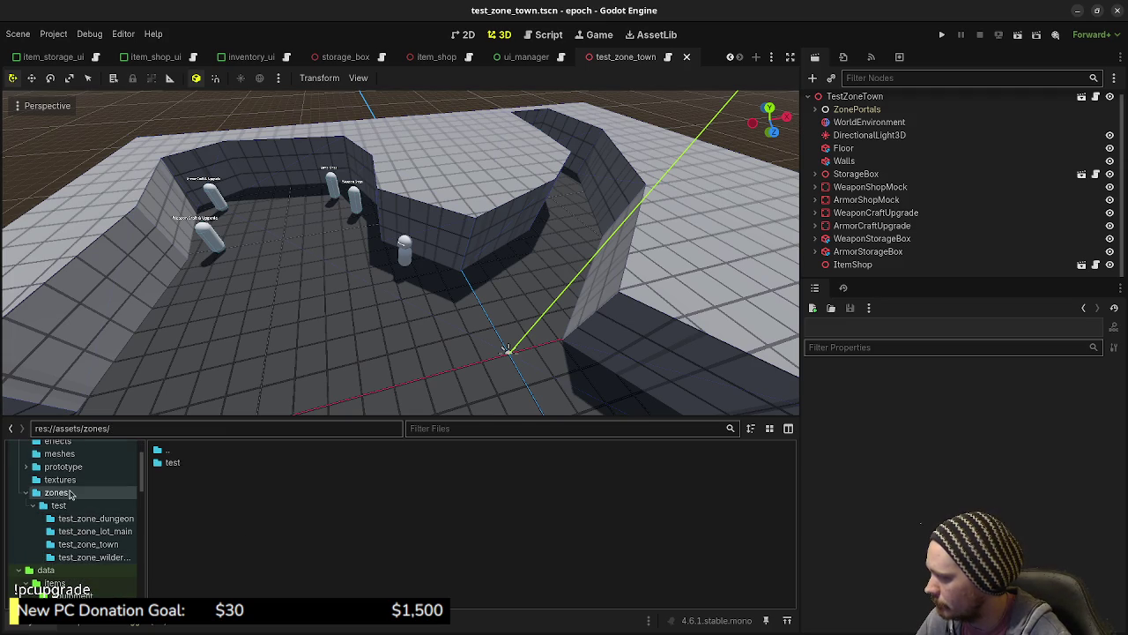
click(34, 505)
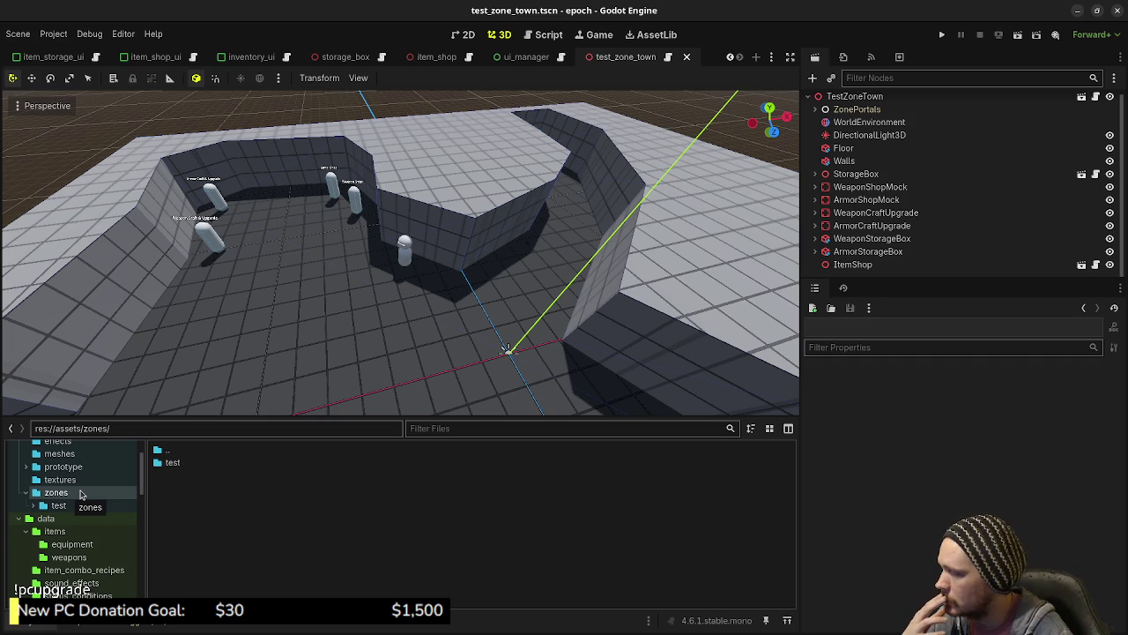
double_click(62, 505)
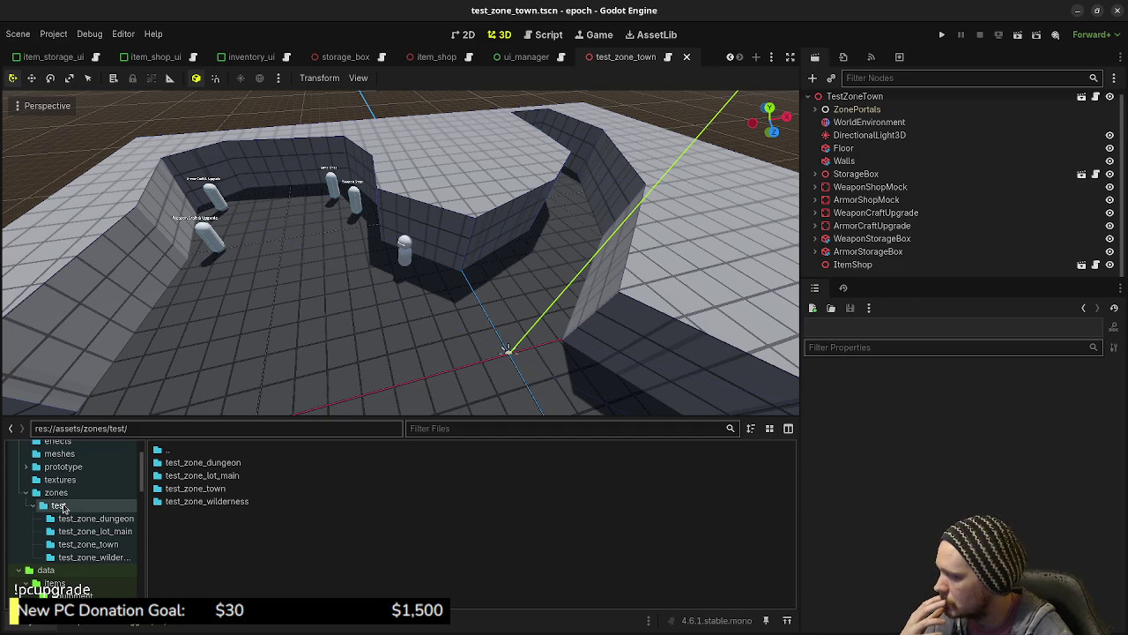
double_click(206, 501)
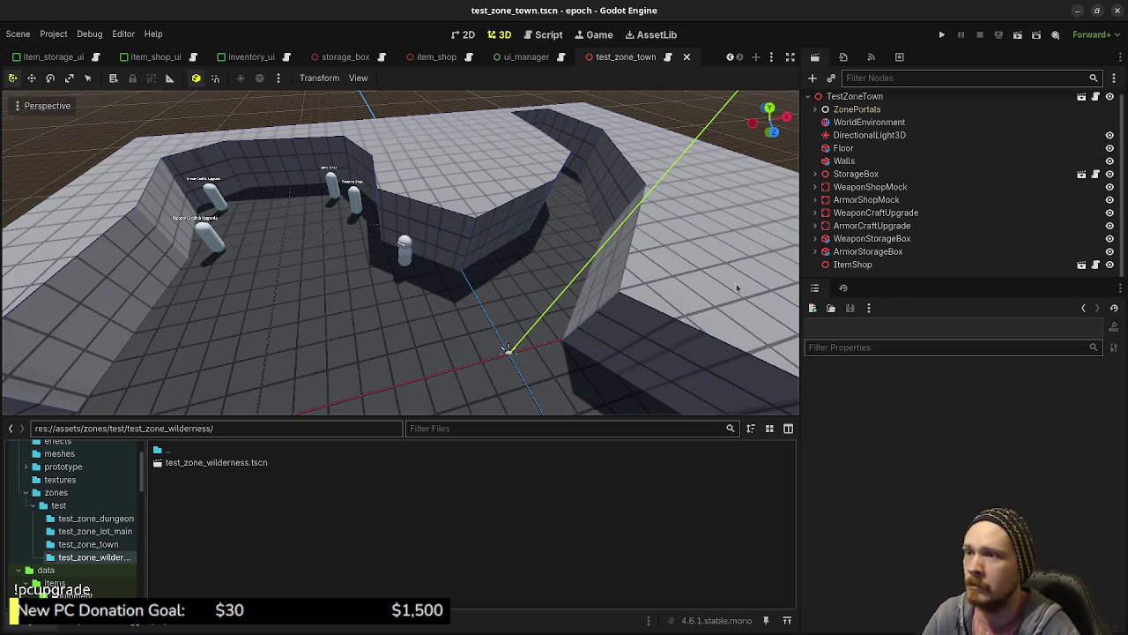
double_click(263, 463)
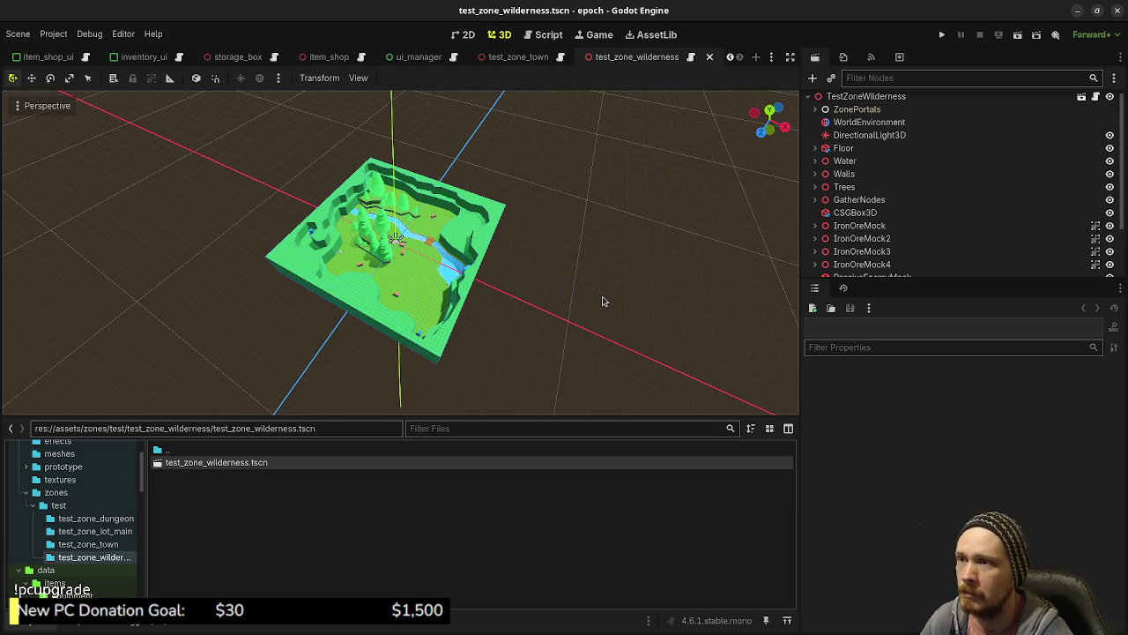
- Select the scene-tree nodes from Floor through PassiveEnemyMock5
click(842, 148)
scroll(870, 226, down, 3)
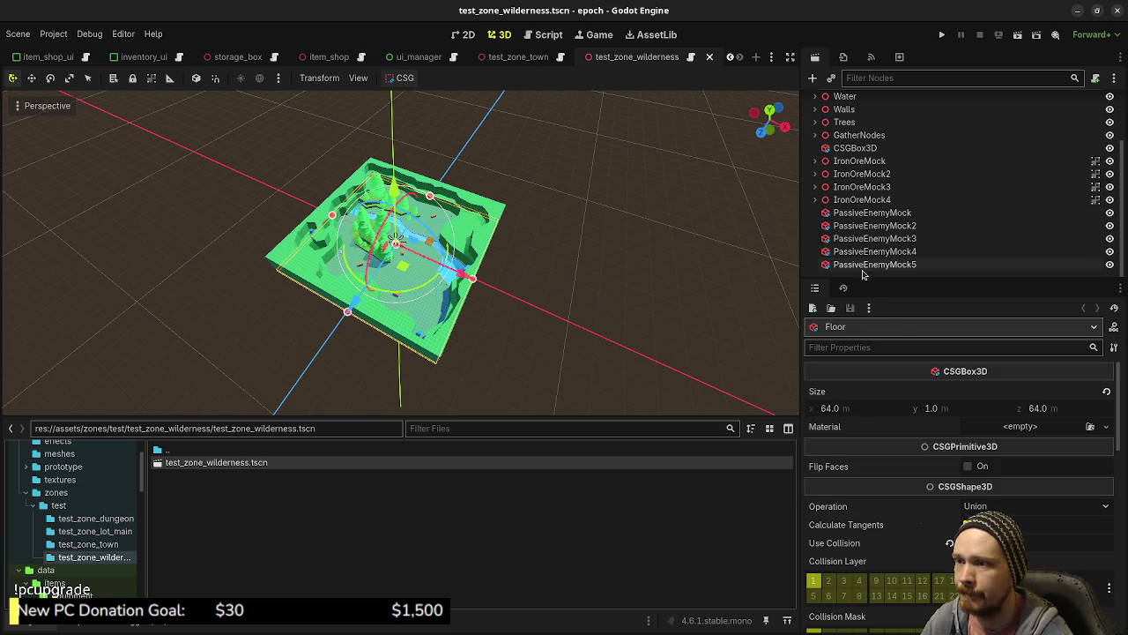
click(858, 262)
scroll(858, 261, up, 3)
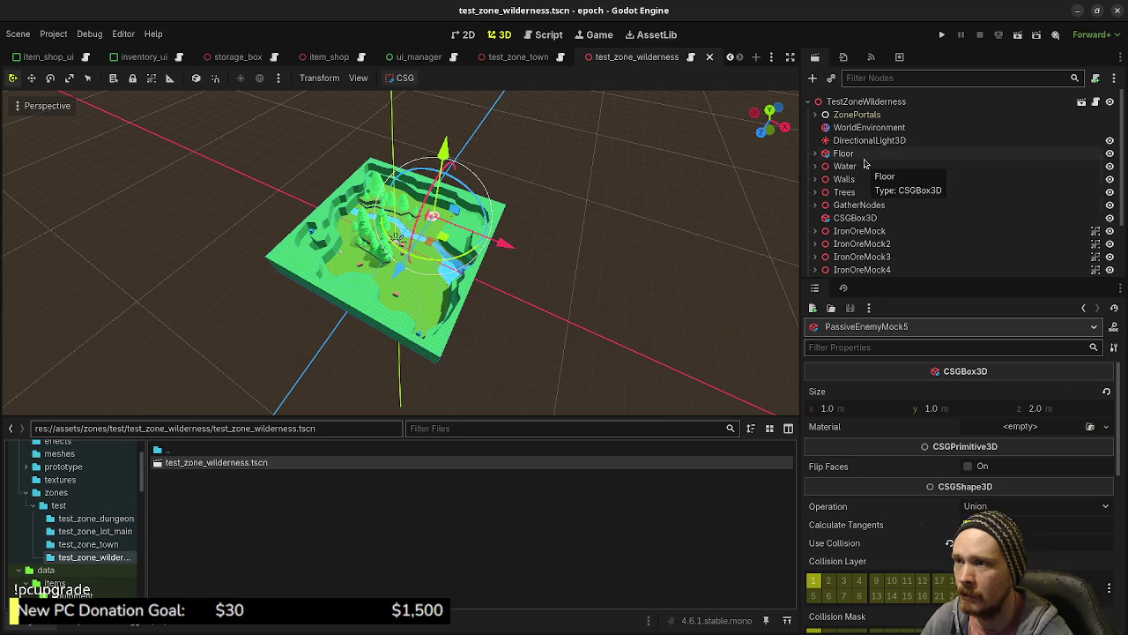
shift+click(859, 155)
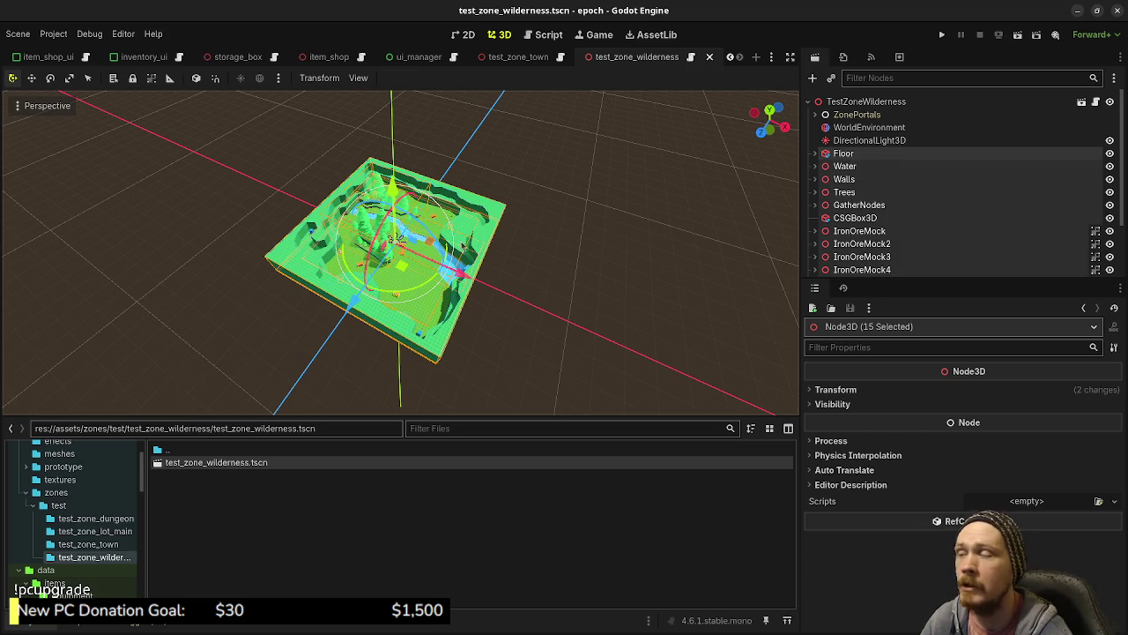
click(564, 304)
drag(534, 322, 446, 276)
scroll(446, 276, up, 5)
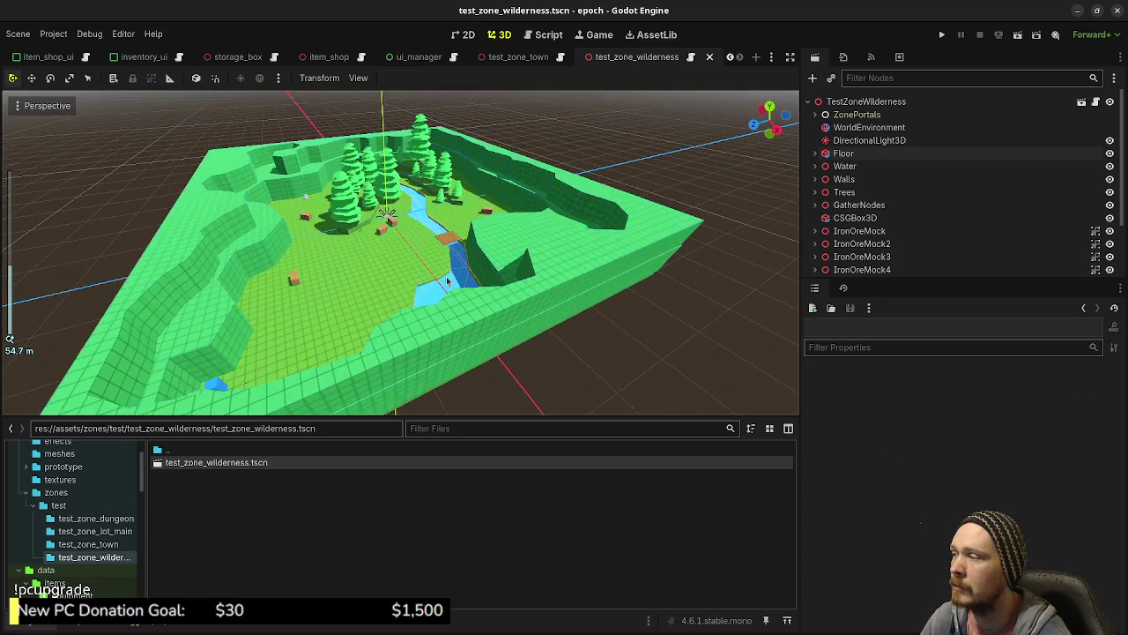
scroll(446, 276, down, 4)
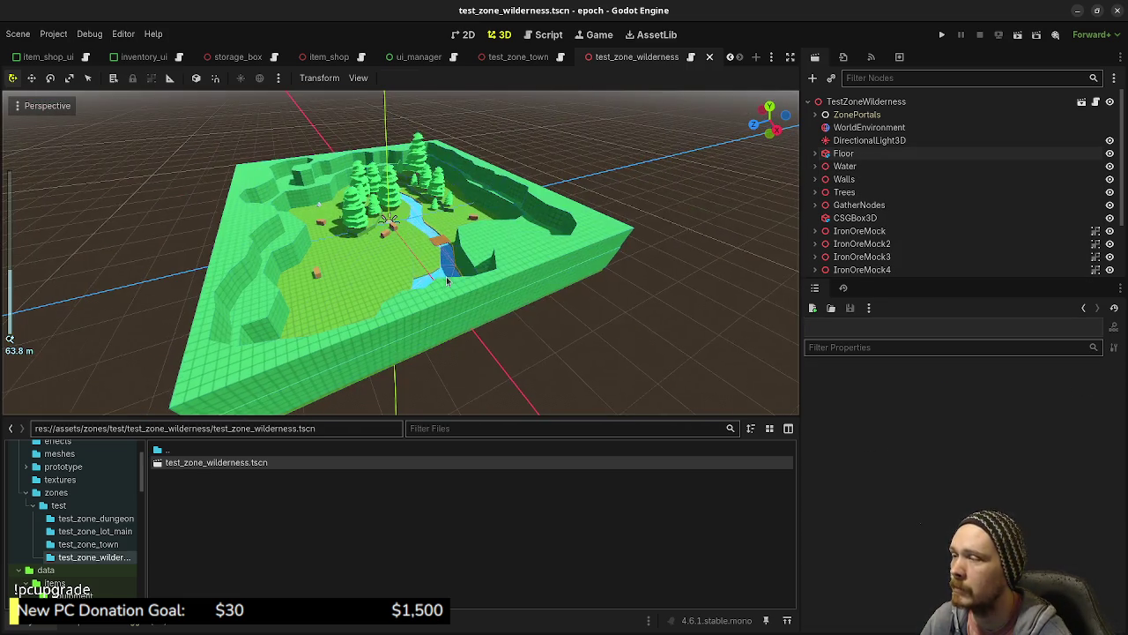
click(862, 153)
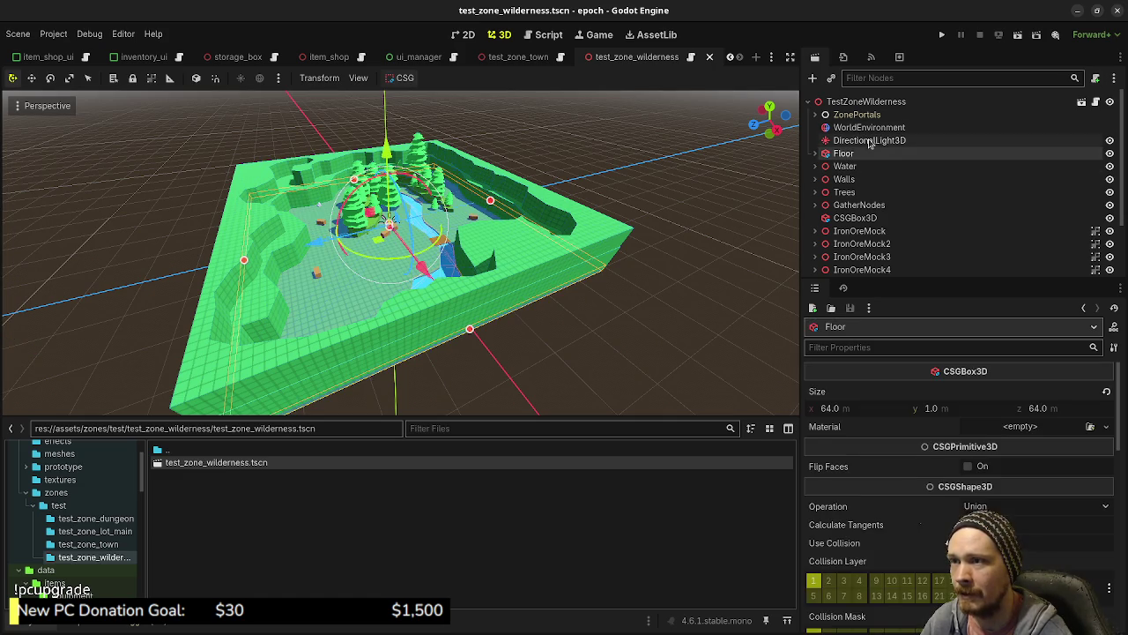
click(868, 141)
click(853, 155)
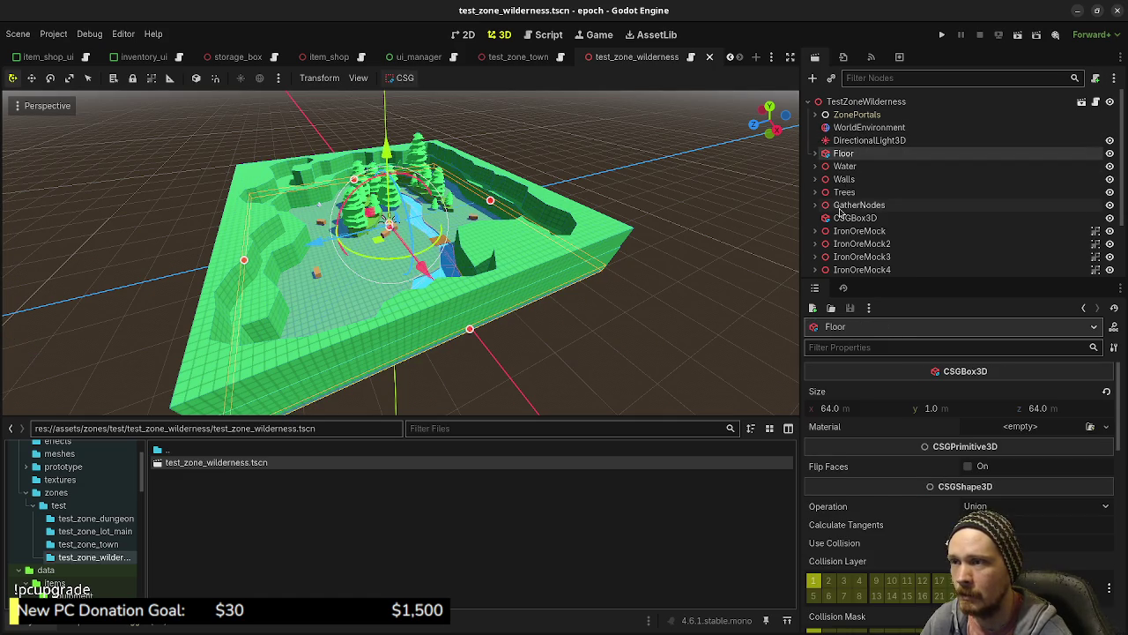
scroll(855, 256, down, 3)
click(855, 268)
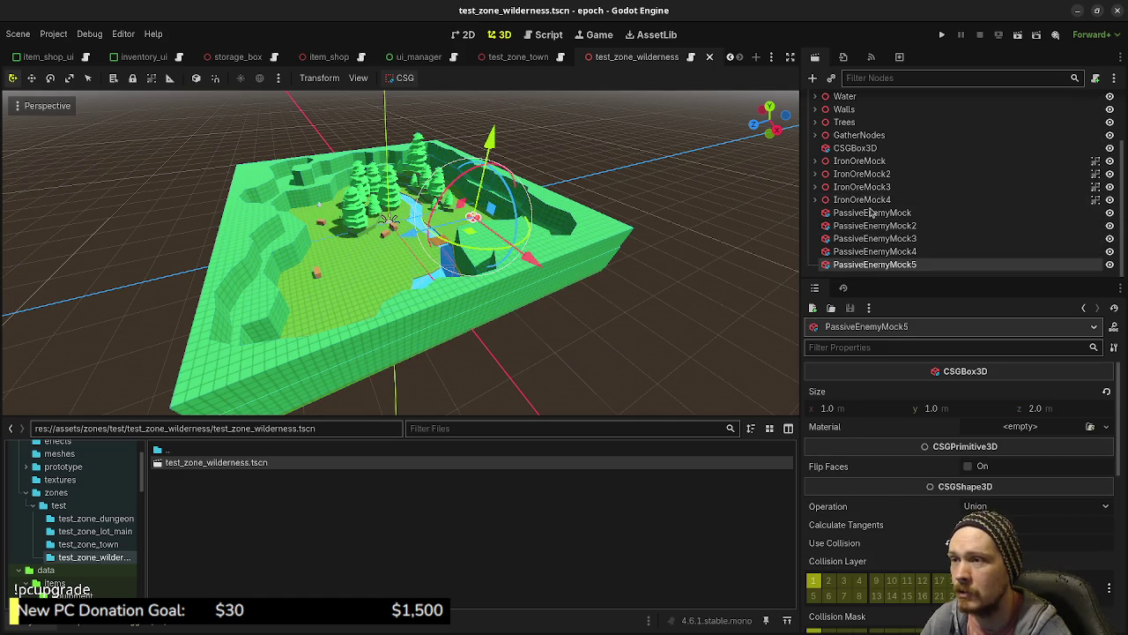
scroll(861, 140, up, 2)
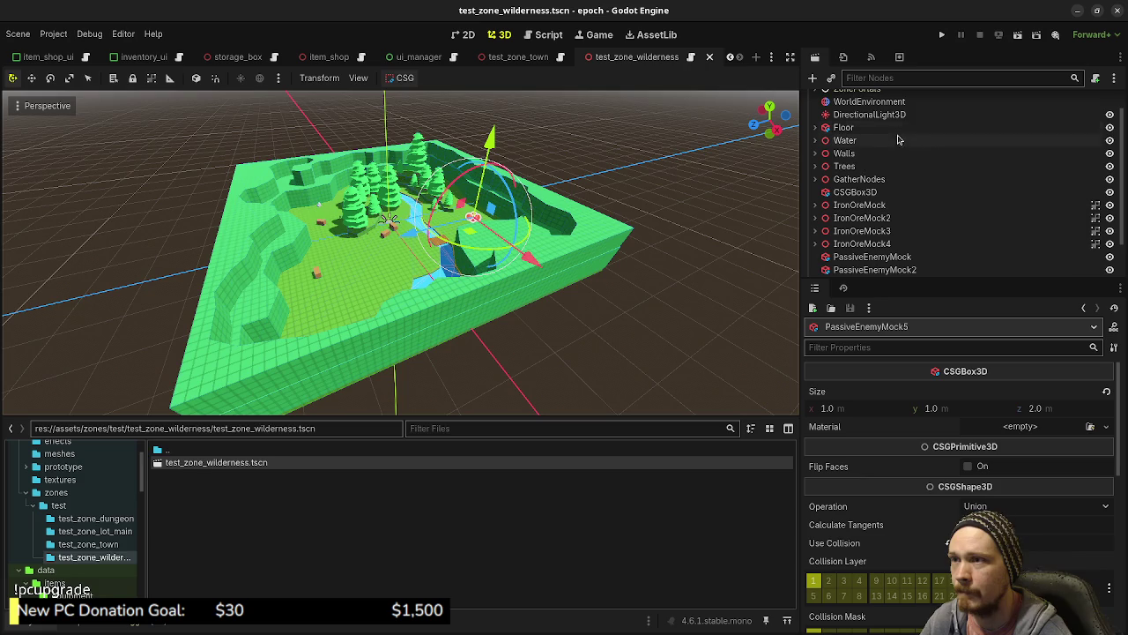
scroll(857, 154, up, 1)
click(853, 154)
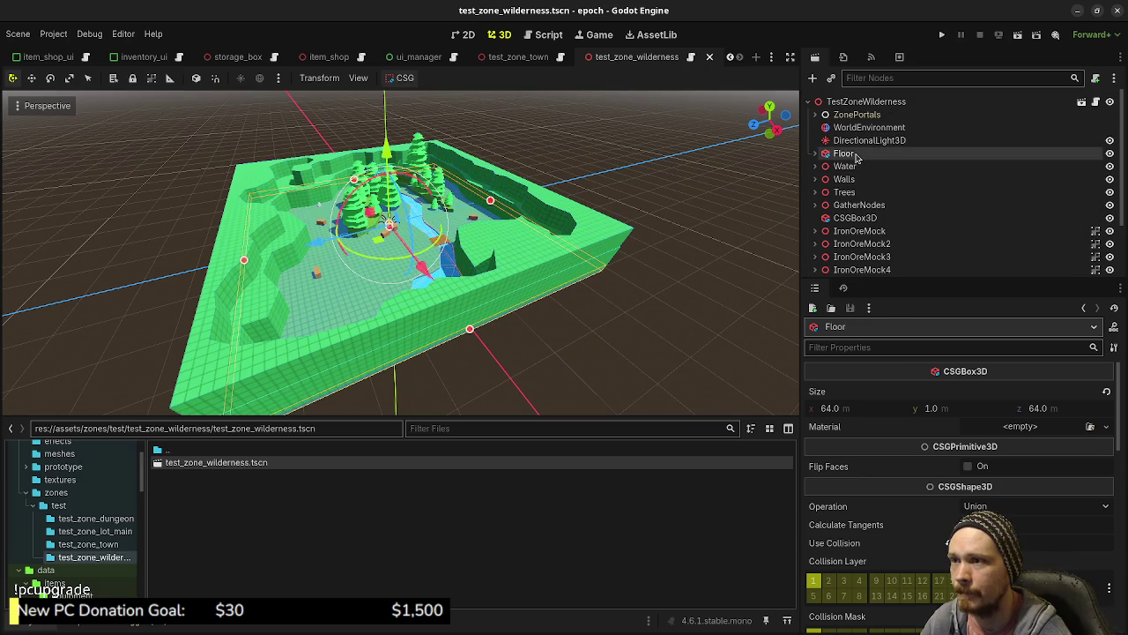
scroll(866, 204, down, 3)
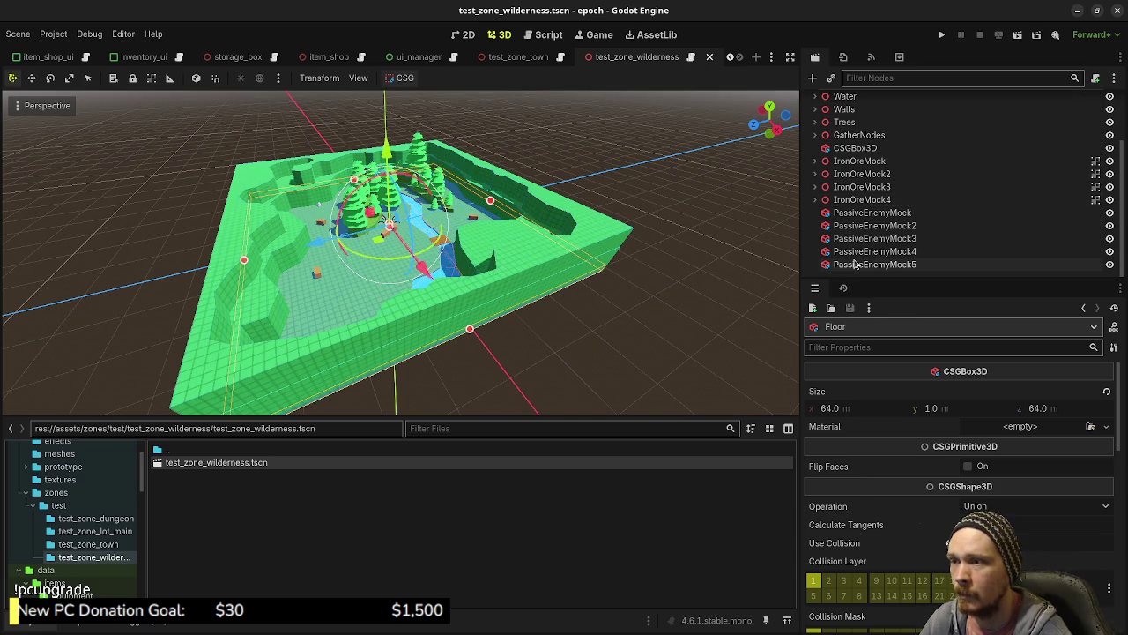
shift+click(855, 263)
scroll(851, 176, up, 3)
- Add a new Node3D child under the TestZoneWilderness root node
click(850, 103)
key(ctrl+a)
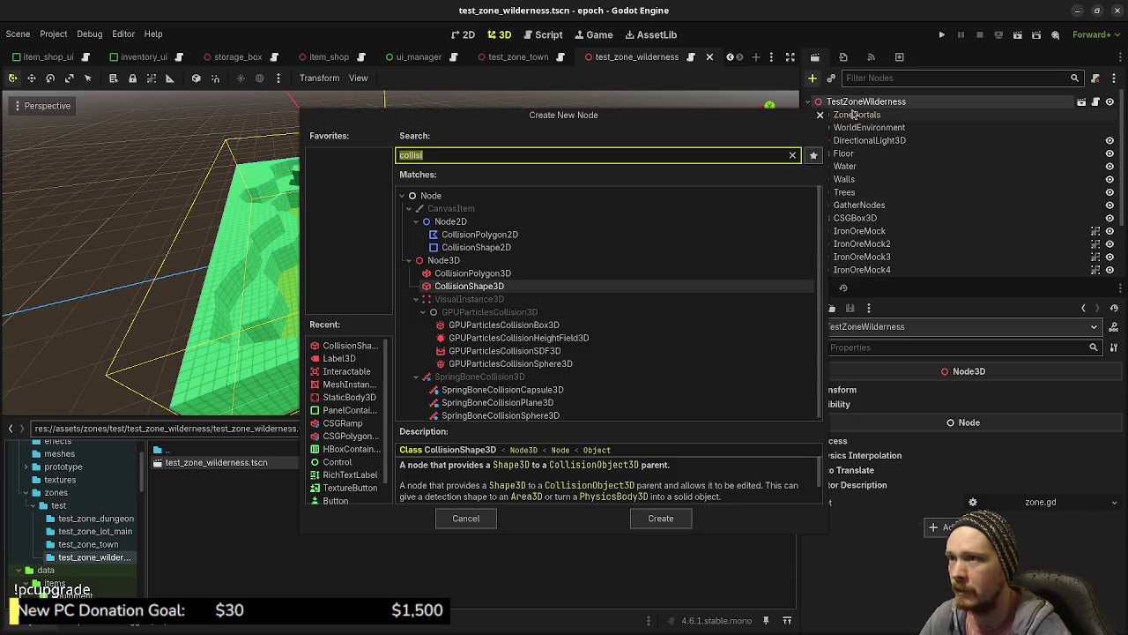
text(node3d)
key(Return)
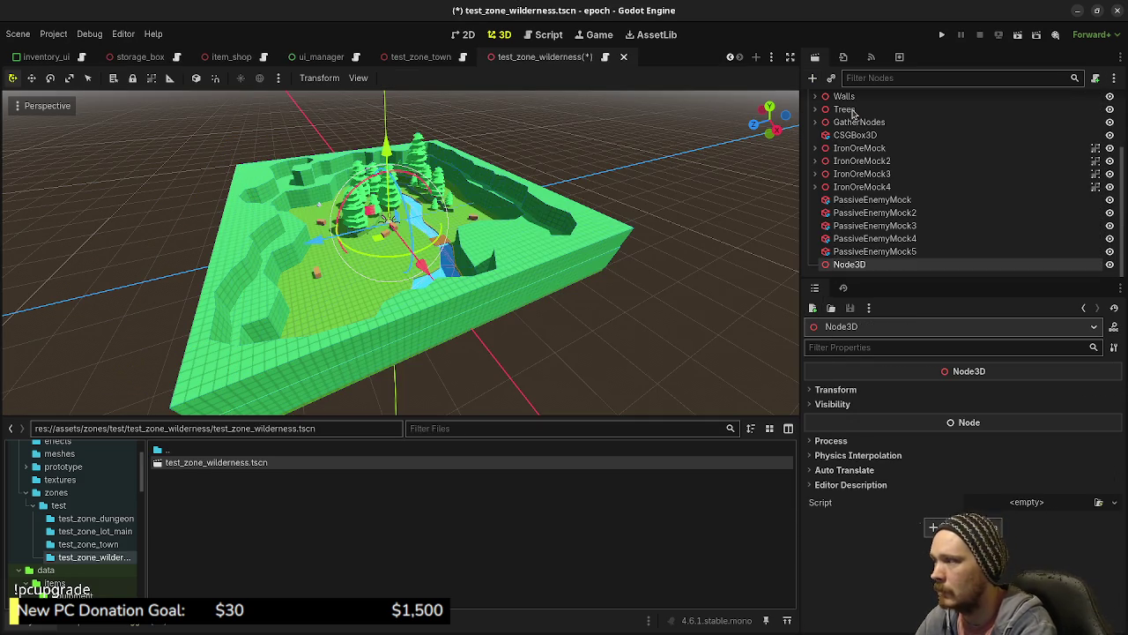
- Move the 15 nodes from Floor to PassiveEnemyMock5 under Node3D and save the scene
scroll(846, 124, up, 2)
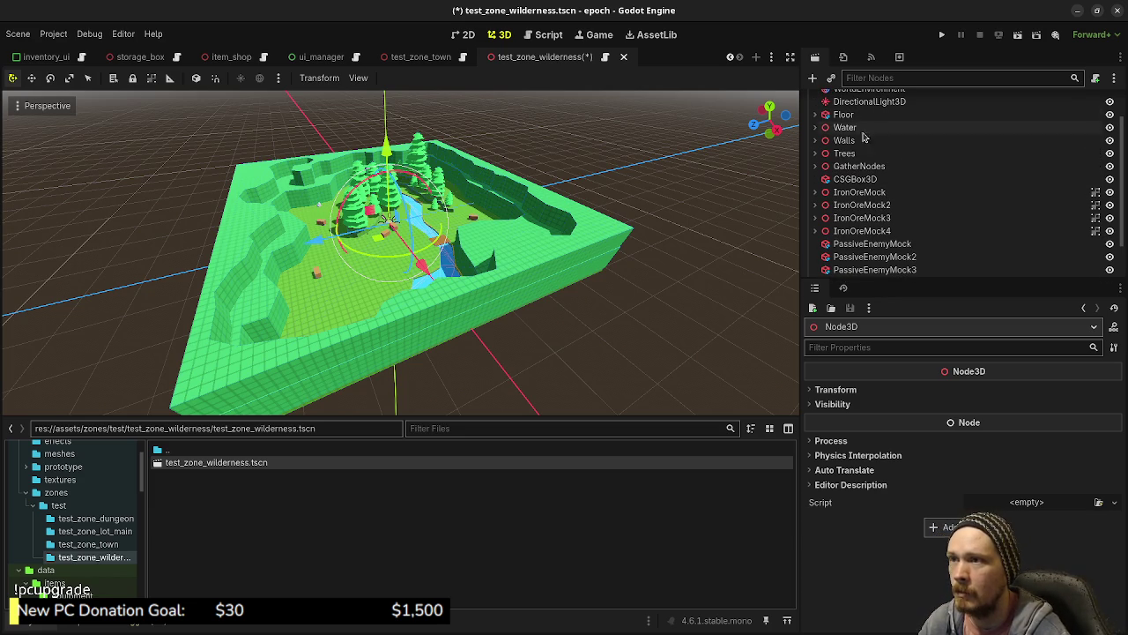
click(844, 115)
scroll(846, 158, down, 2)
shift+click(850, 250)
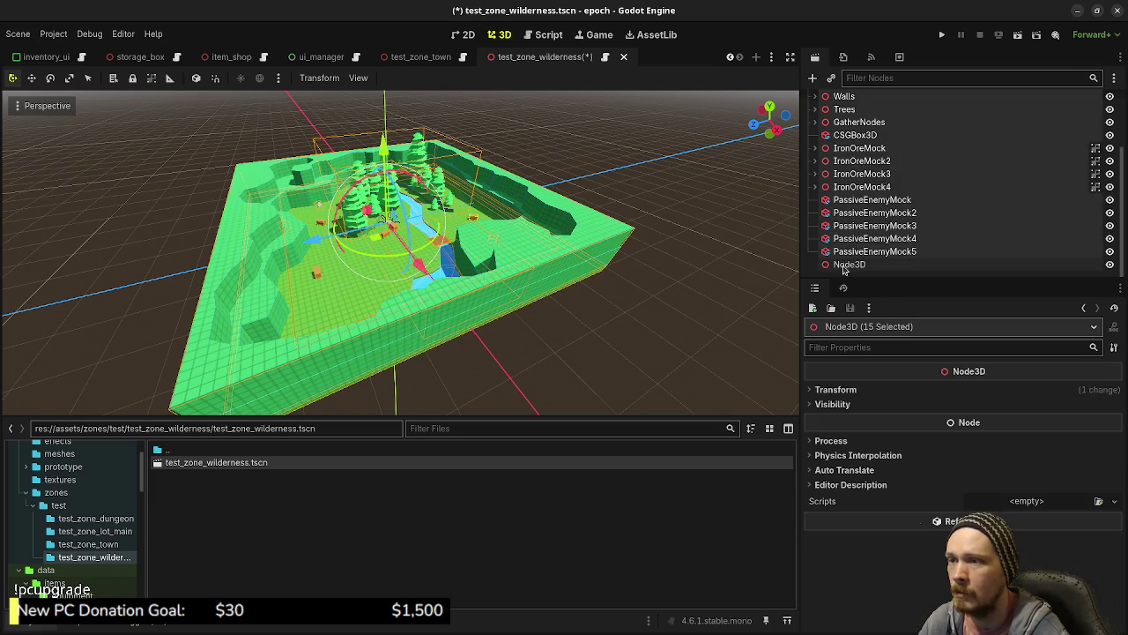
drag(849, 255, 847, 265)
scroll(895, 232, up, 3)
key(ctrl+s)
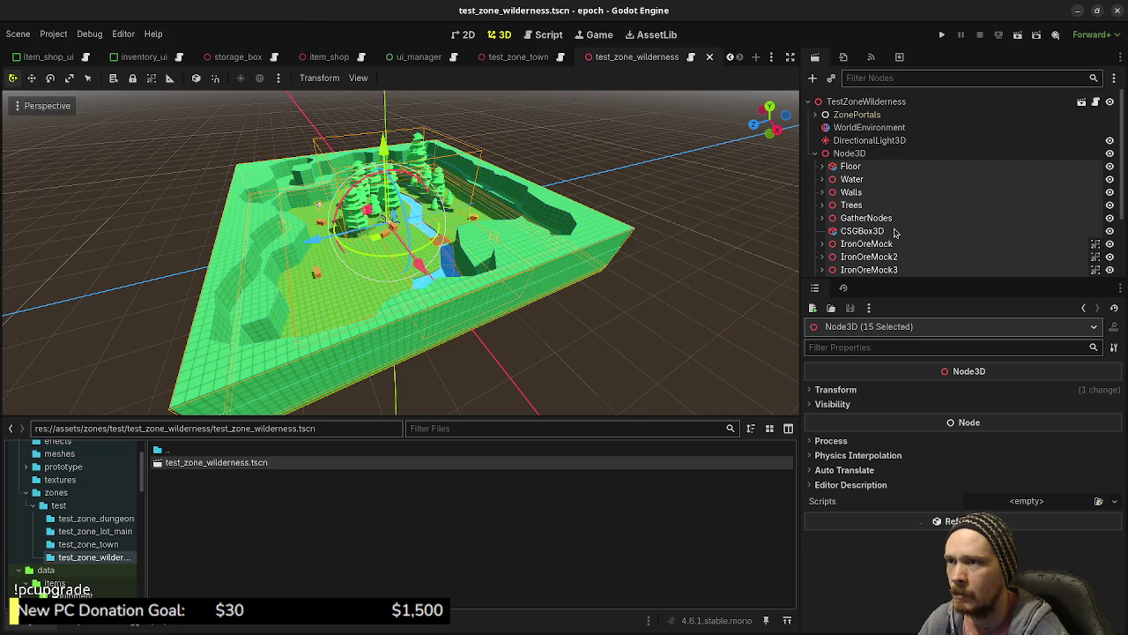
- Select the Node3D group, save again, and undo an attempted 20-unit lowering
scroll(895, 232, down, 3)
scroll(895, 232, up, 3)
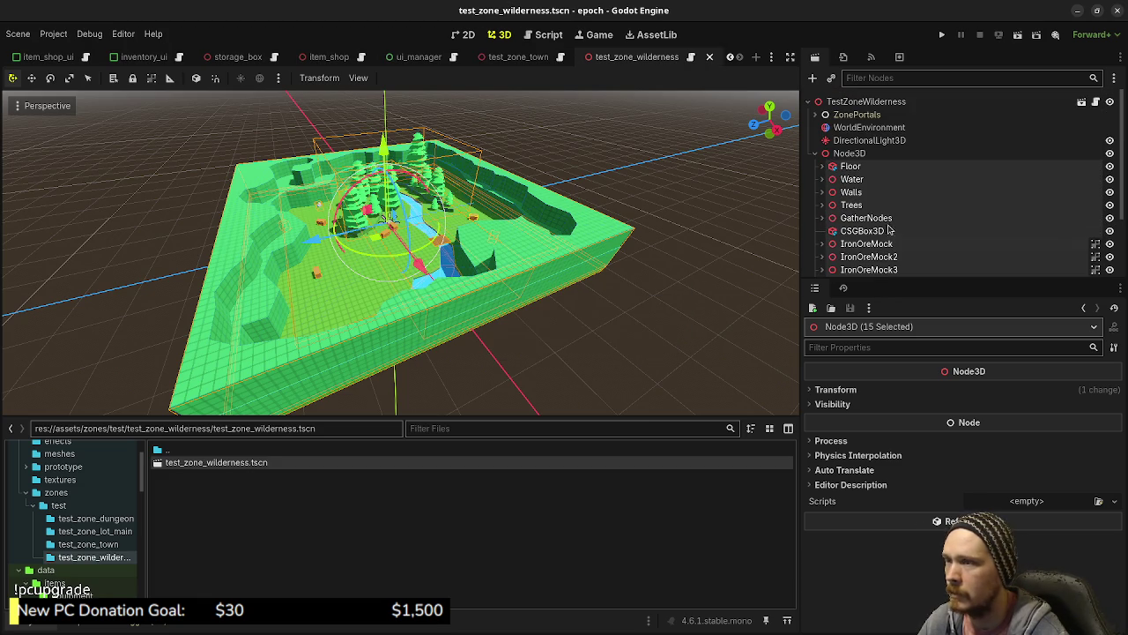
click(849, 154)
drag(518, 219, 701, 211)
key(ctrl+s)
drag(519, 259, 506, 237)
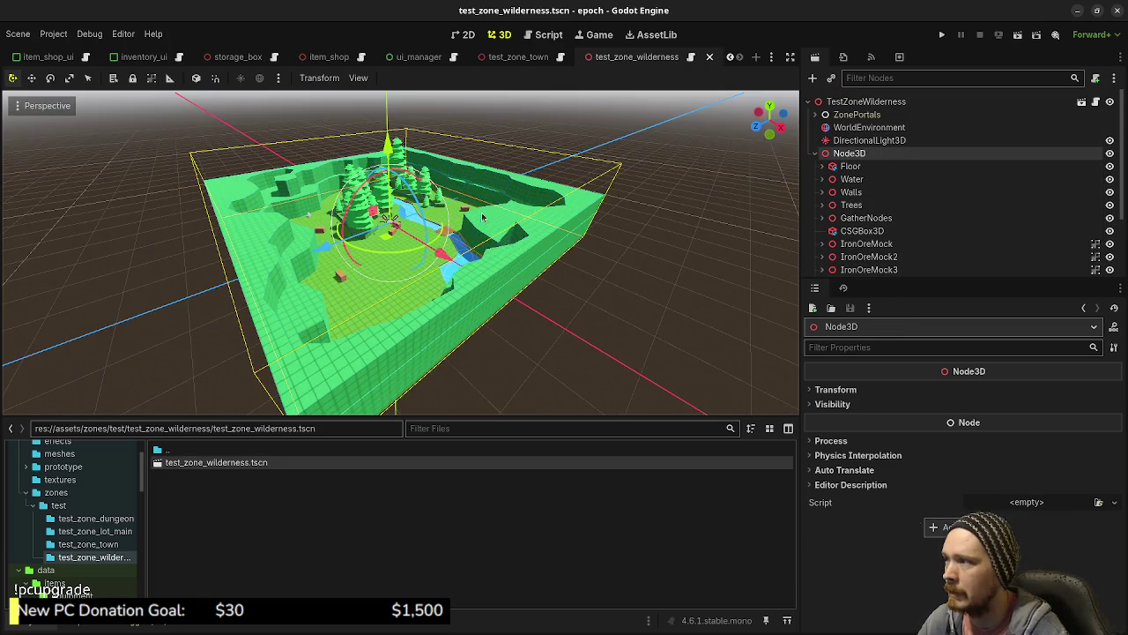
drag(389, 216, 394, 231)
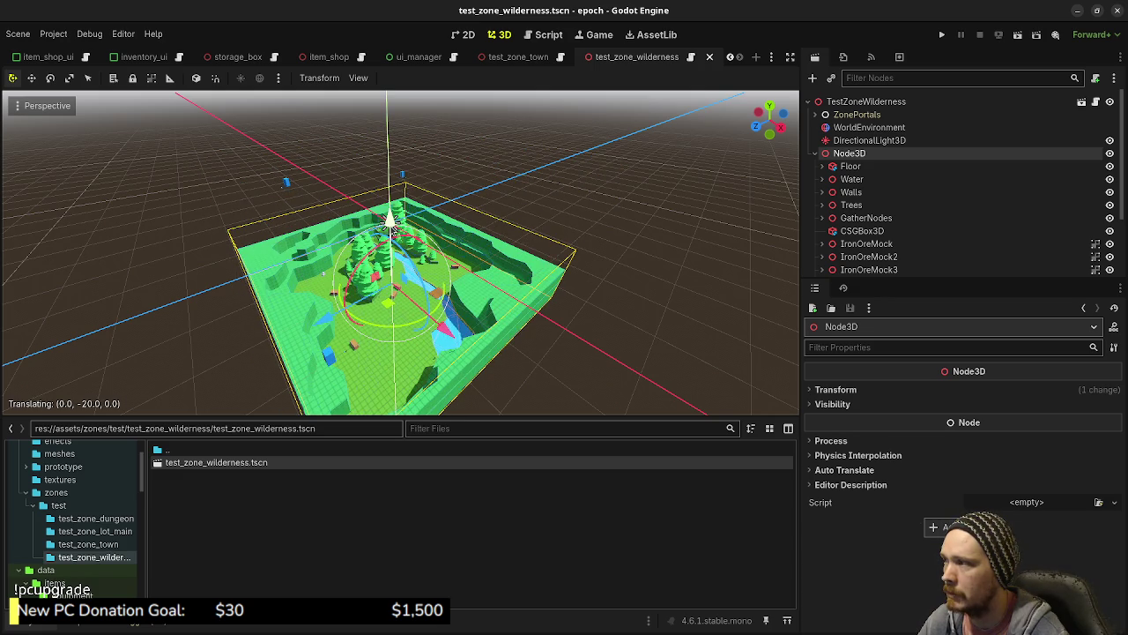
drag(394, 231, 397, 234)
key(ctrl+z)
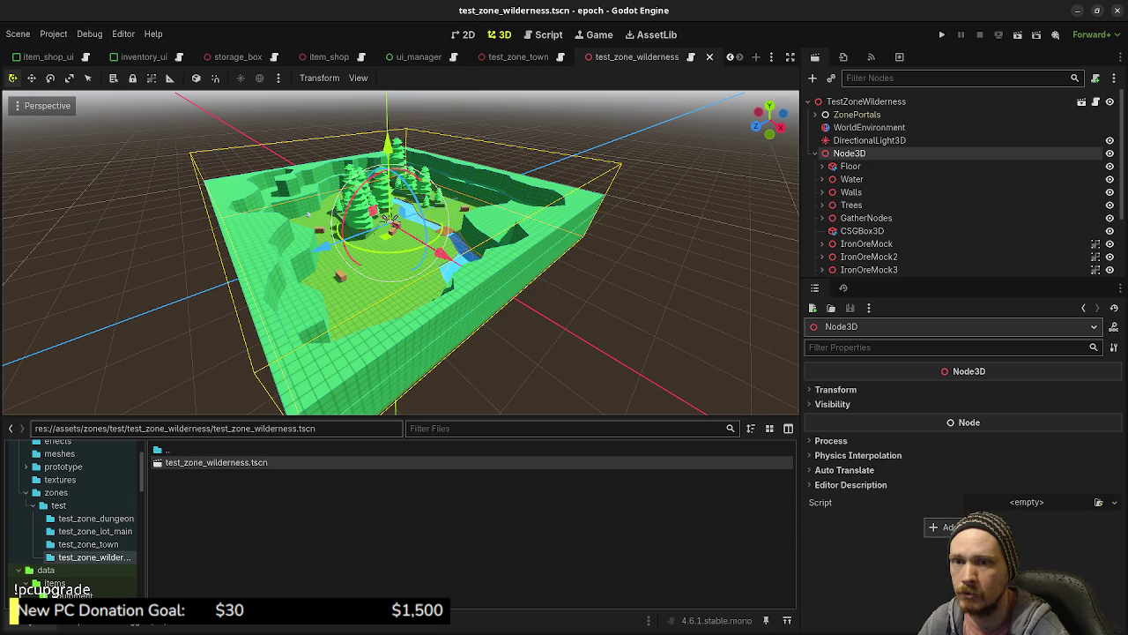
- Quit Aseprite without saving the sketch and return to the Forest Zone Blockout drawing
key(alt+Tab)
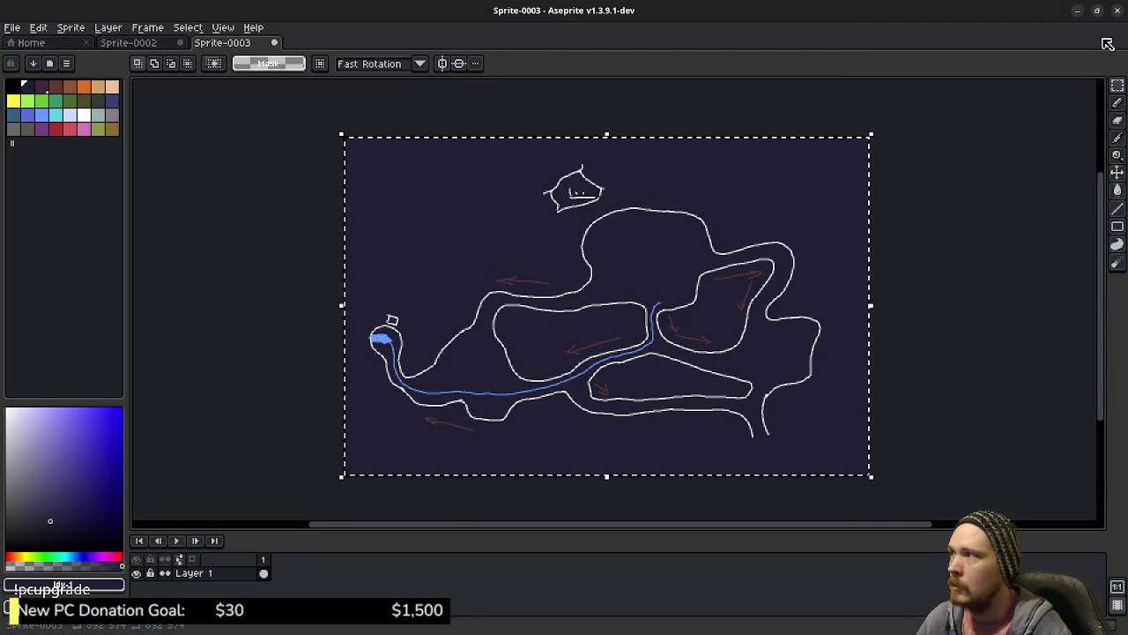
click(1117, 10)
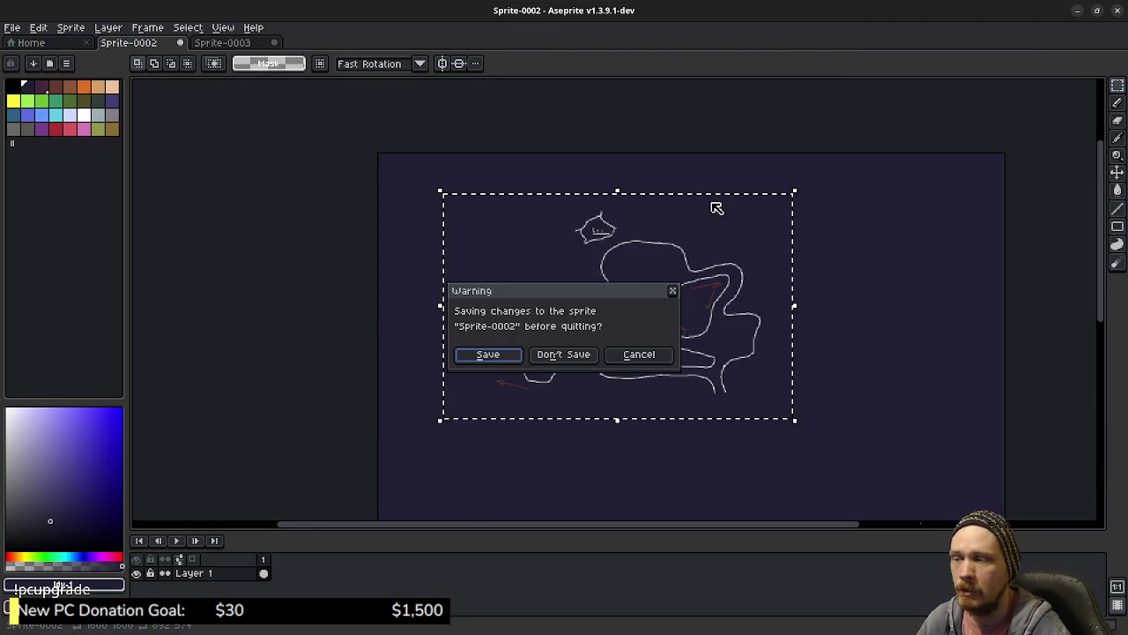
click(583, 356)
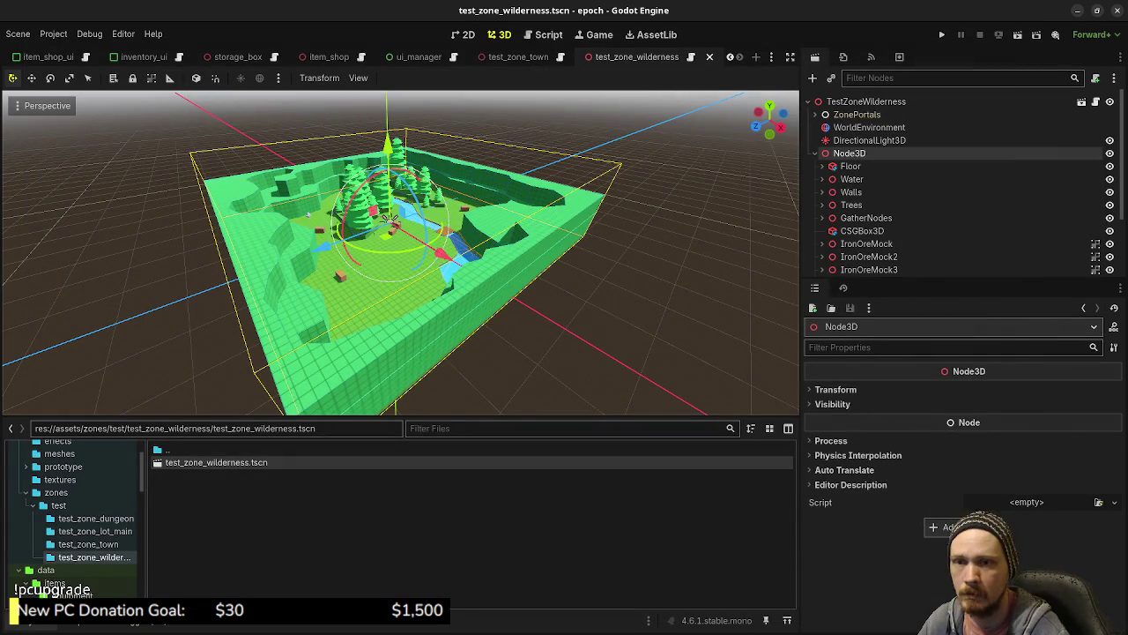
key(alt+Tab)
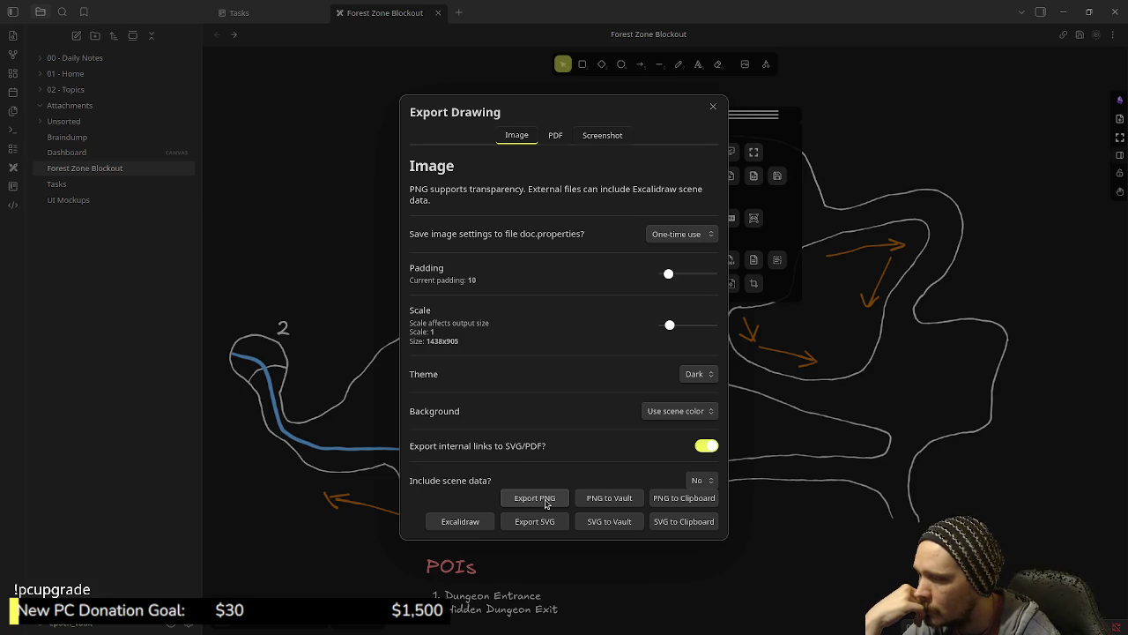
- Export as PNG and browse to Documents/dev/godot/projects/epoch/epoch/assets/zones/test/test_zone_wilderness
click(535, 498)
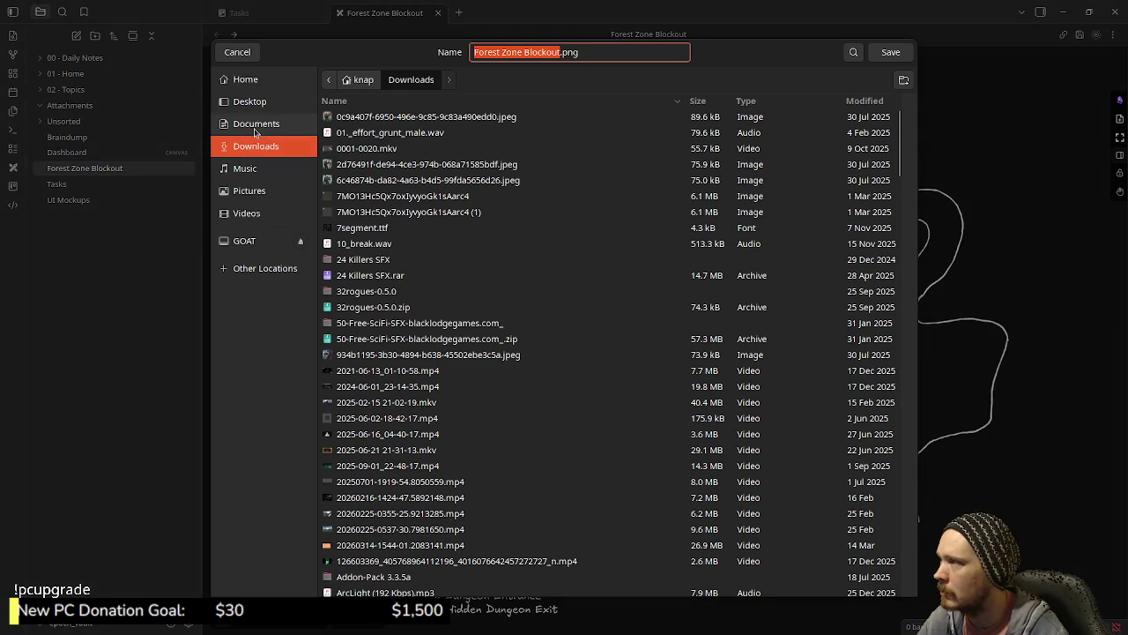
click(256, 123)
double_click(364, 134)
double_click(357, 149)
click(364, 128)
double_click(364, 128)
double_click(352, 192)
double_click(360, 132)
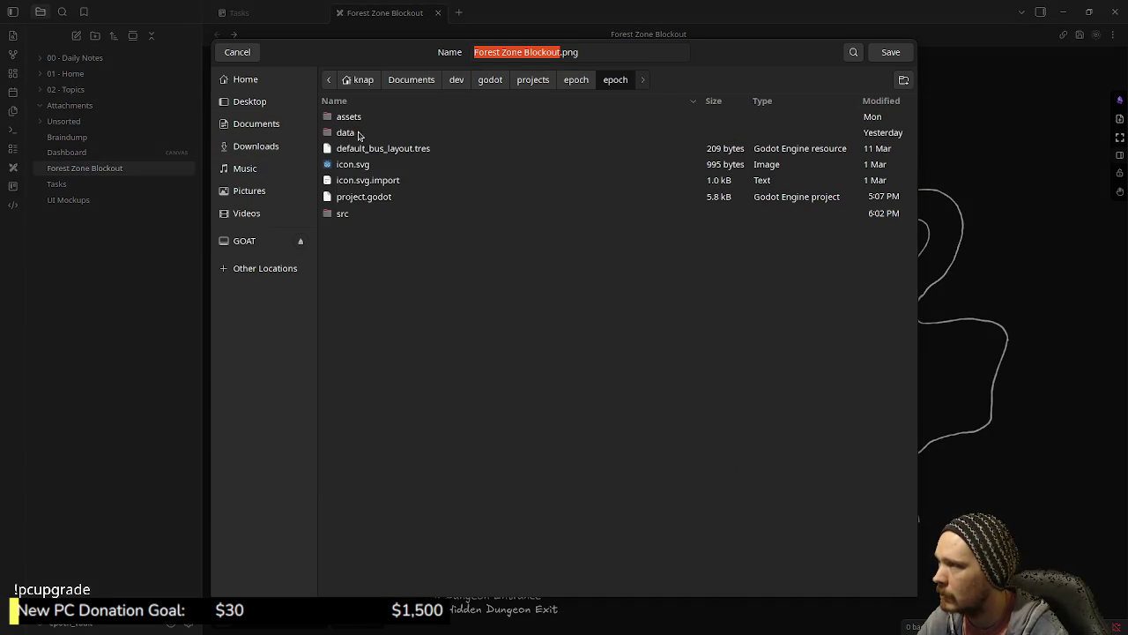
double_click(360, 122)
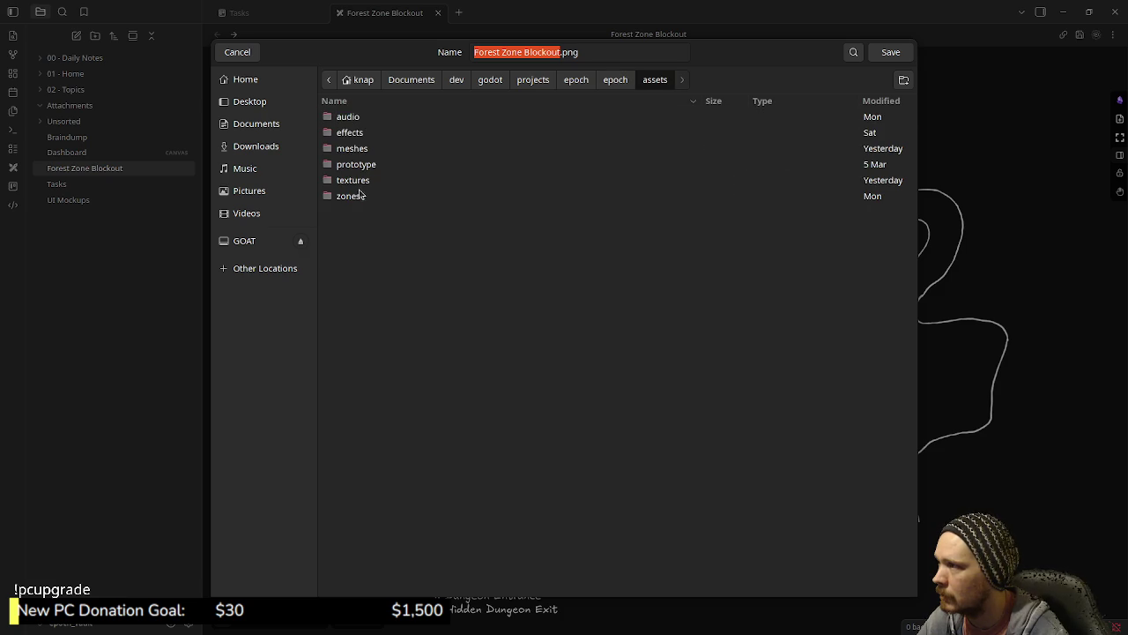
double_click(360, 196)
double_click(362, 121)
double_click(375, 166)
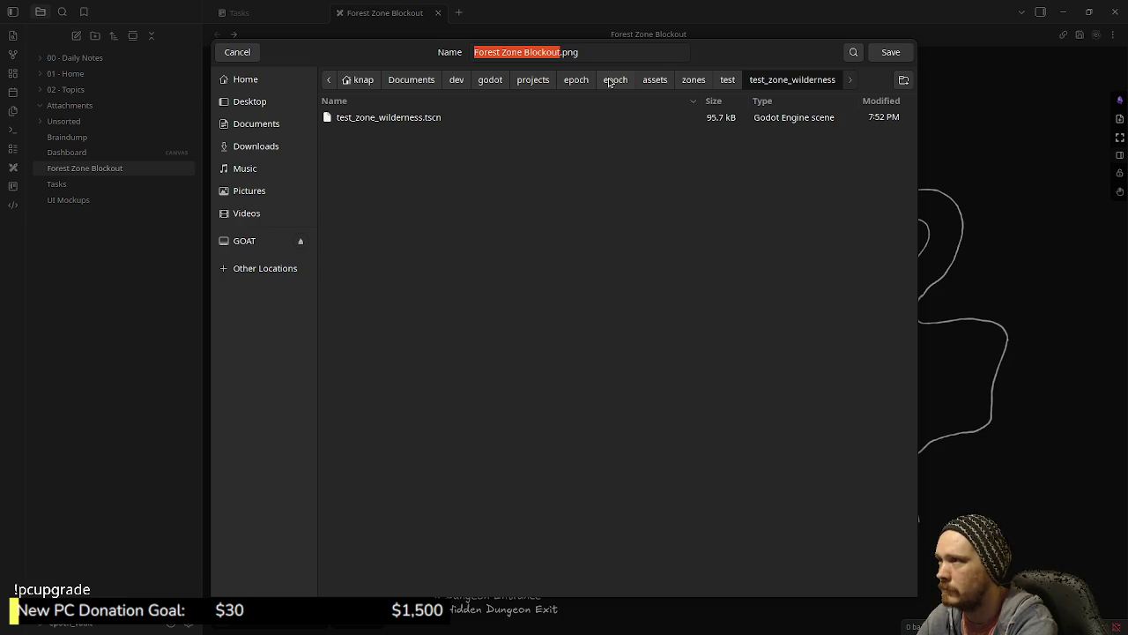
- Name the file forest_zone_top_down_blockout.png and save it
text(fores)
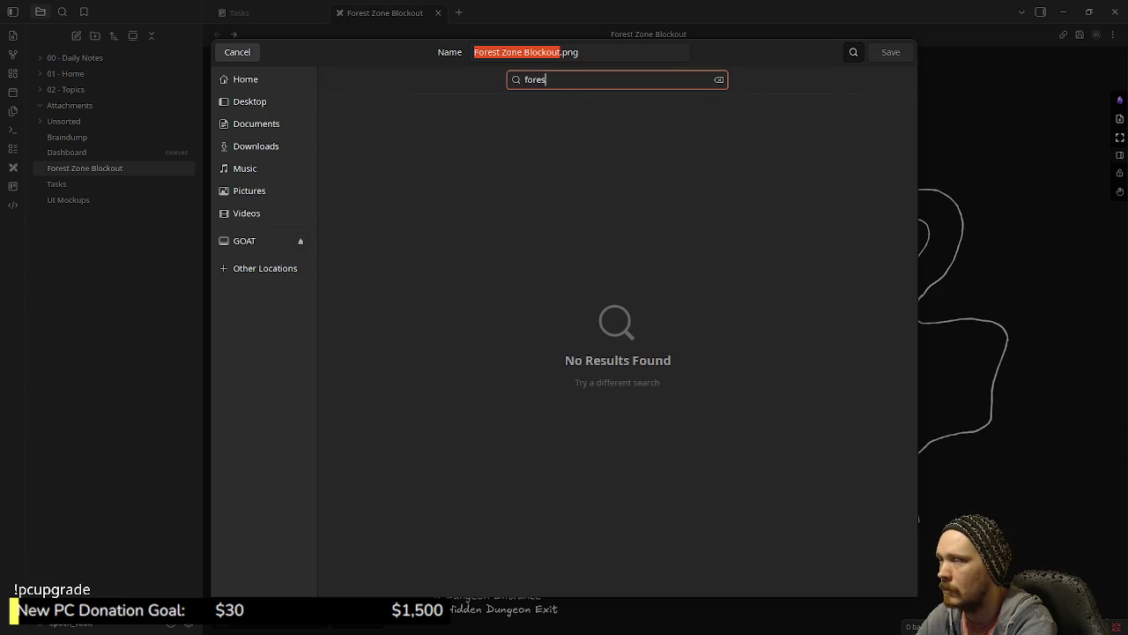
key(BackSpace)
key(BackSpace)
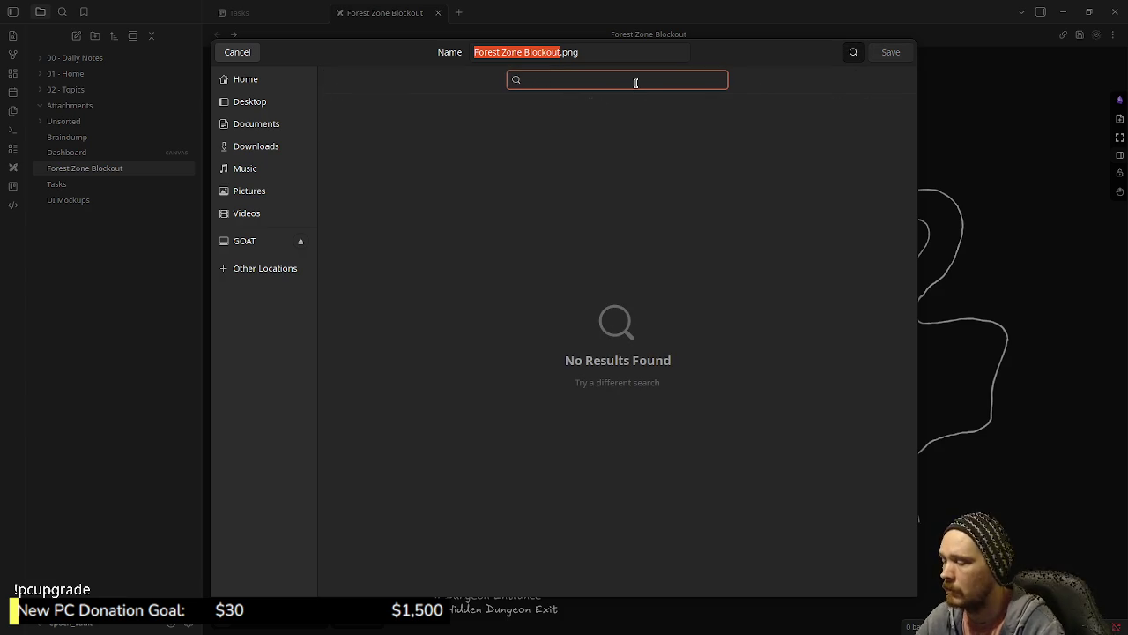
key(Escape)
click(558, 52)
drag(558, 52, 447, 46)
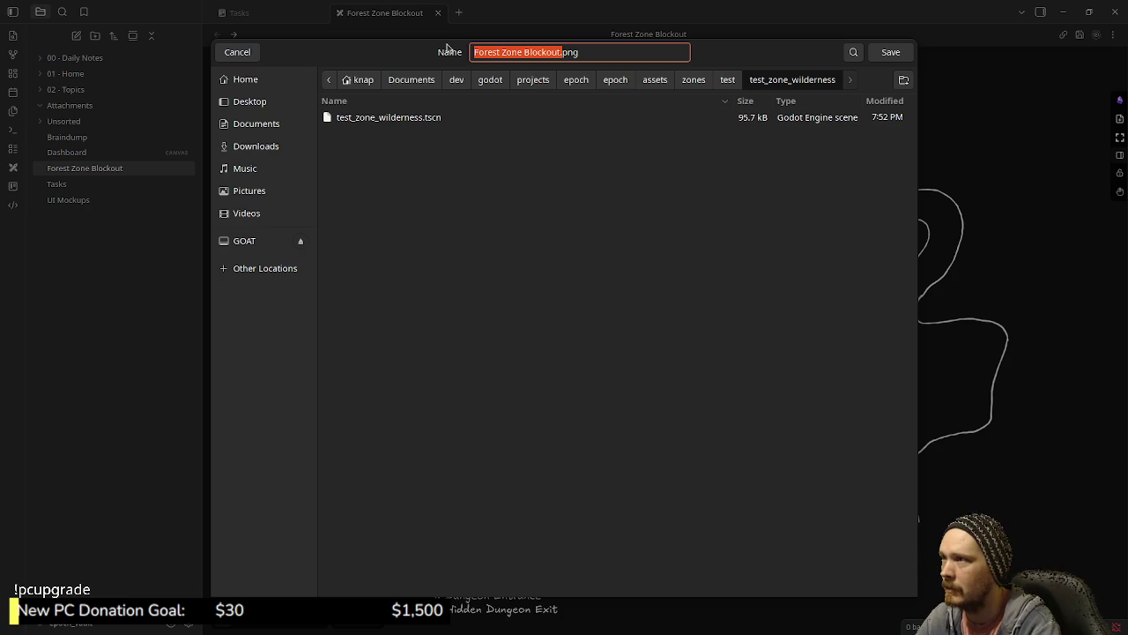
key(Left)
key(shift+Right)
key(shift+Right)
key(shift+Right)
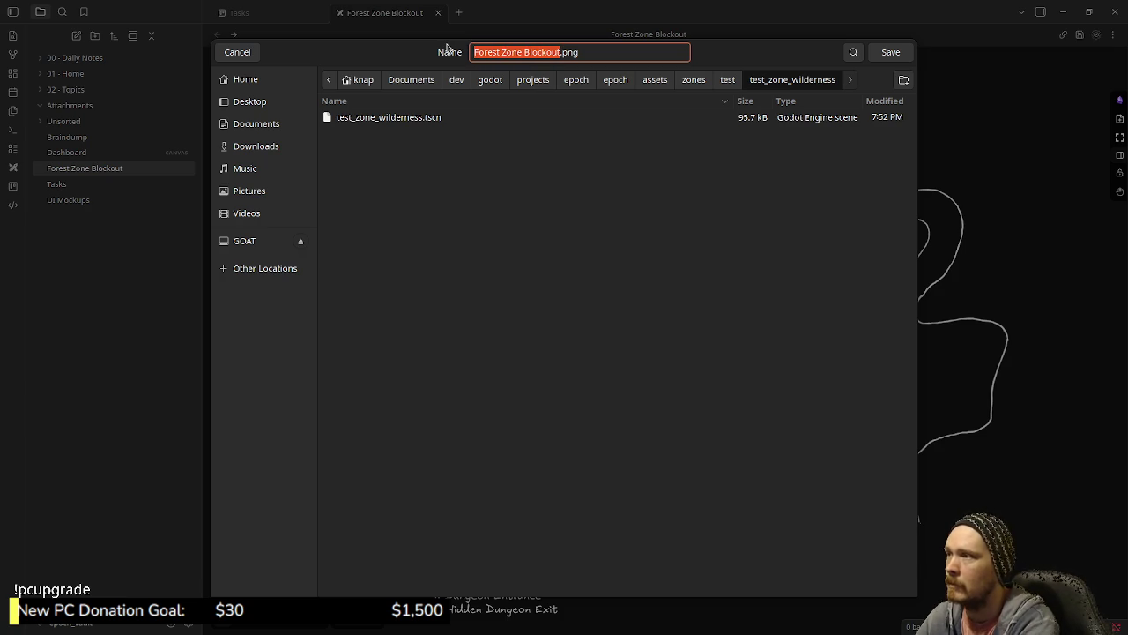
text(forest_zone_)
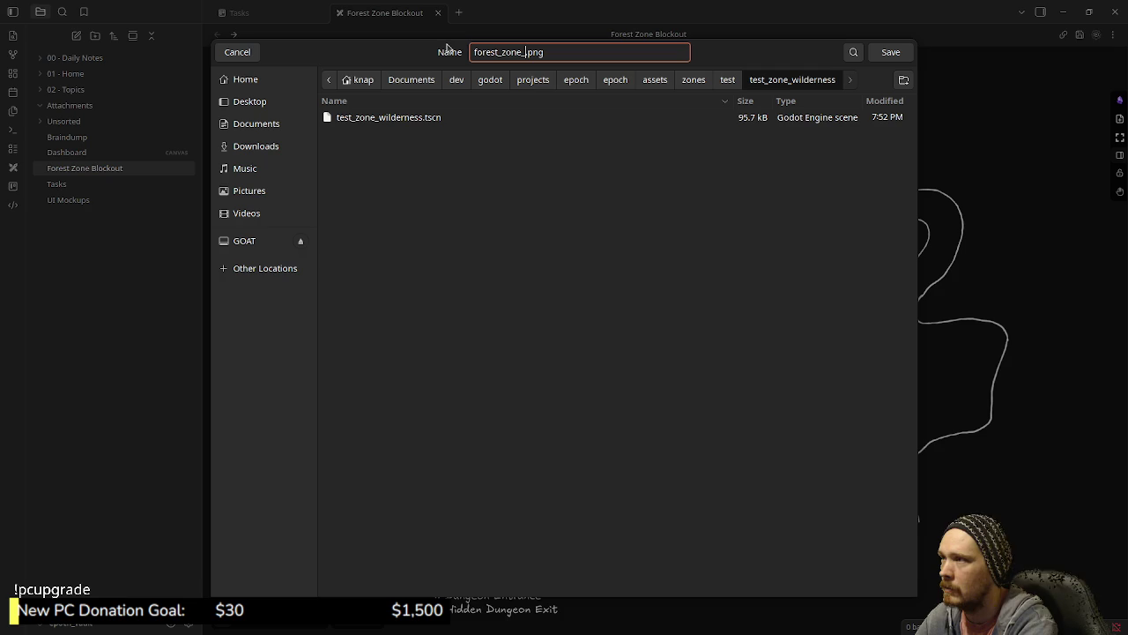
text(top)
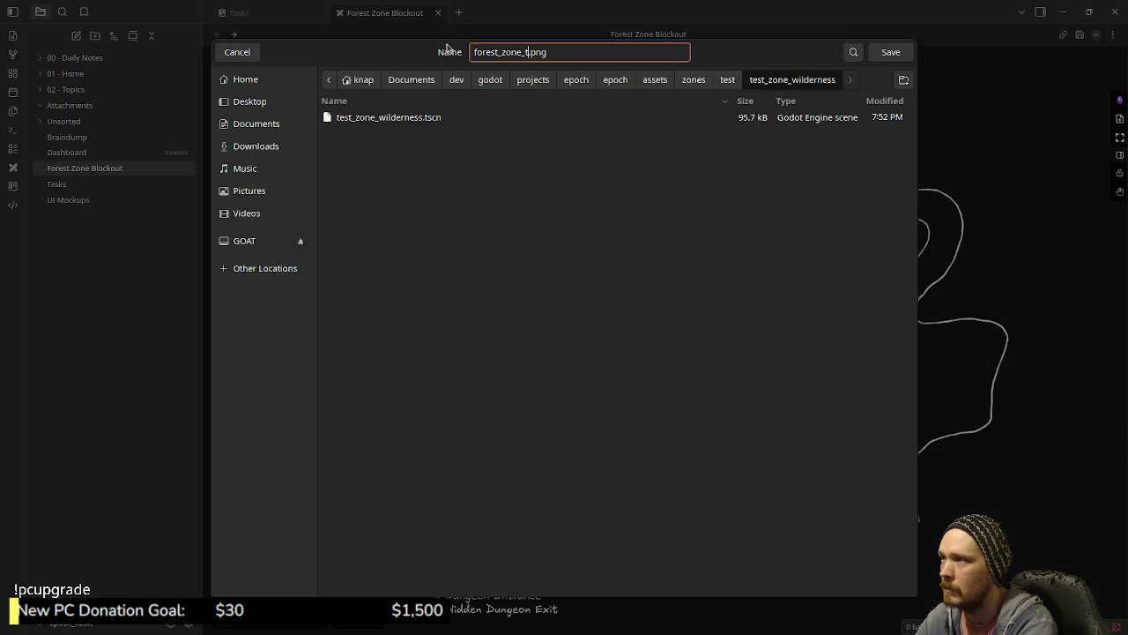
text(_down_)
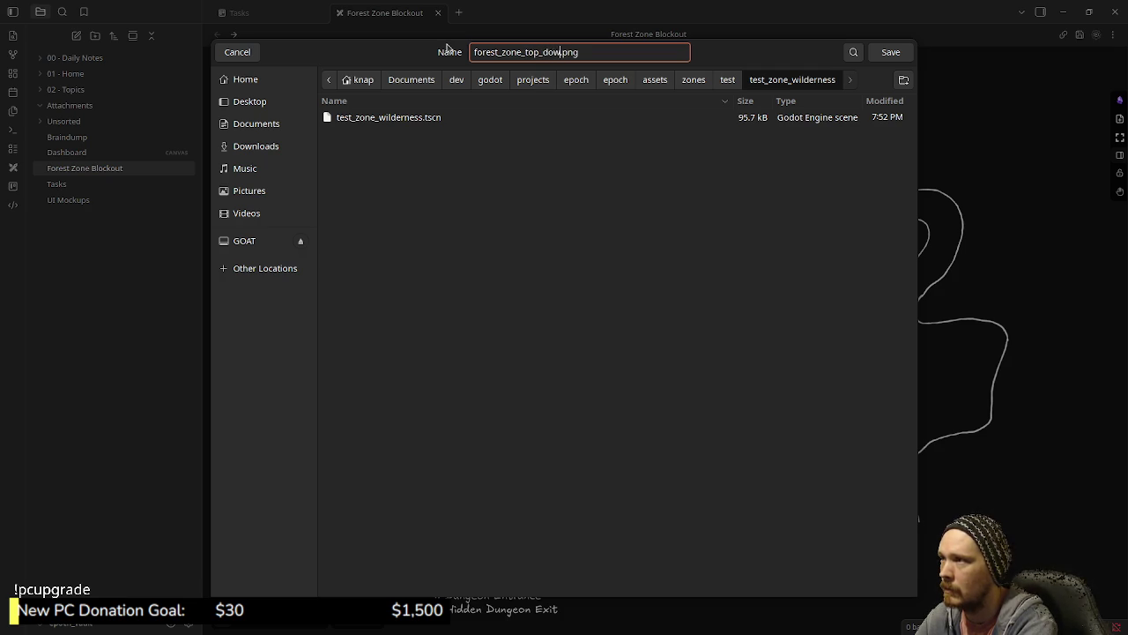
text(blockout)
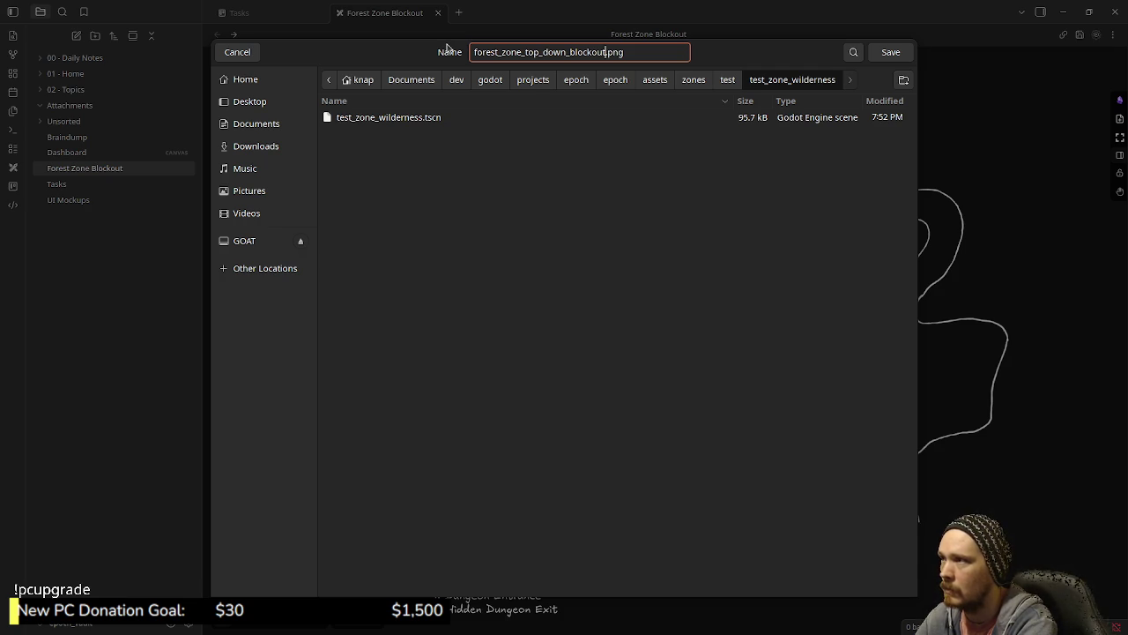
key(Return)
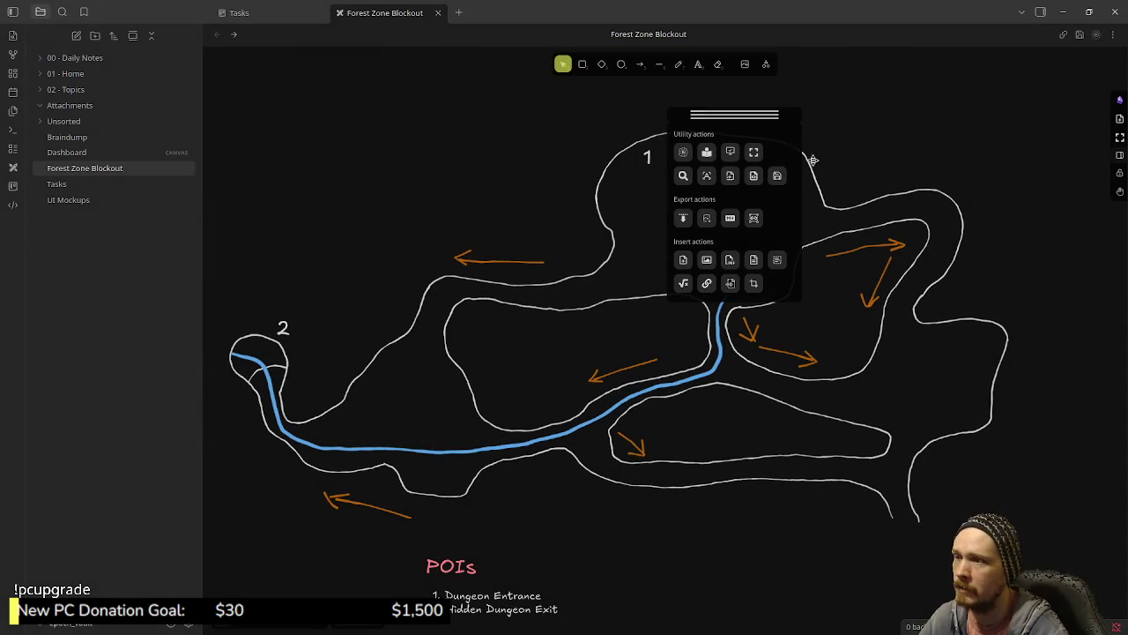
- Back in Godot, preview forest_zone_top_down_blockout.png, then select the level's Node3D
click(1064, 11)
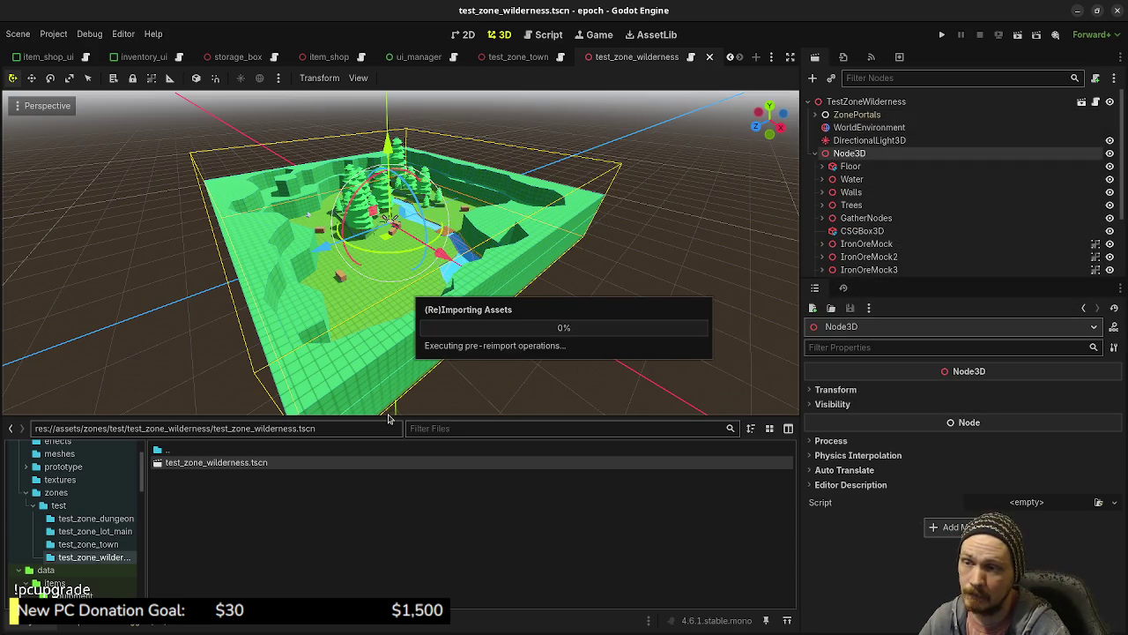
click(288, 467)
double_click(273, 468)
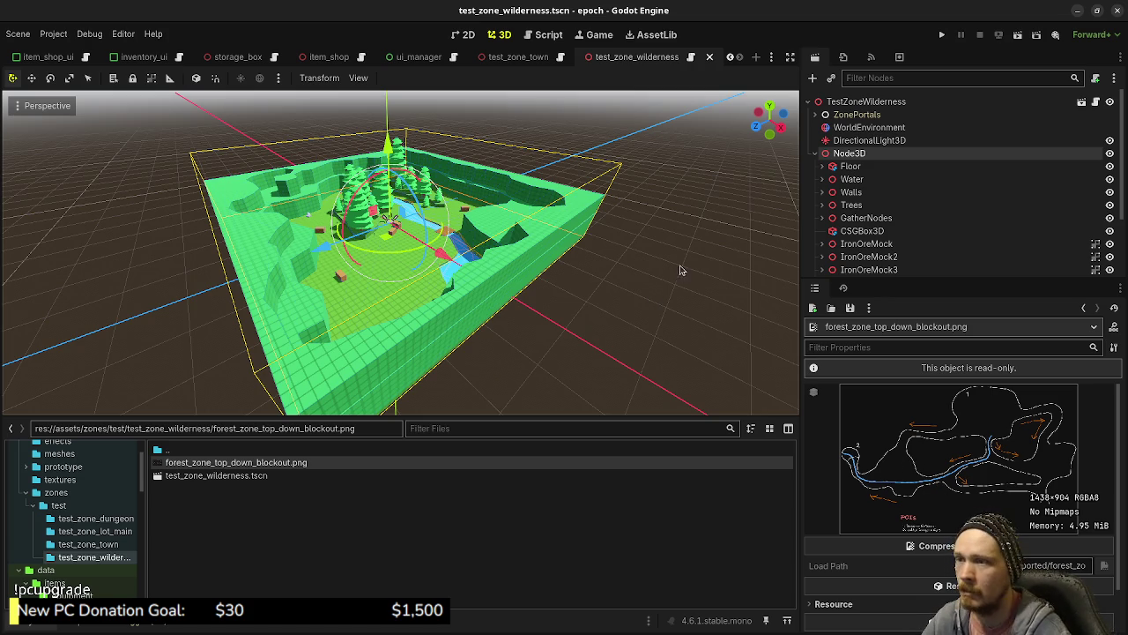
click(821, 154)
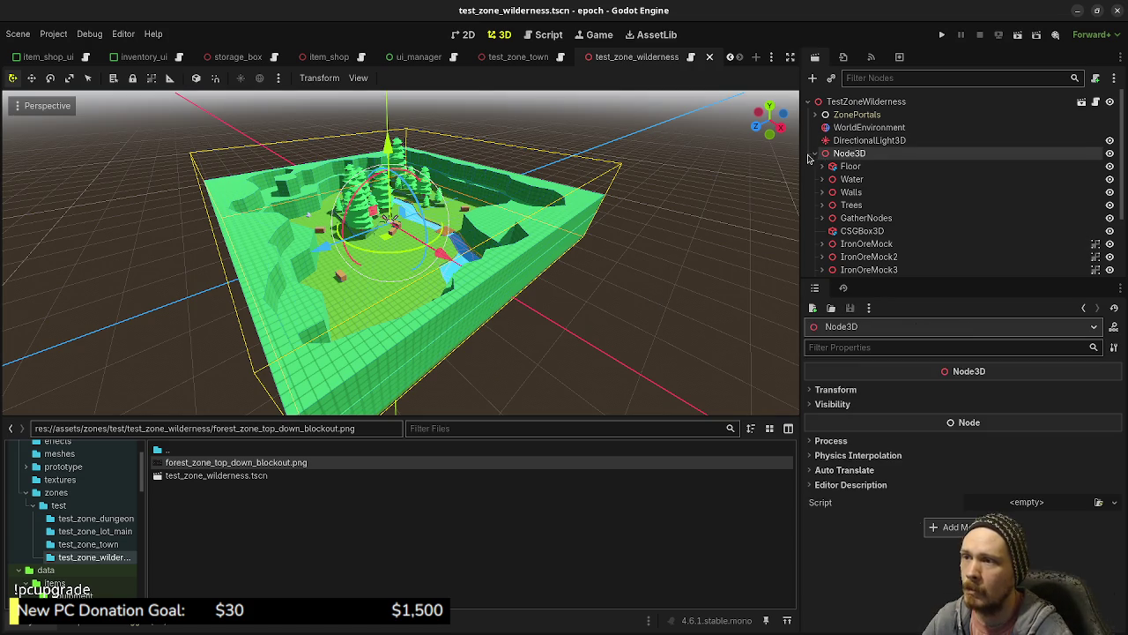
- Lower the Node3D level blockout by 17 units on Y
click(814, 154)
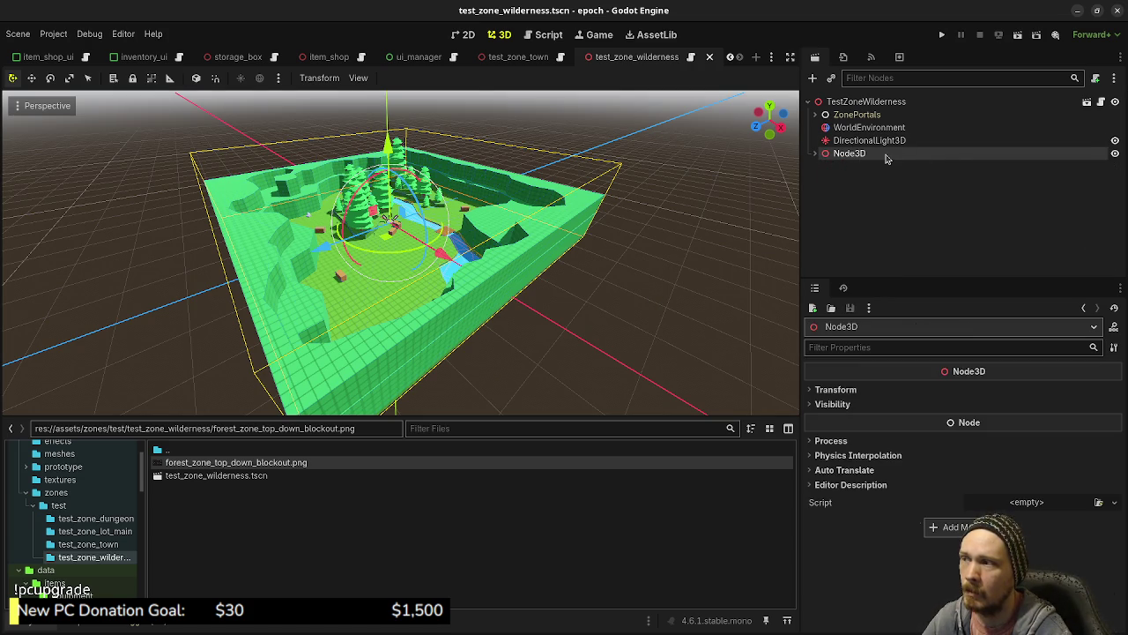
scroll(482, 201, down, 2)
scroll(482, 201, down, 2)
drag(391, 164, 390, 219)
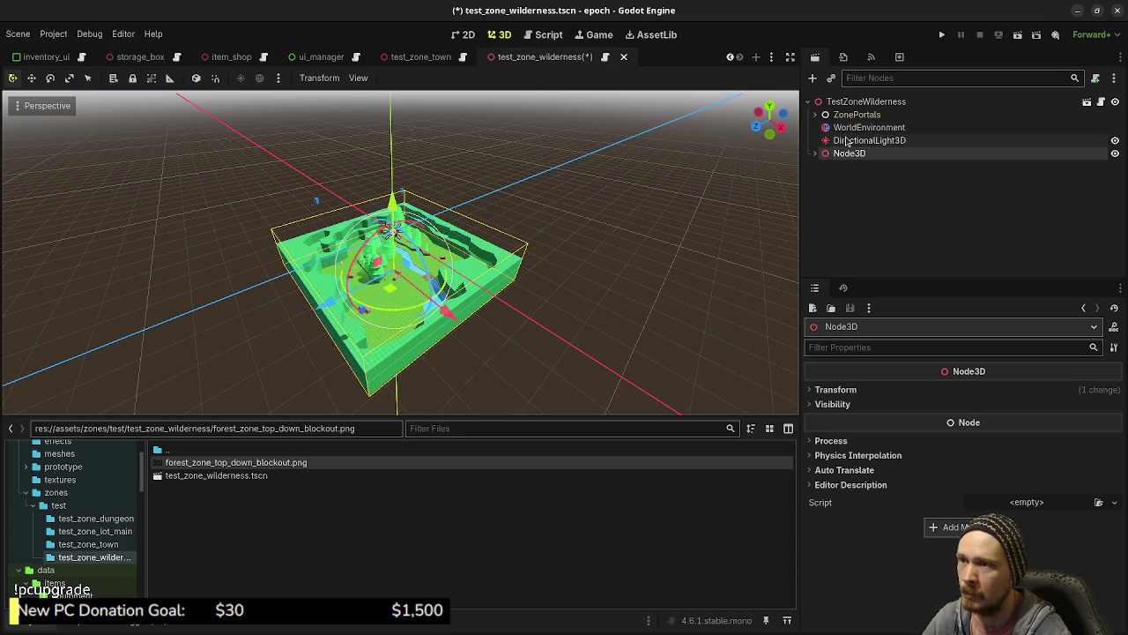
- Add a MeshInstance3D under TestZoneWilderness and give it a new PlaneMesh
click(846, 102)
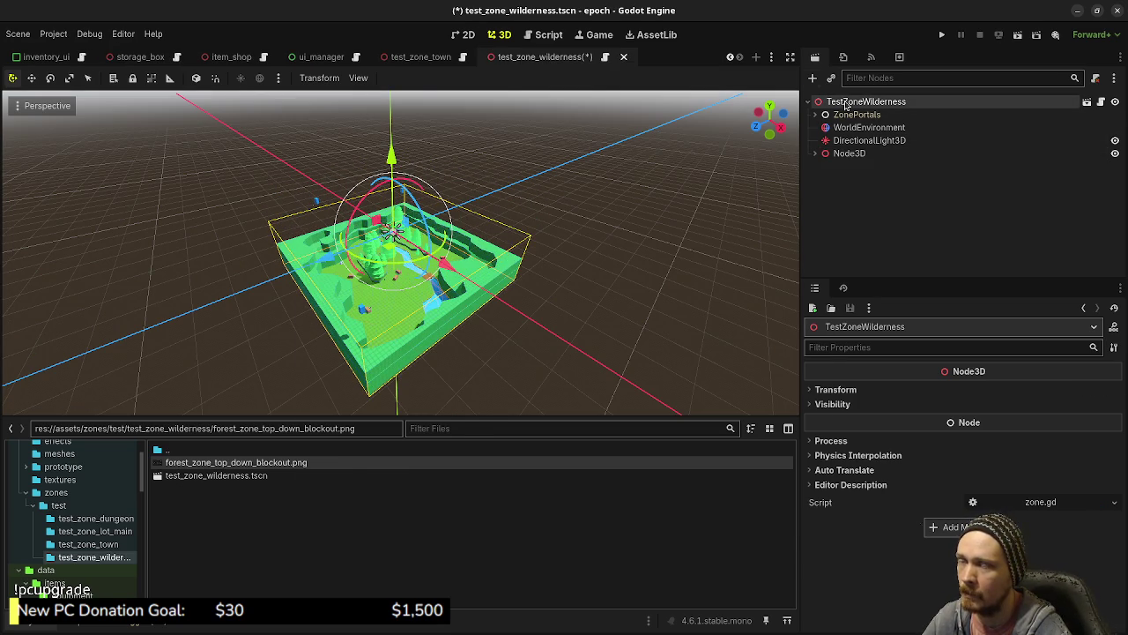
key(ctrl+a)
text(meshin)
key(Return)
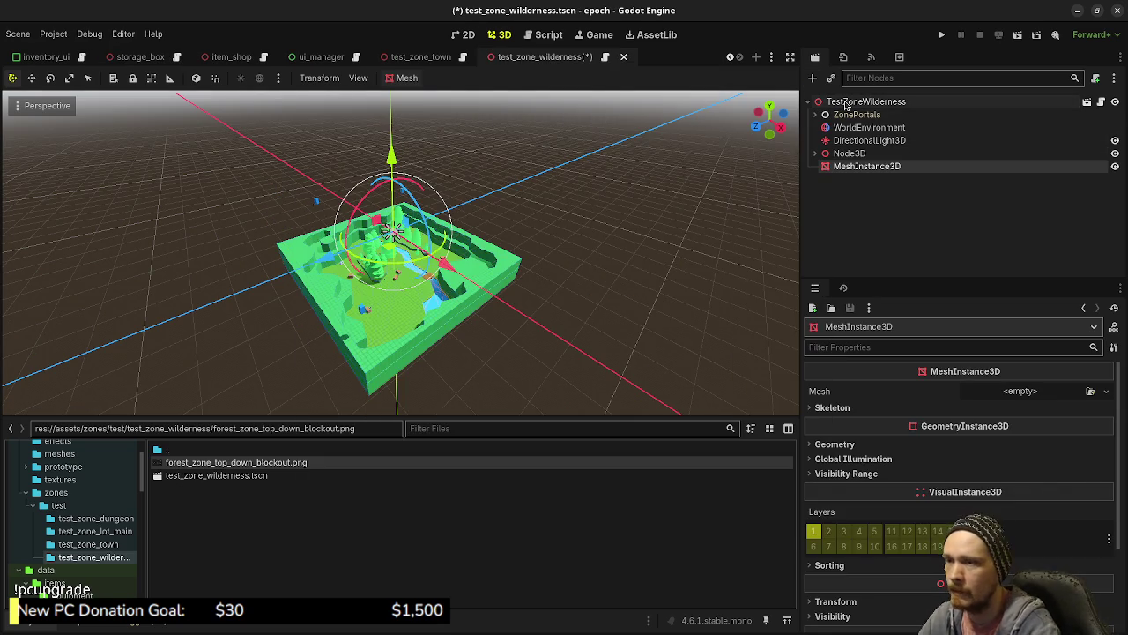
click(1019, 390)
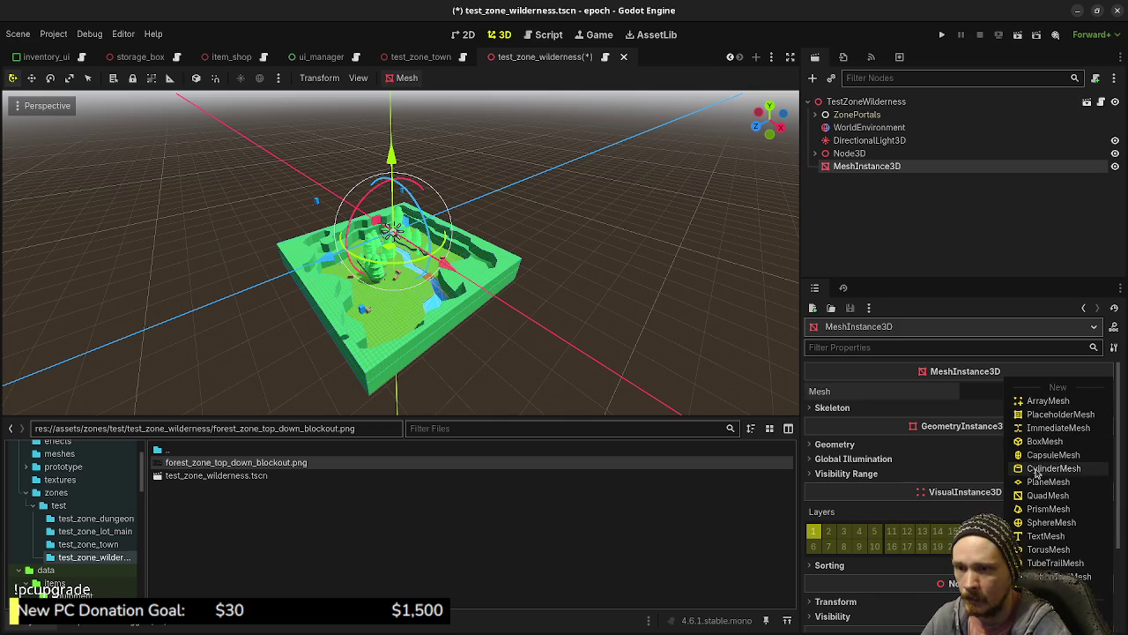
click(1047, 484)
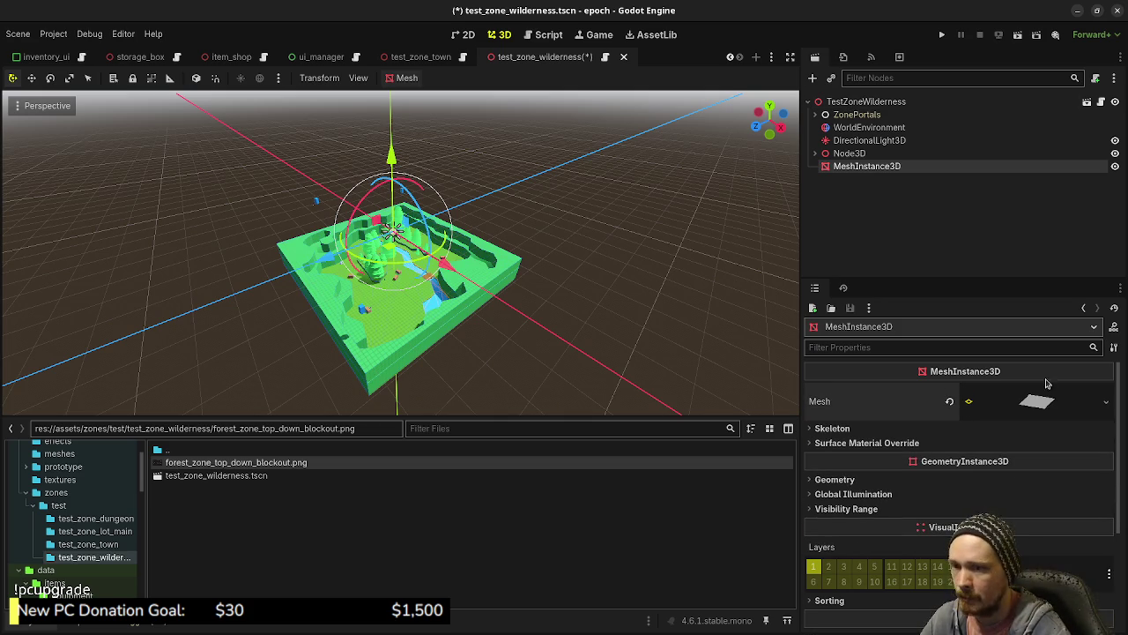
scroll(426, 261, up, 3)
scroll(432, 268, up, 5)
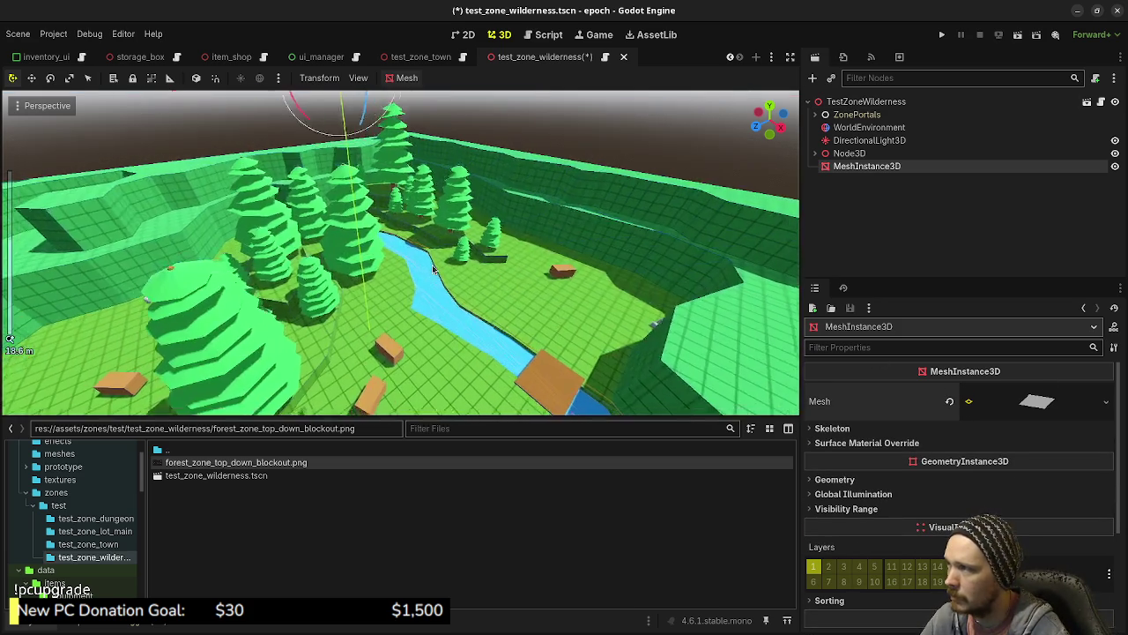
click(1040, 407)
- Give the plane a new Material Override with the forest blockout image as Albedo Texture
scroll(913, 474, down, 2)
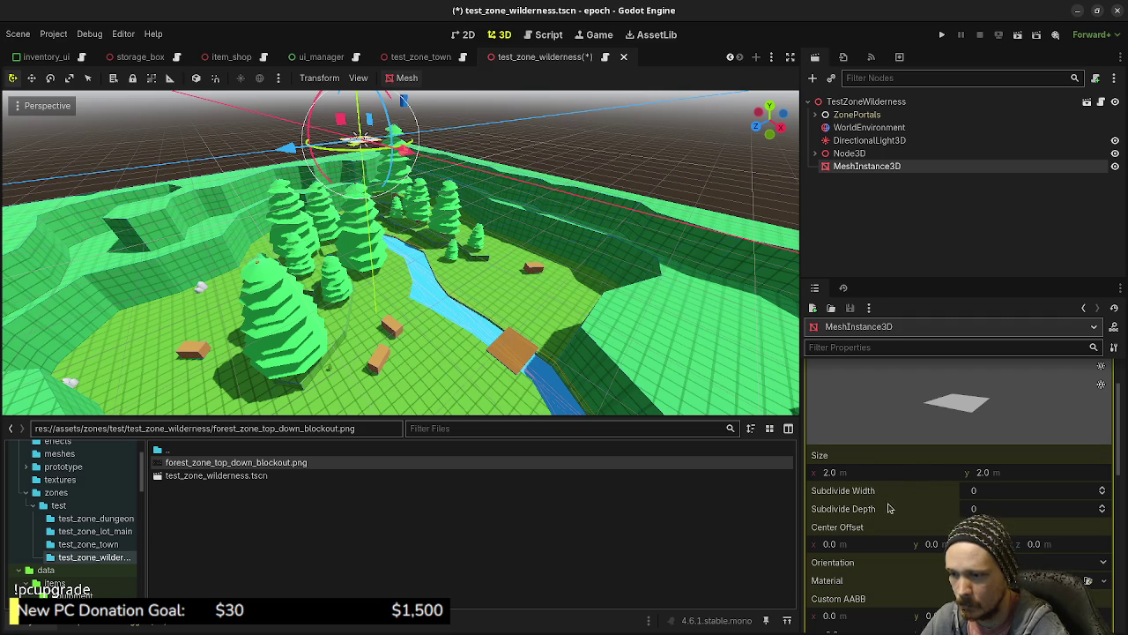
scroll(900, 496, down, 5)
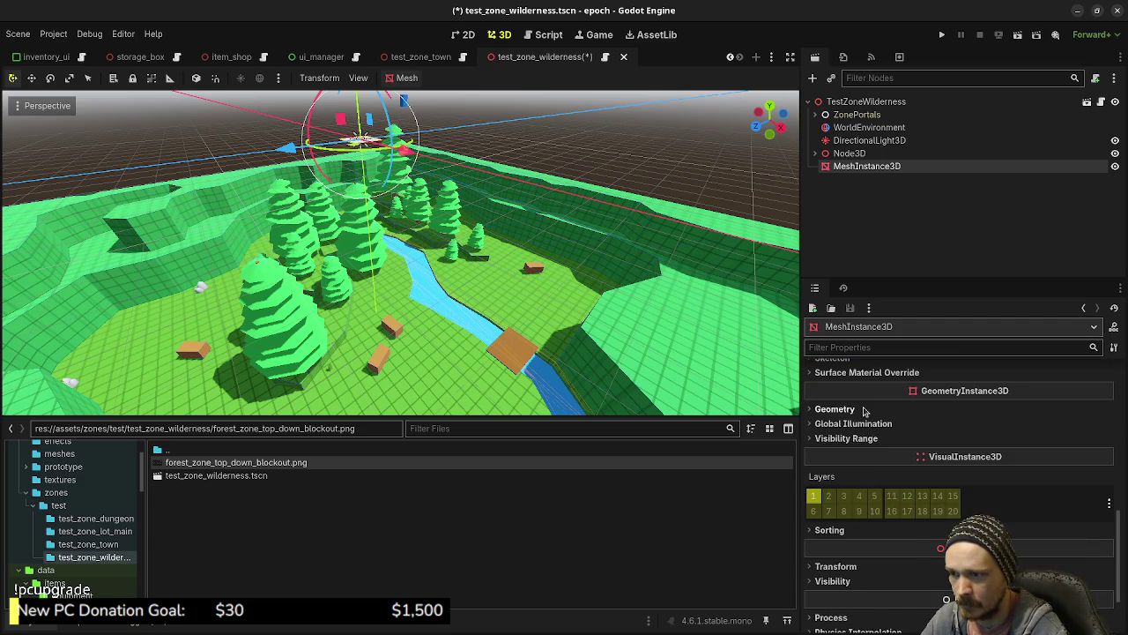
click(847, 408)
click(1020, 425)
click(1038, 443)
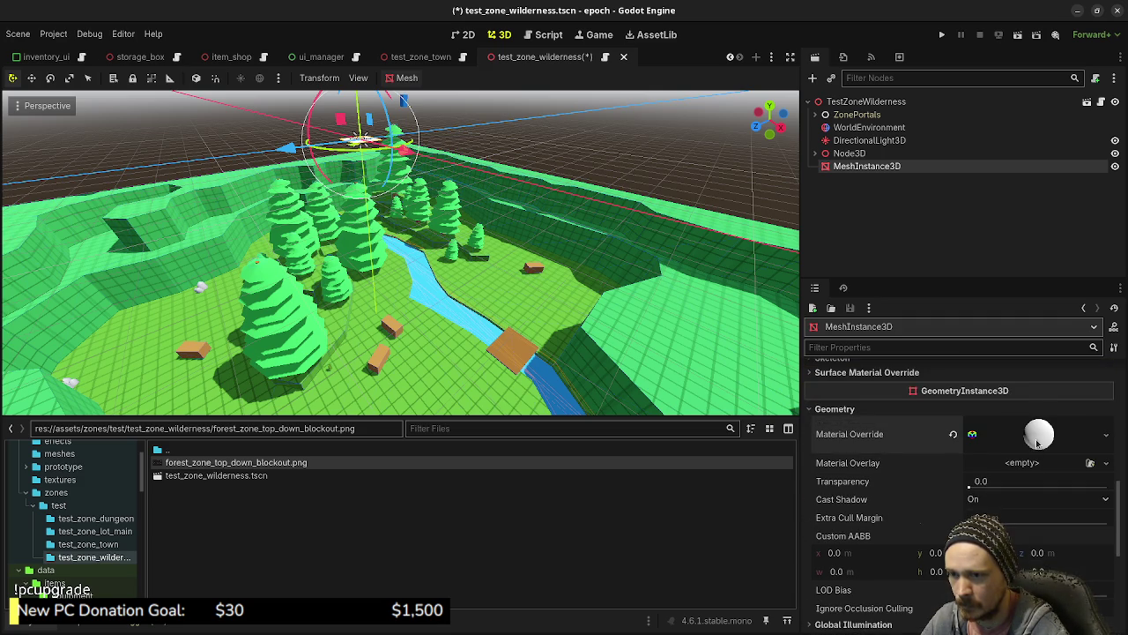
click(1036, 434)
scroll(961, 476, down, 2)
click(839, 498)
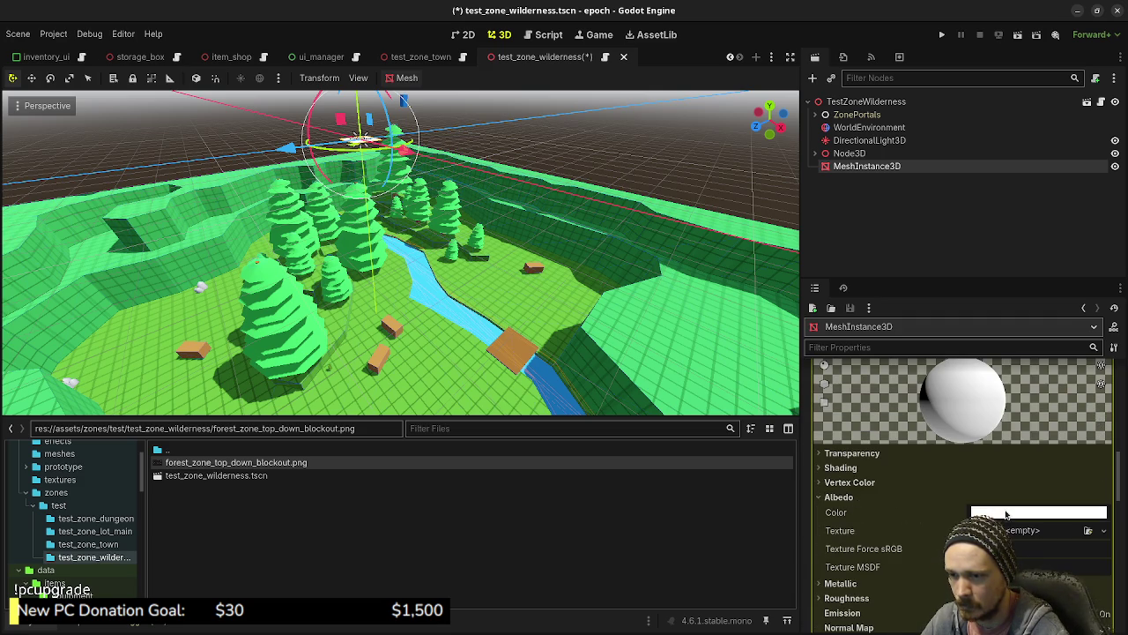
mouse_move(235, 462)
mouse_down()
mouse_move(1022, 530)
mouse_move(1013, 533)
mouse_up()
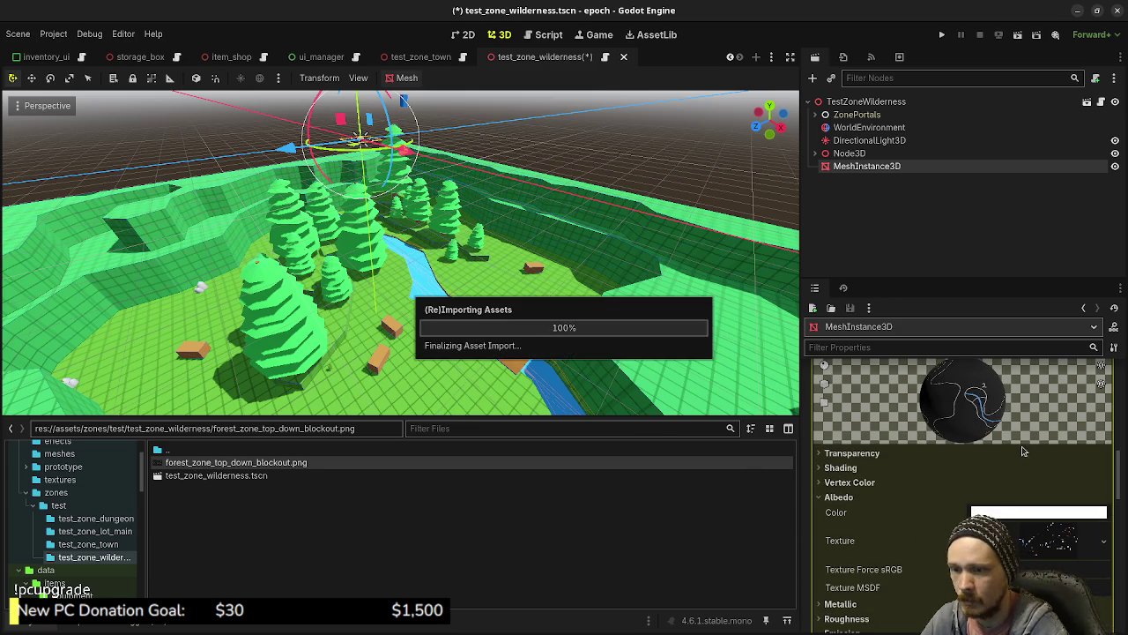
scroll(974, 483, up, 2)
click(1036, 434)
- Set the plane mesh Size x to 1438 and view the textured plane
scroll(967, 465, up, 3)
scroll(967, 469, down, 2)
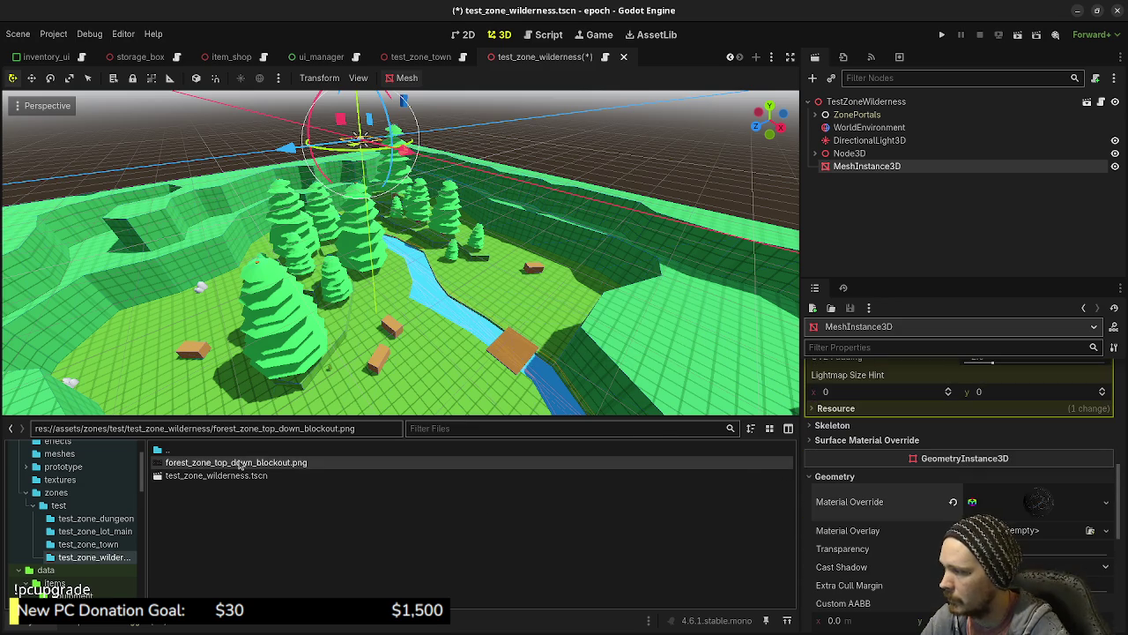
mouse_move(239, 465)
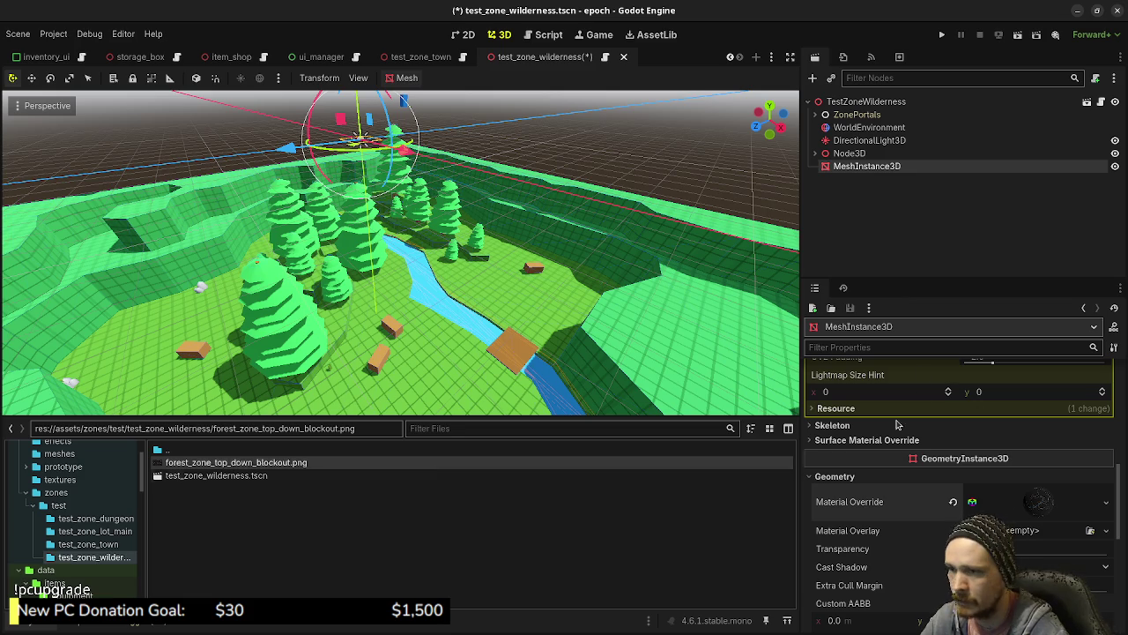
scroll(889, 450, up, 5)
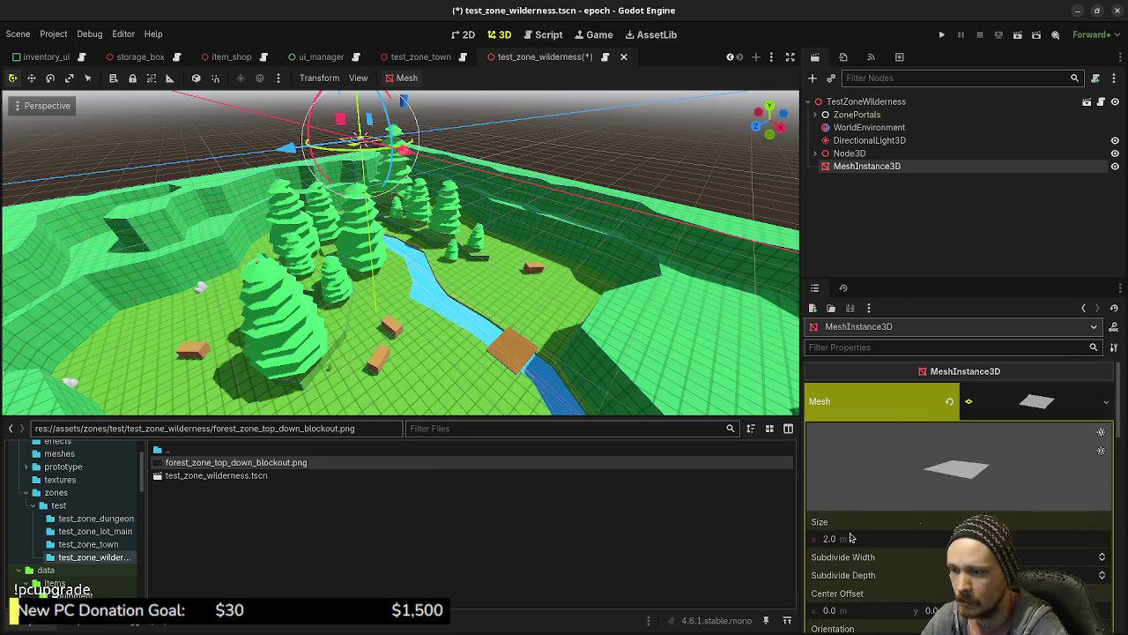
click(851, 540)
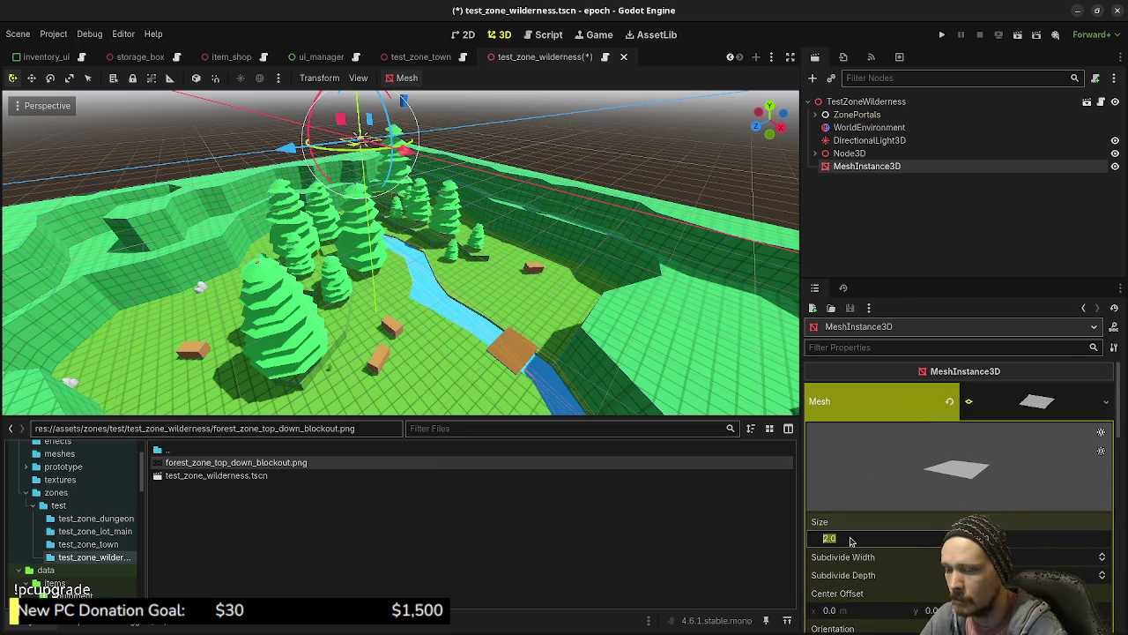
text(1438)
key(Return)
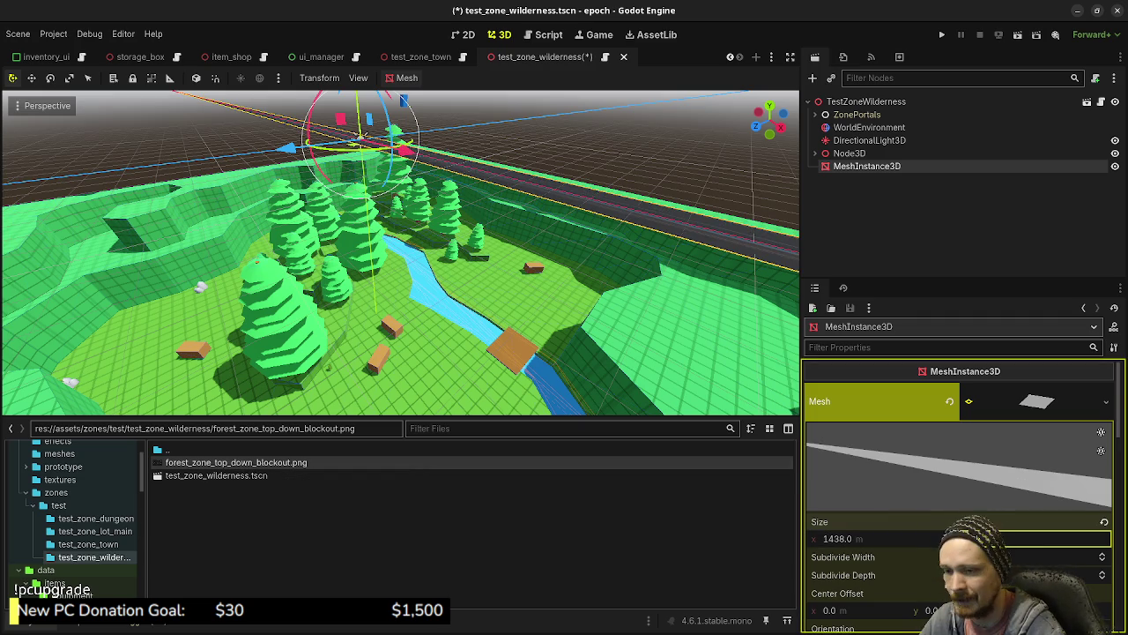
key(Return)
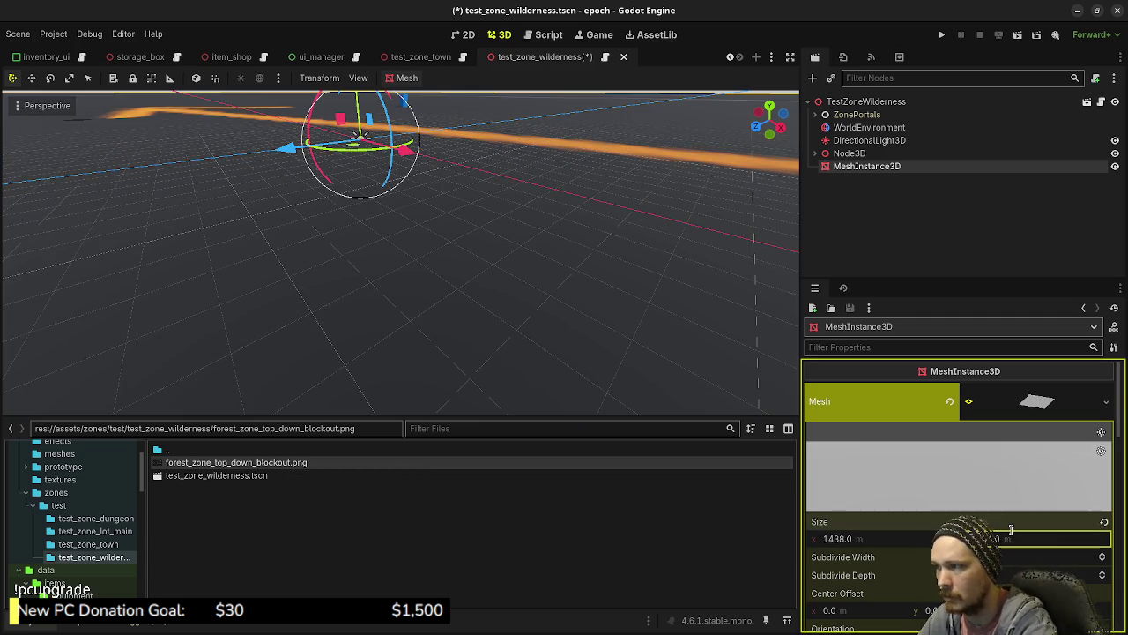
scroll(466, 309, down, 10)
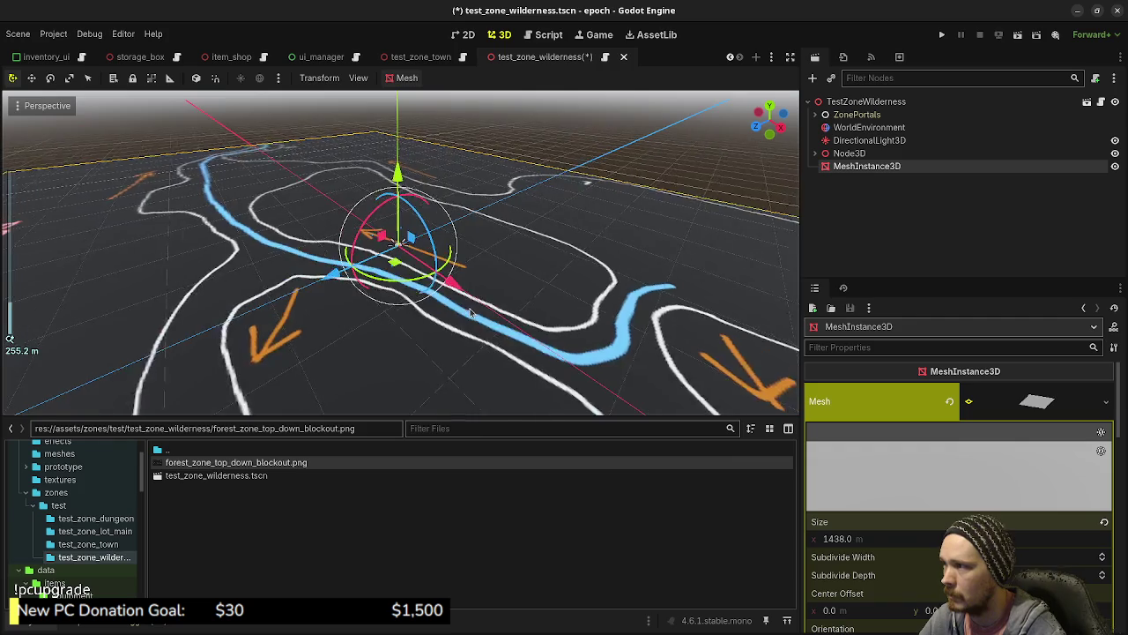
drag(447, 240, 605, 307)
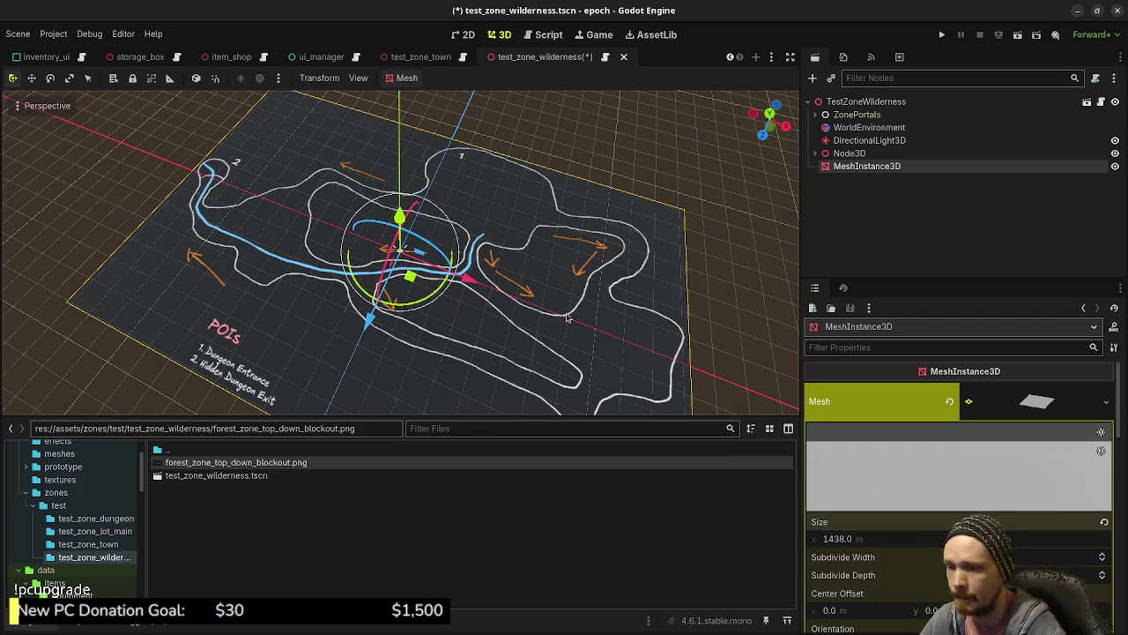
- Select the scene root TestZoneWilderness and begin adding another child node
click(1032, 403)
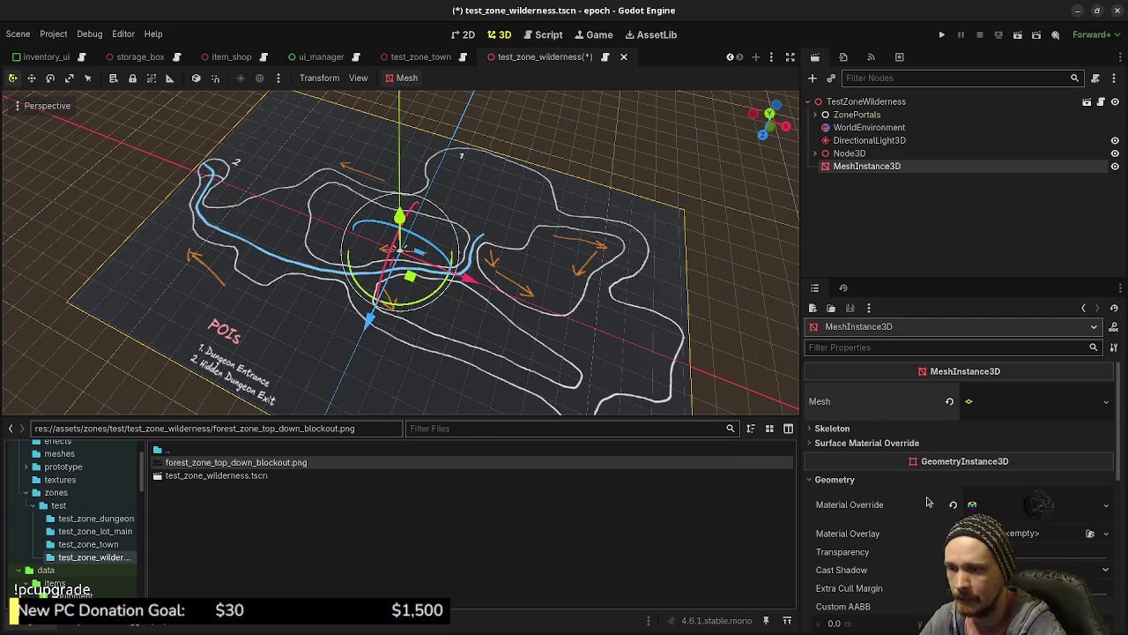
scroll(927, 501, down, 5)
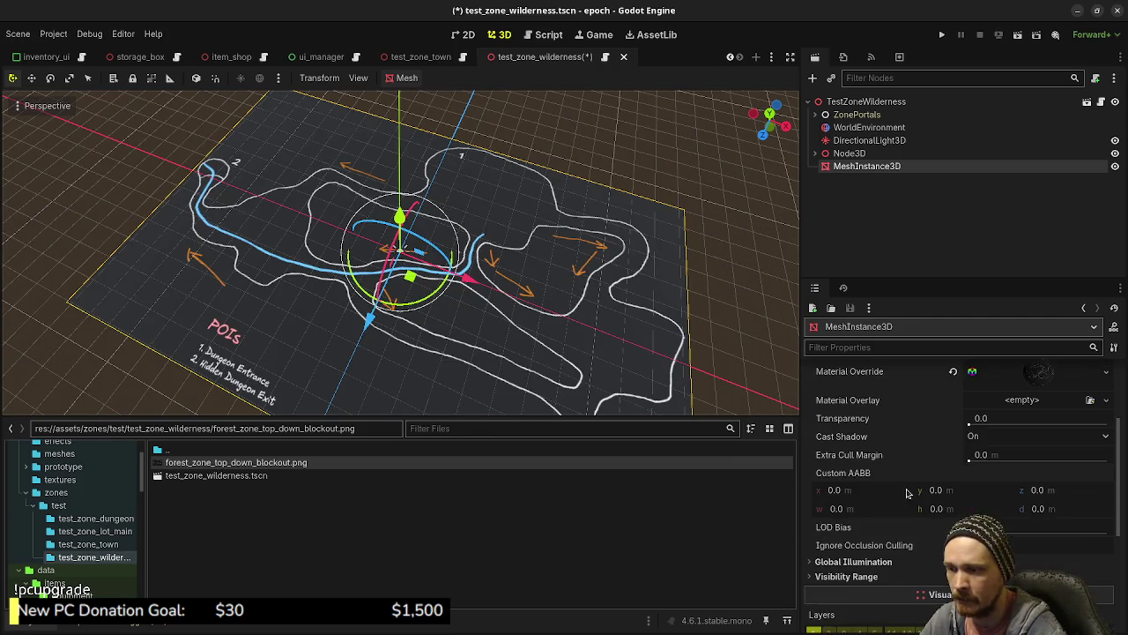
click(851, 154)
click(845, 115)
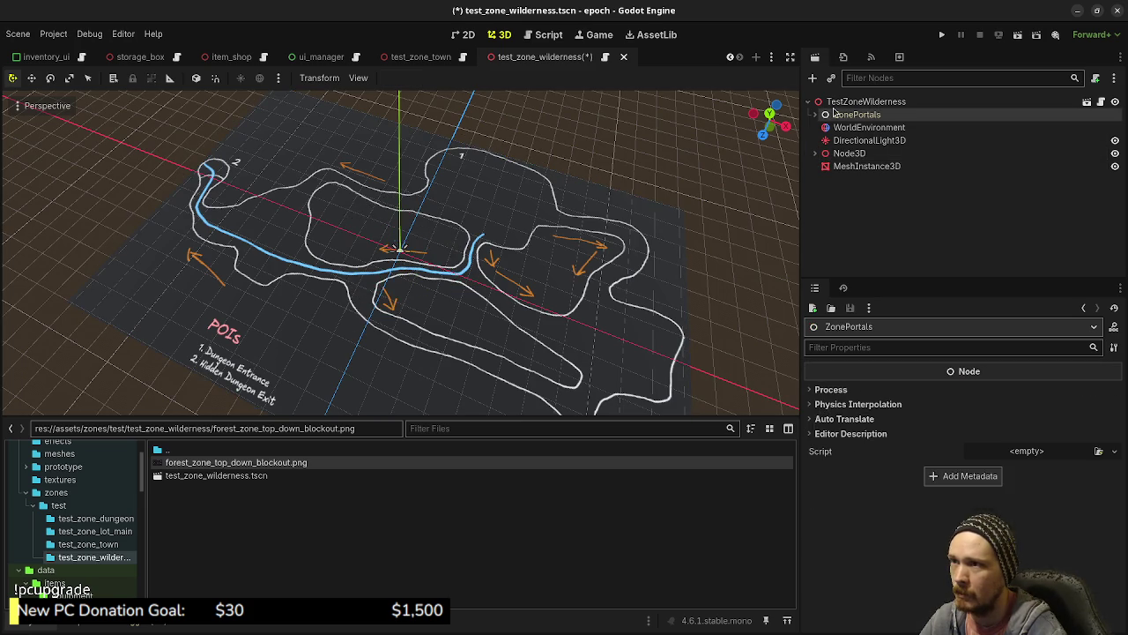
click(848, 102)
key(ctrl+a)
- Add a second MeshInstance3D with a new mesh sized 64 m by 64 m
text(meshinst)
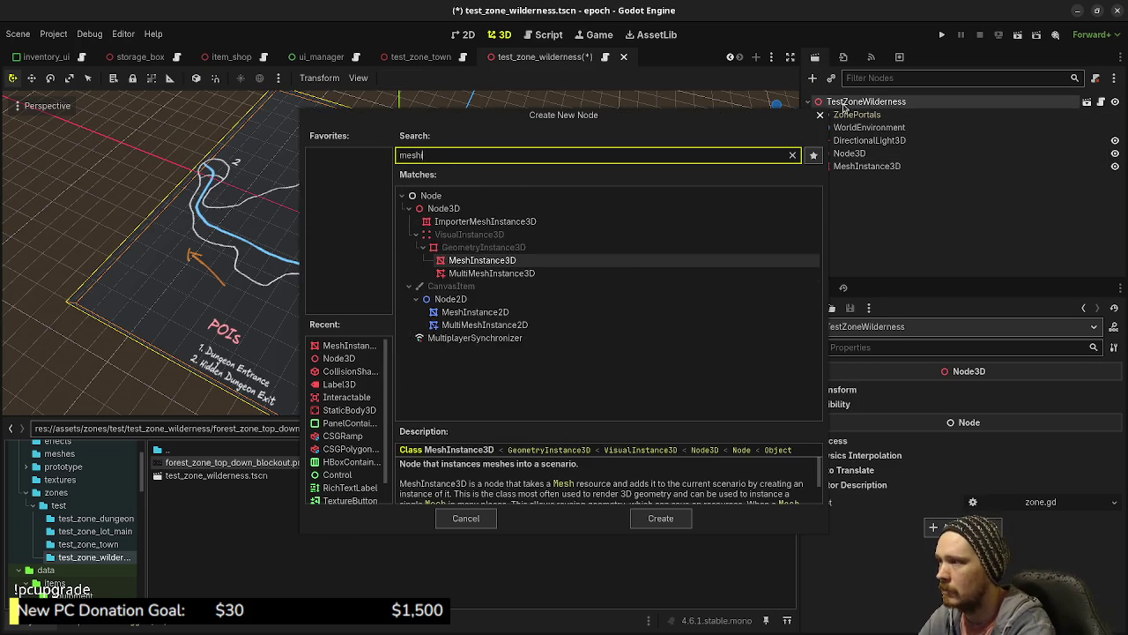
key(Return)
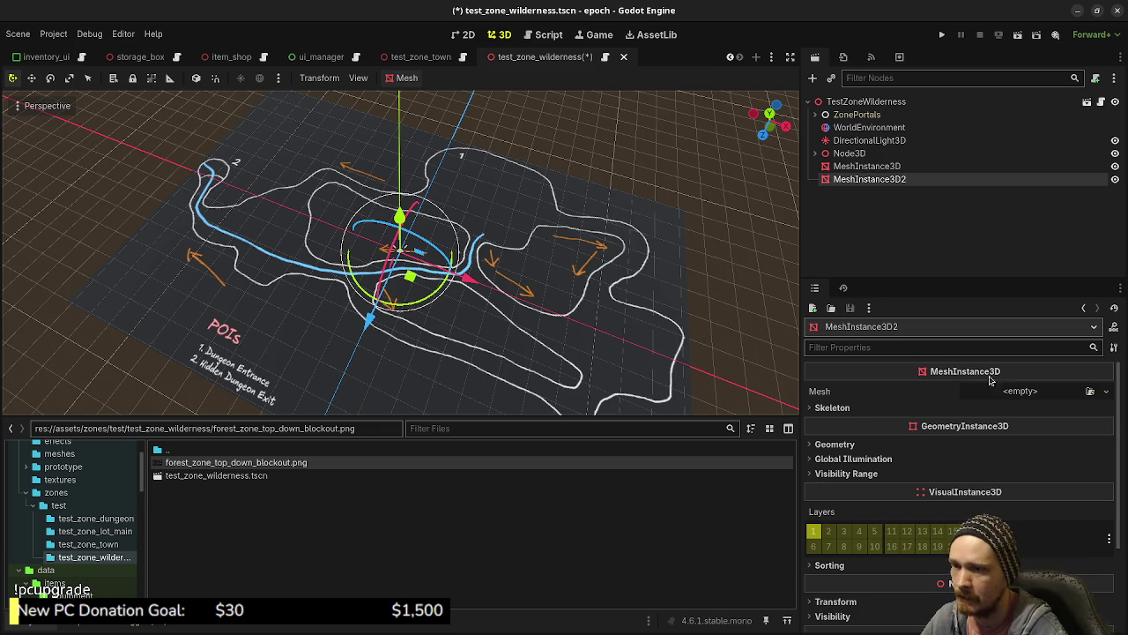
click(1026, 394)
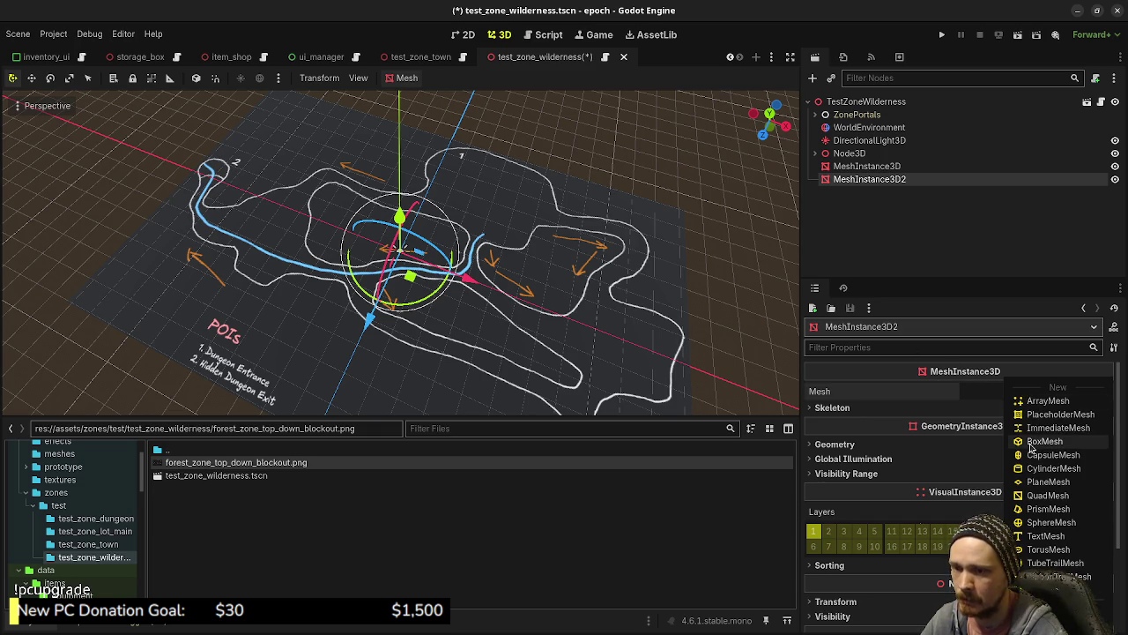
click(1045, 442)
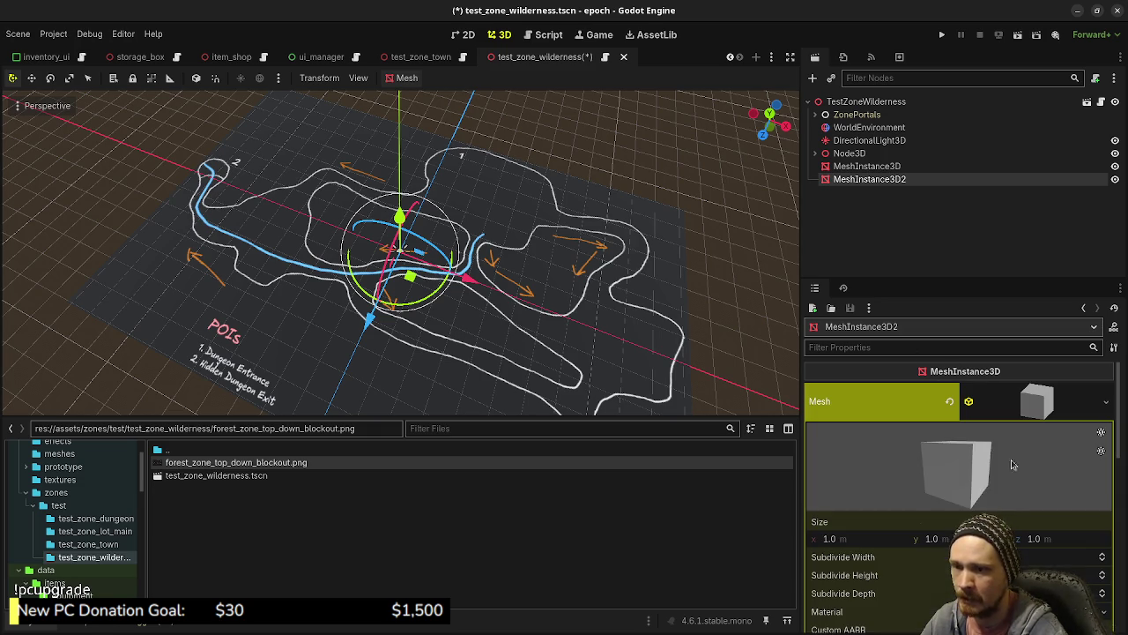
click(873, 538)
key(Tab)
key(Tab)
text(6)
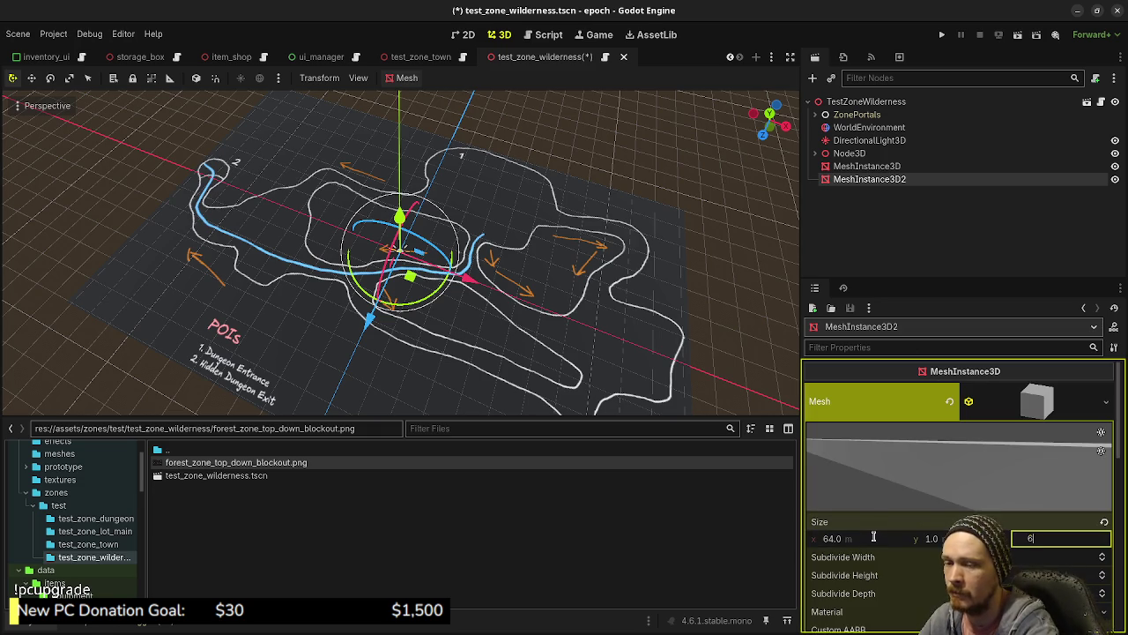
key(Return)
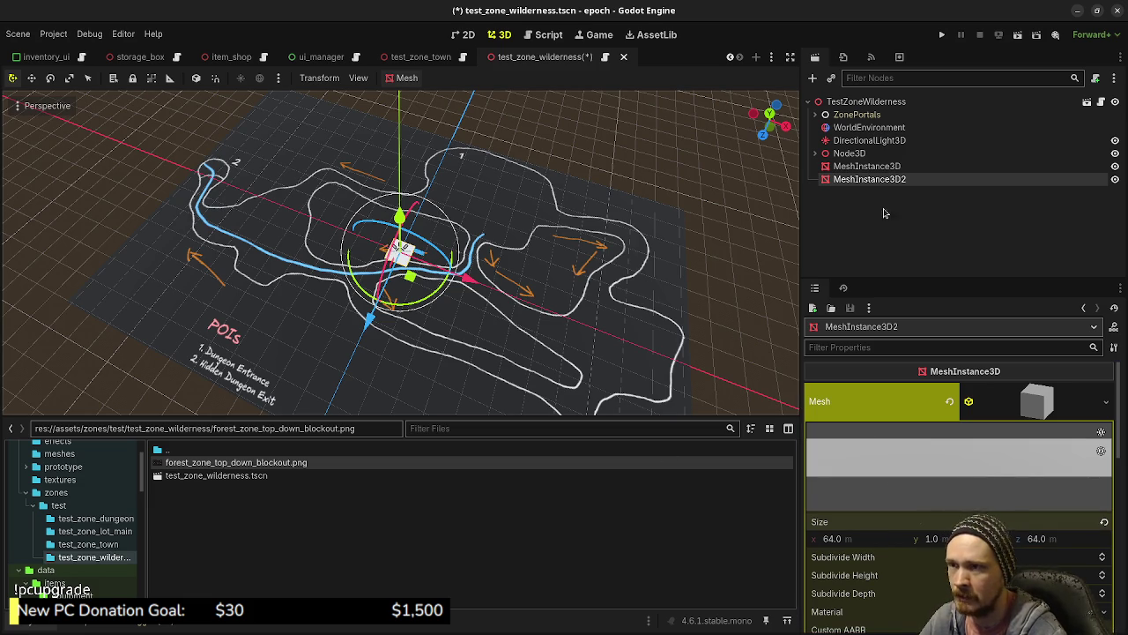
- Check the level from a side view, then set MeshInstance3D2's Size x and z to 128 m
click(849, 153)
scroll(432, 340, up, 5)
mouse_move(432, 340)
mouse_down()
mouse_move(452, 178)
mouse_move(404, 190)
mouse_move(429, 282)
mouse_up()
scroll(404, 190, up, 5)
scroll(429, 282, down, 2)
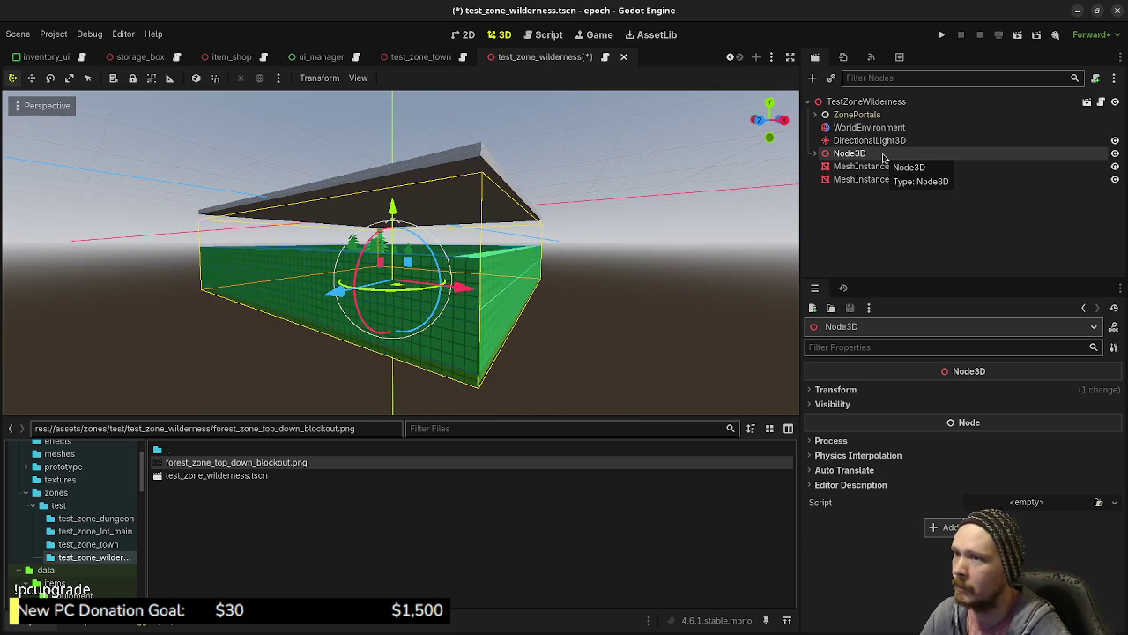
click(865, 181)
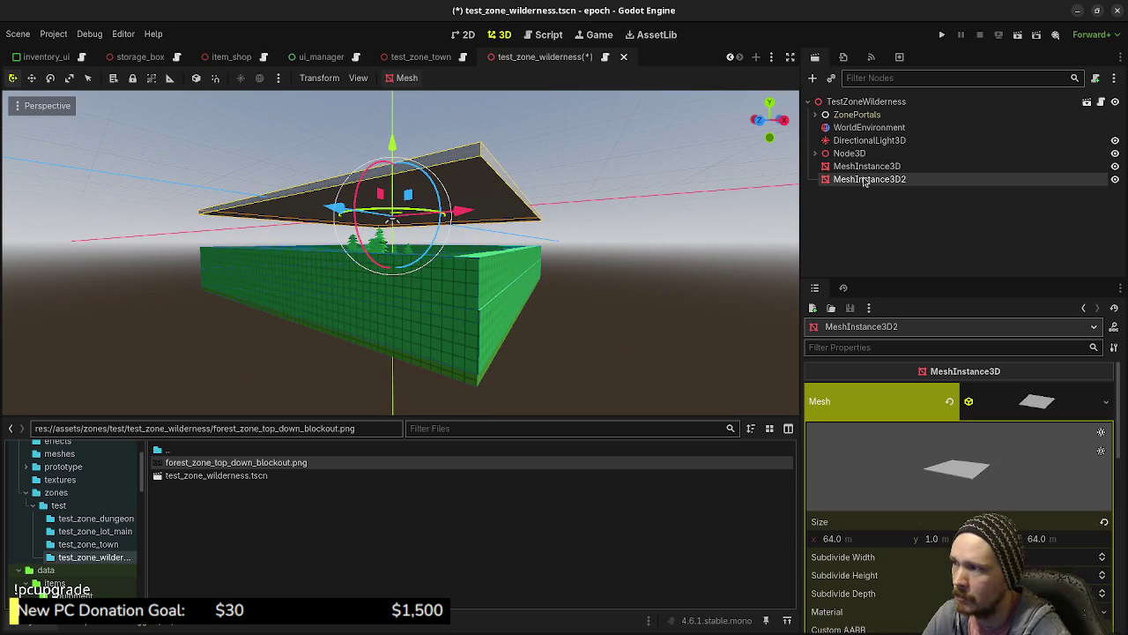
click(852, 542)
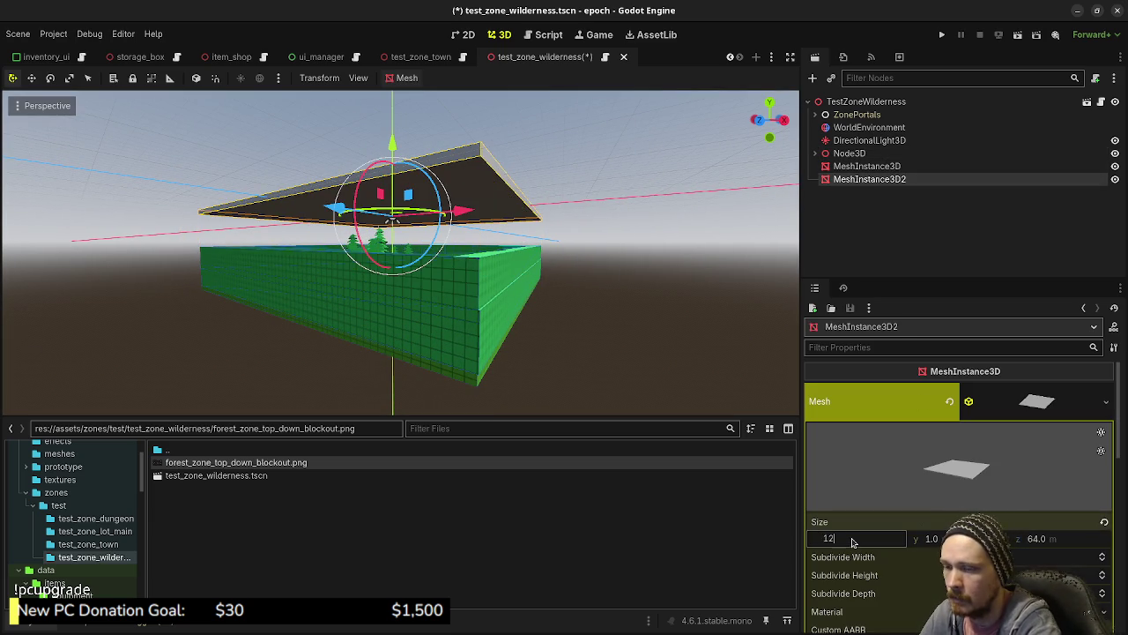
text(8)
key(Tab)
key(Tab)
text(8)
key(Return)
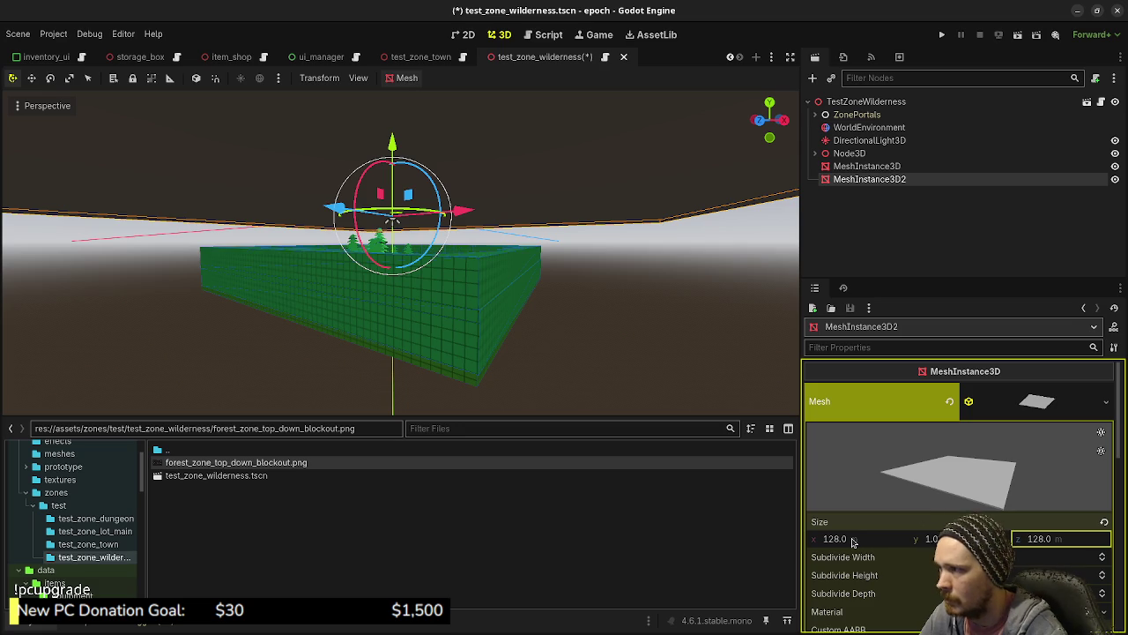
- Look down onto the white plane and select the map mesh MeshInstance3D
scroll(551, 293, down, 4)
mouse_move(509, 273)
mouse_down()
mouse_move(521, 250)
mouse_move(537, 269)
mouse_move(556, 358)
mouse_up()
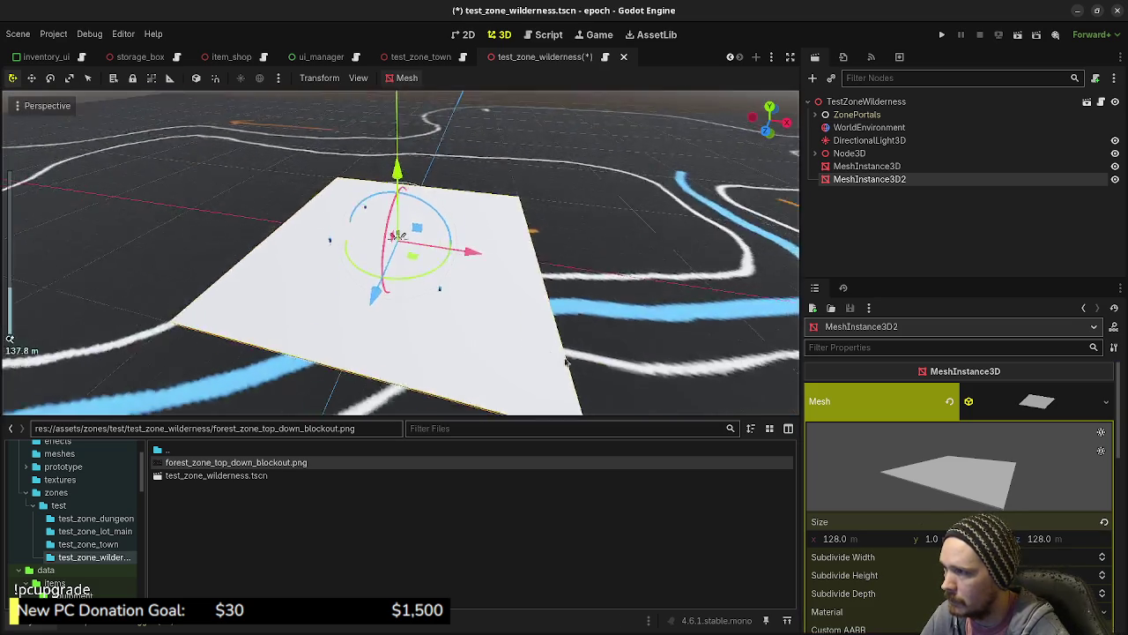
scroll(556, 358, down, 8)
click(595, 298)
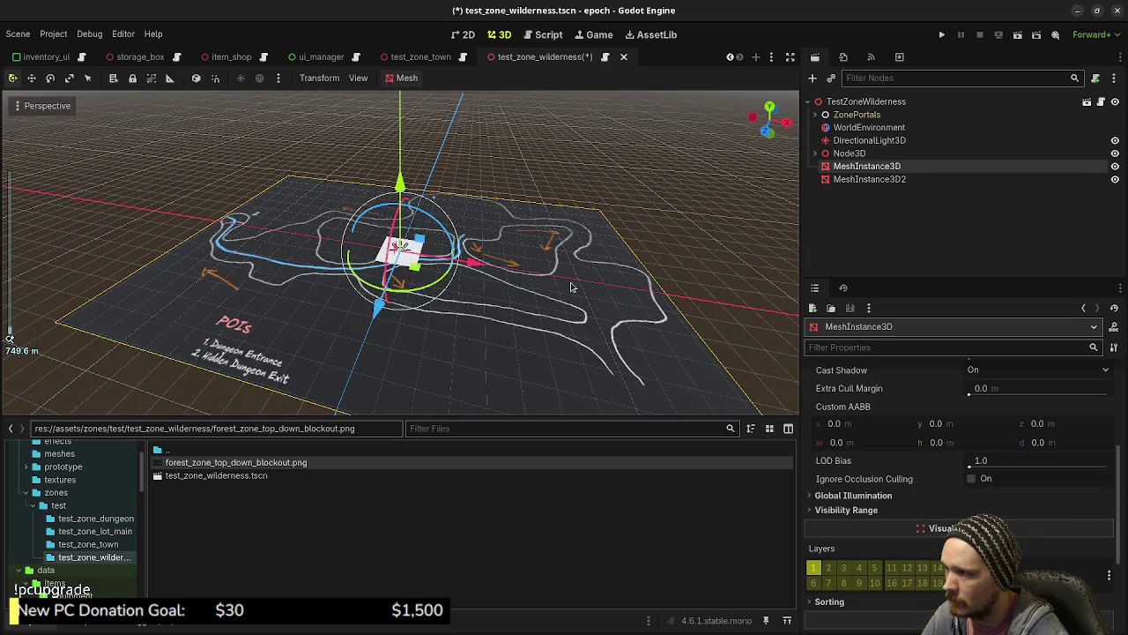
- From the top view, shrink the map mesh's scale to about 0.13
key(KP_7)
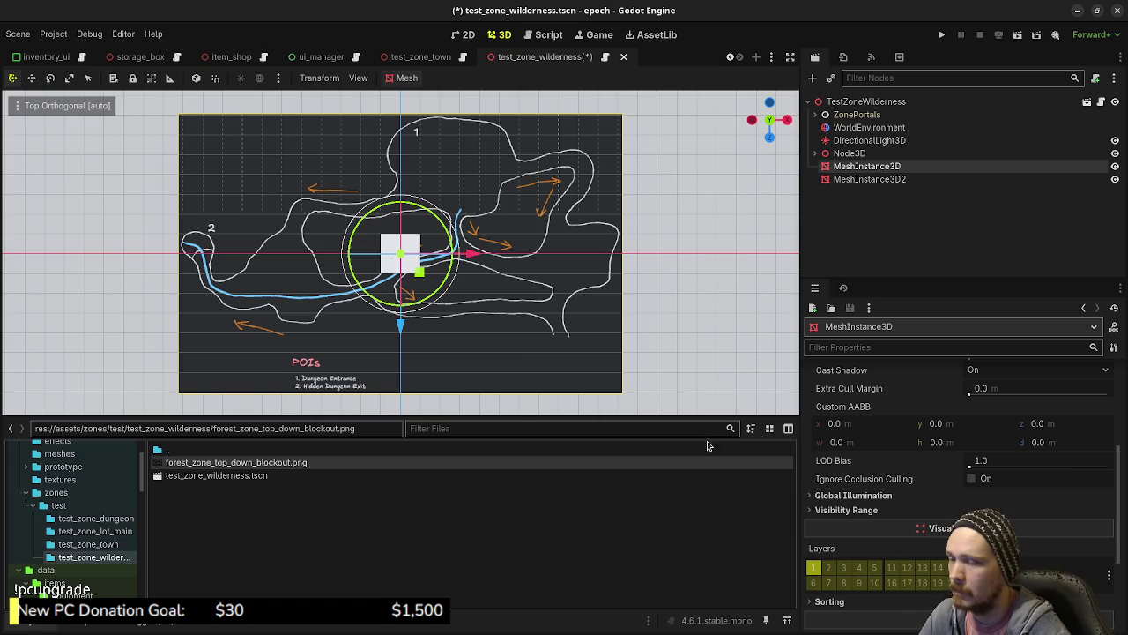
scroll(881, 527, down, 3)
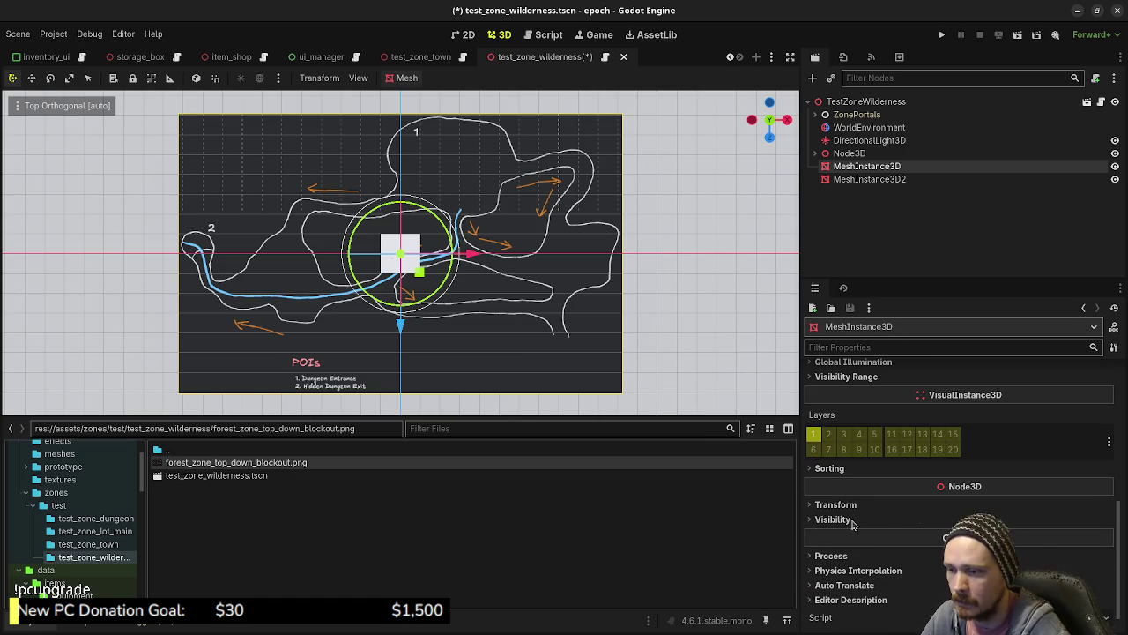
click(846, 505)
drag(858, 607, 802, 607)
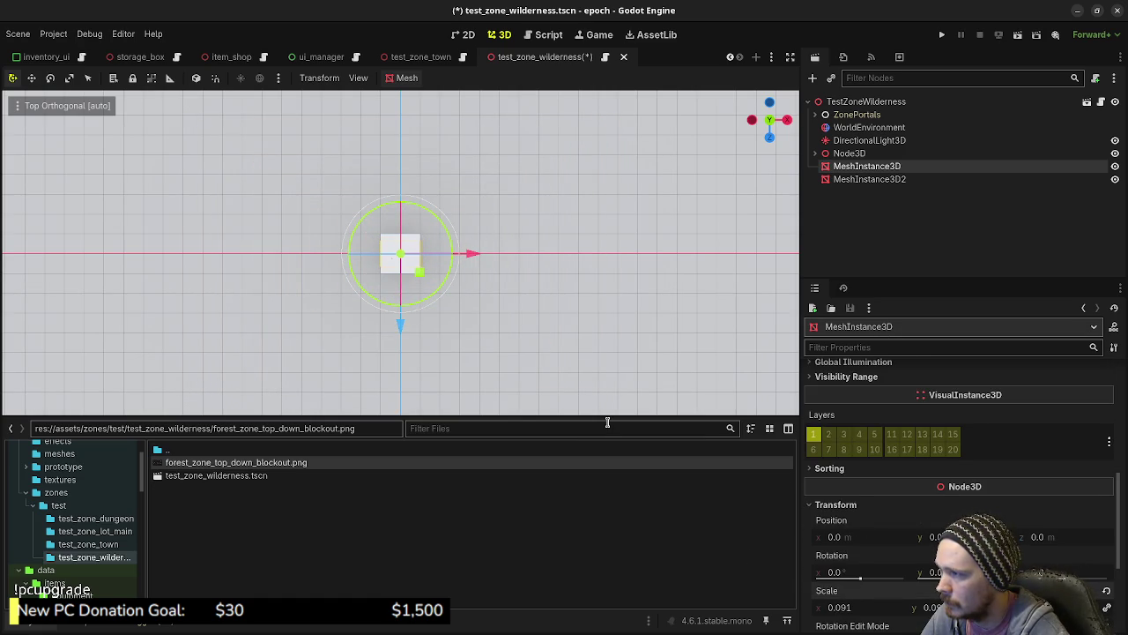
scroll(419, 280, up, 10)
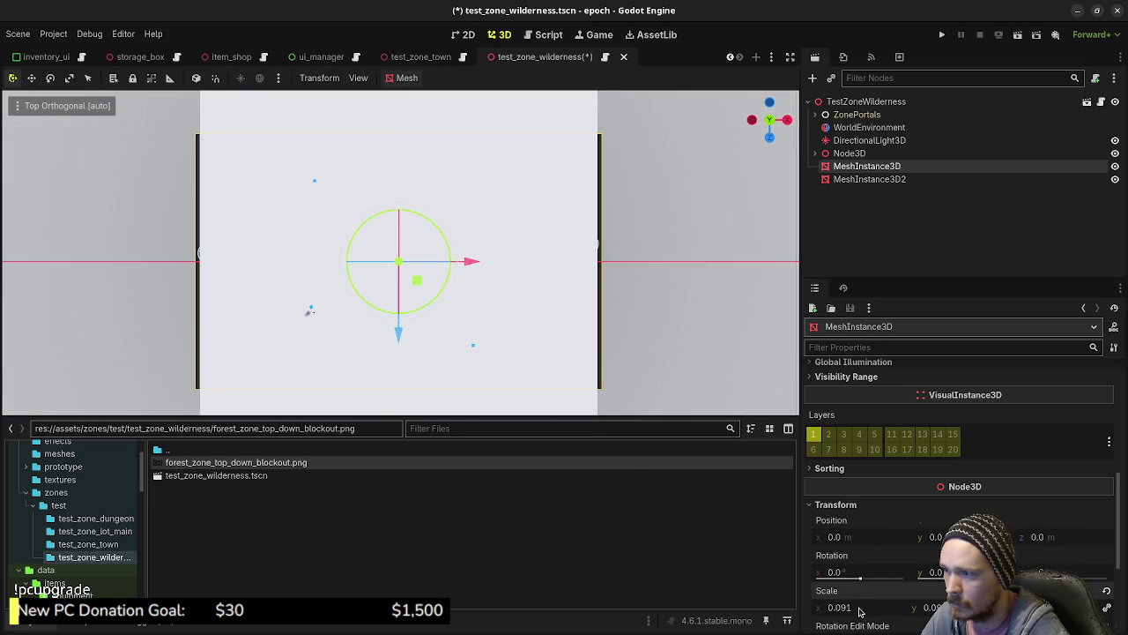
- Shrink the map further to about 0.0875 scale and bring up MeshInstance3D2's node options
click(847, 180)
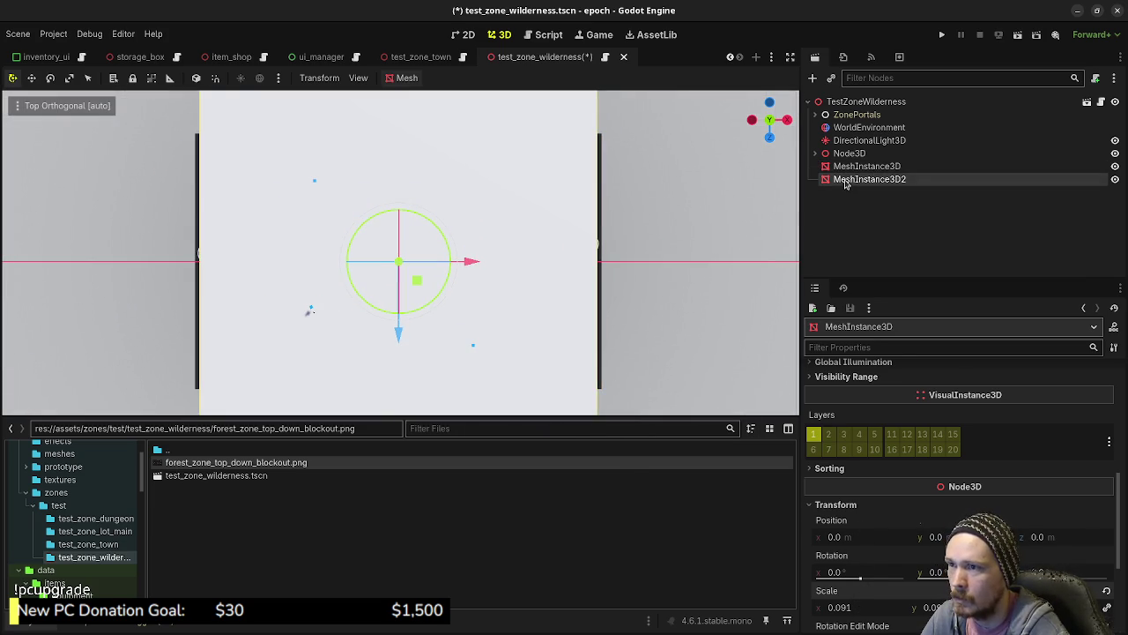
mouse_move(554, 373)
mouse_down()
mouse_move(482, 326)
mouse_move(390, 156)
mouse_move(394, 165)
mouse_up()
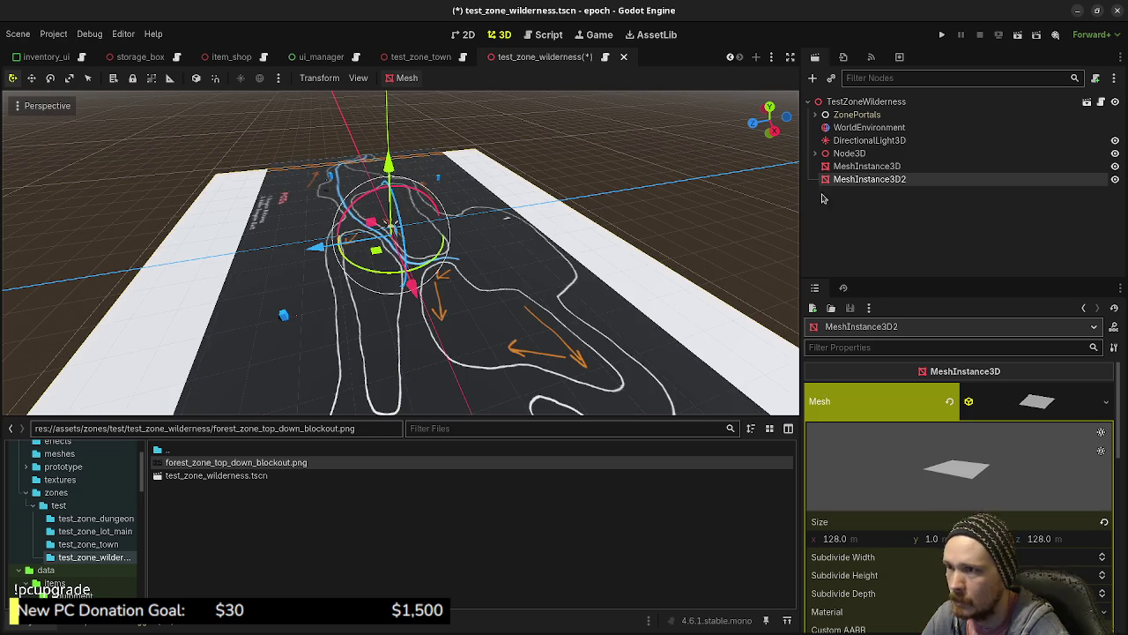
key(KP_7)
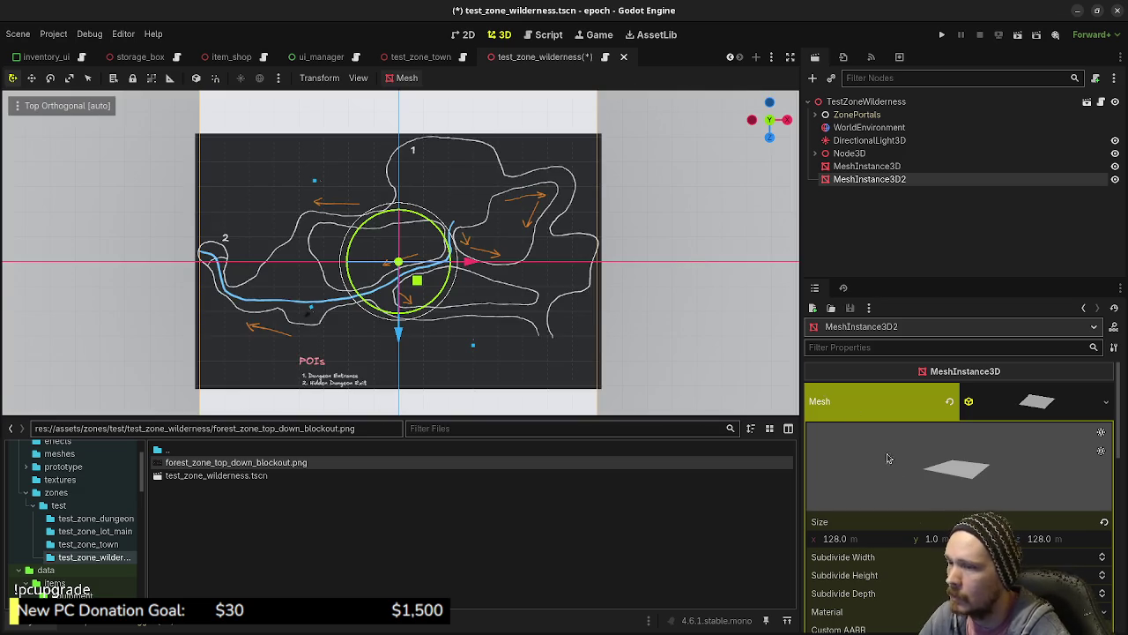
click(862, 167)
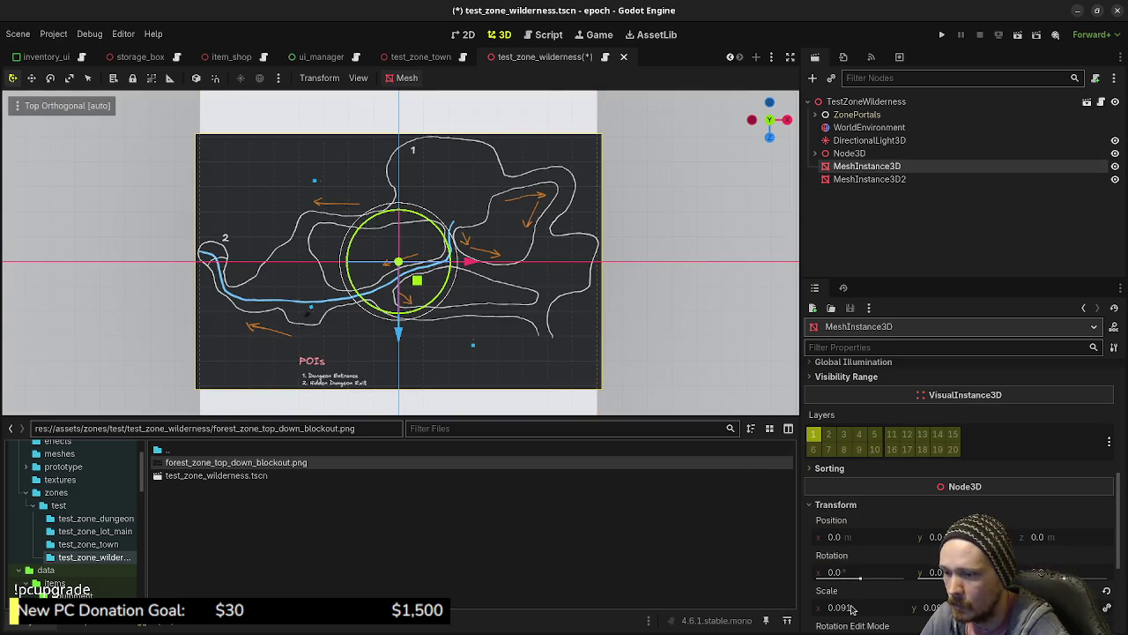
drag(851, 610, 844, 610)
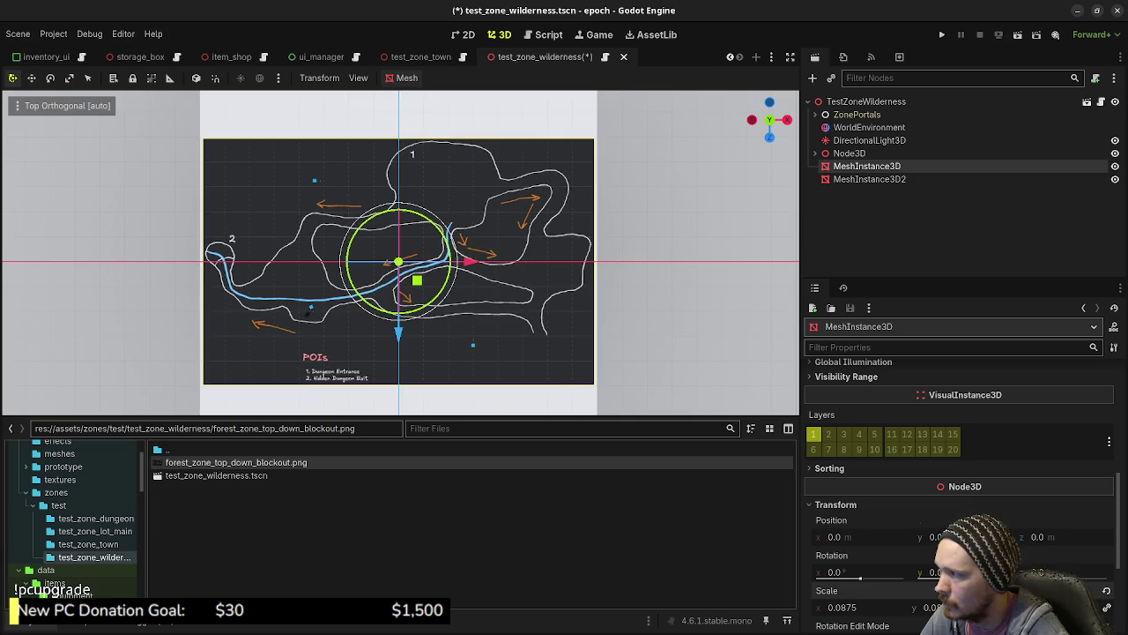
click(873, 180)
right_click(874, 180)
- Delete MeshInstance3D2 and add a Node3D named Mock under the scene root
click(938, 522)
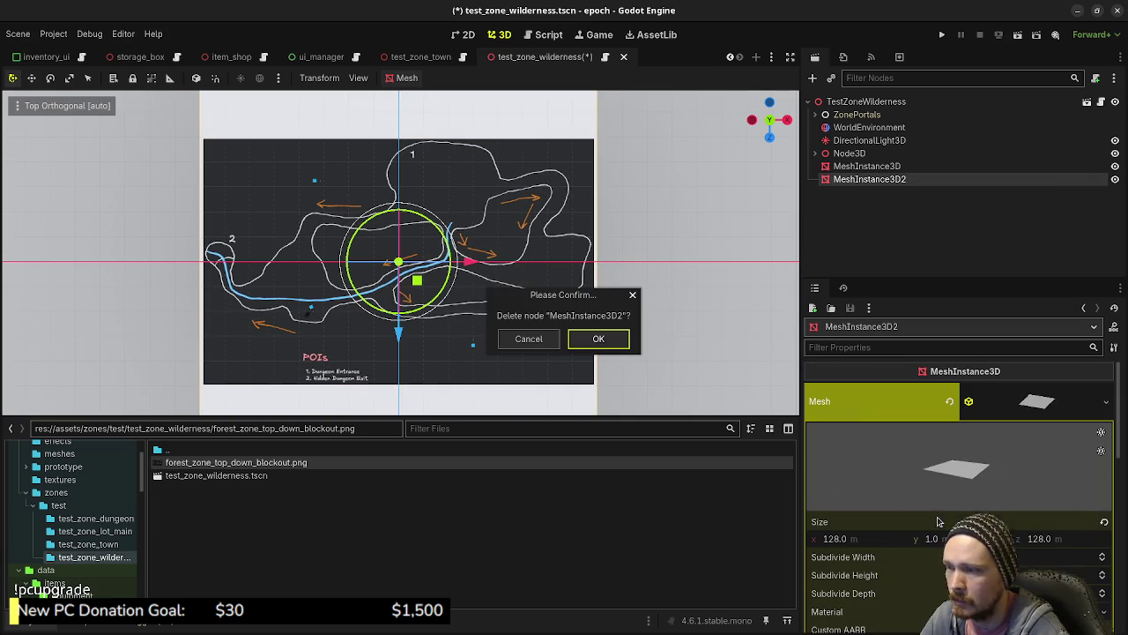
click(601, 342)
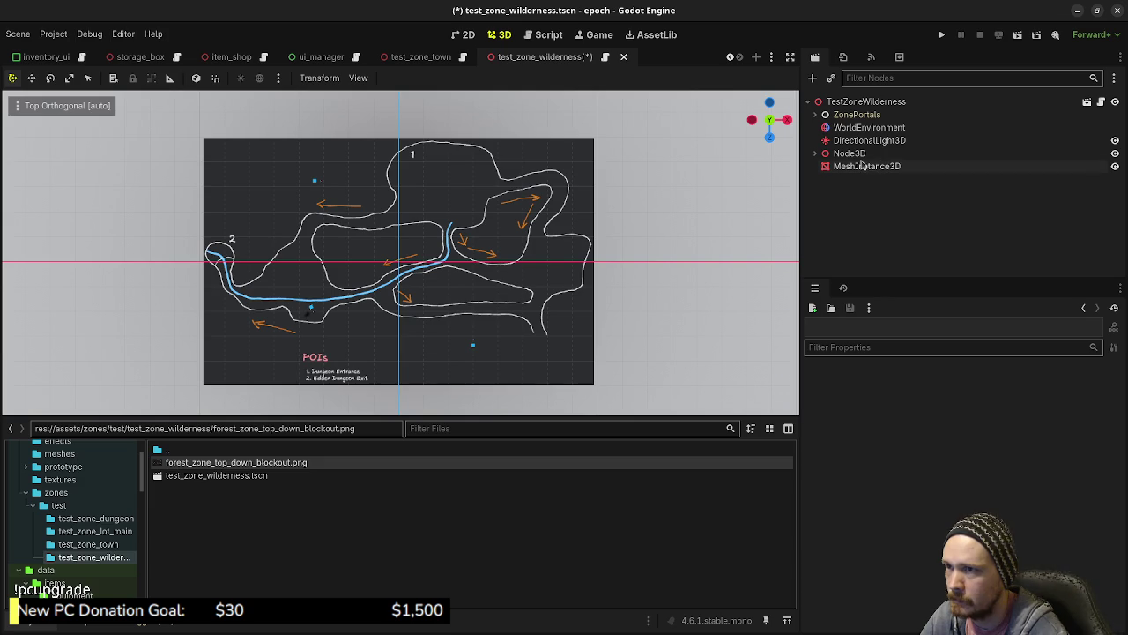
click(851, 103)
key(ctrl+a)
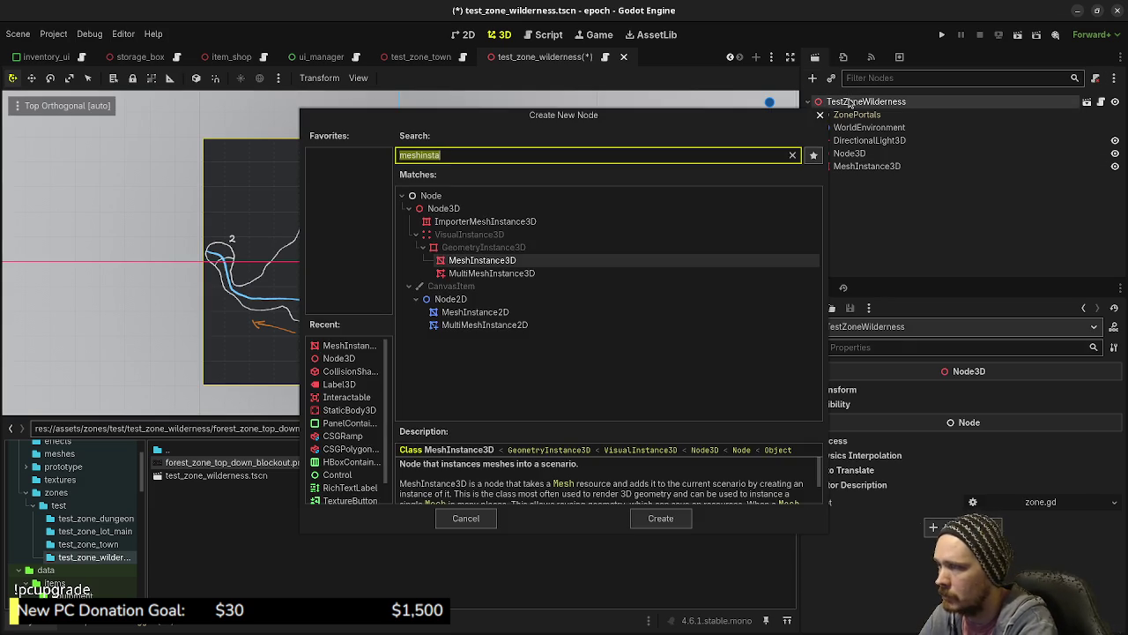
text(Node3)
key(BackSpace)
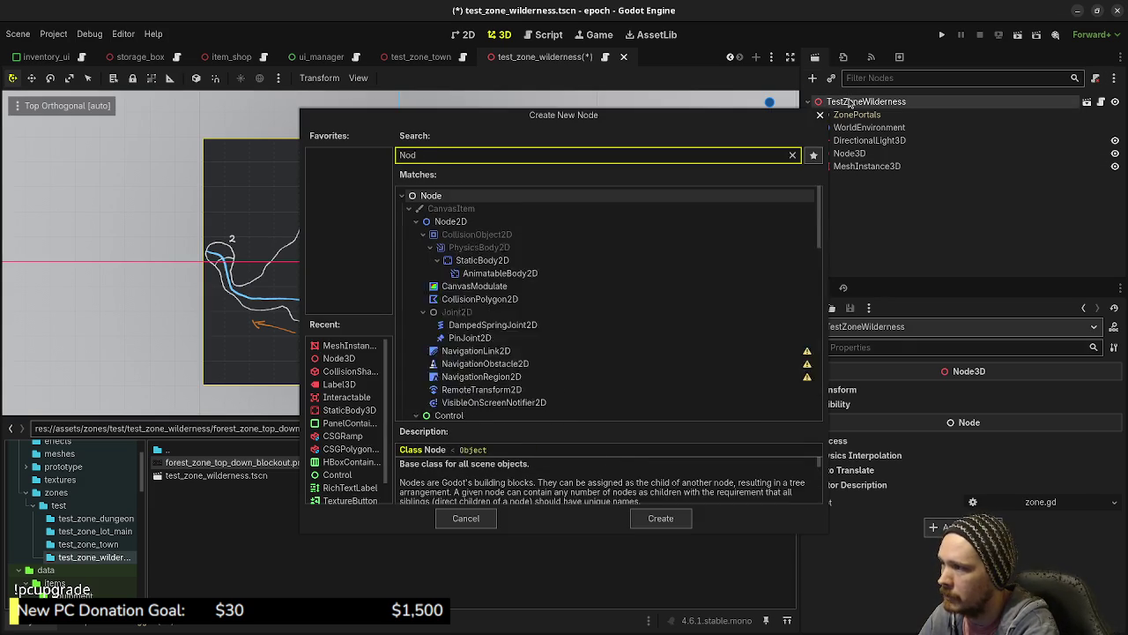
text(3)
key(Return)
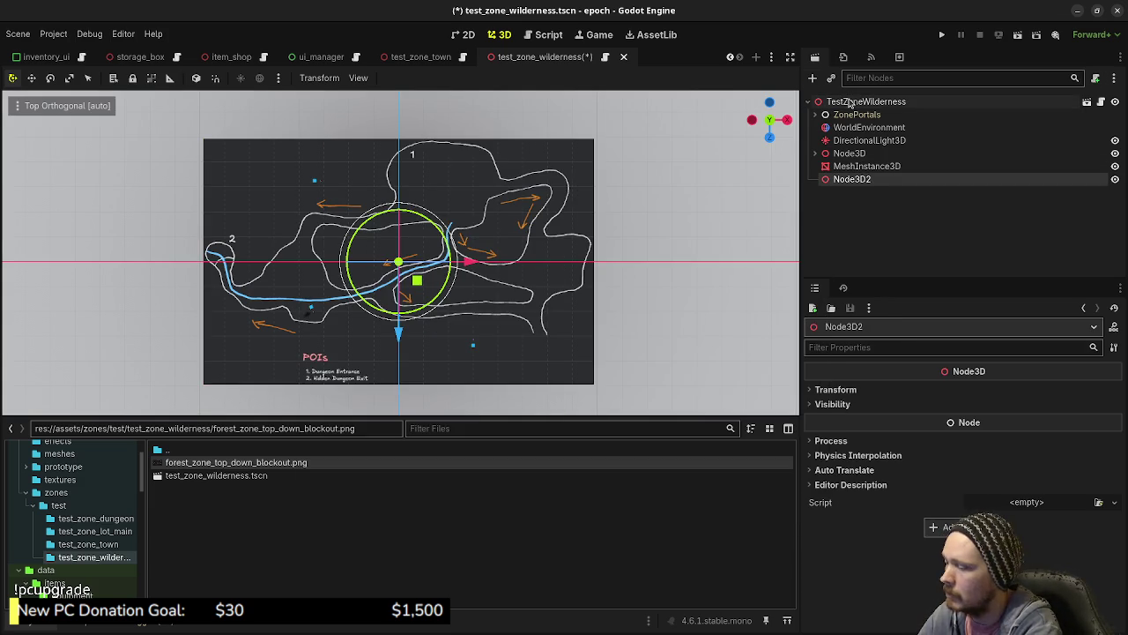
key(F2)
text(M)
key(Return)
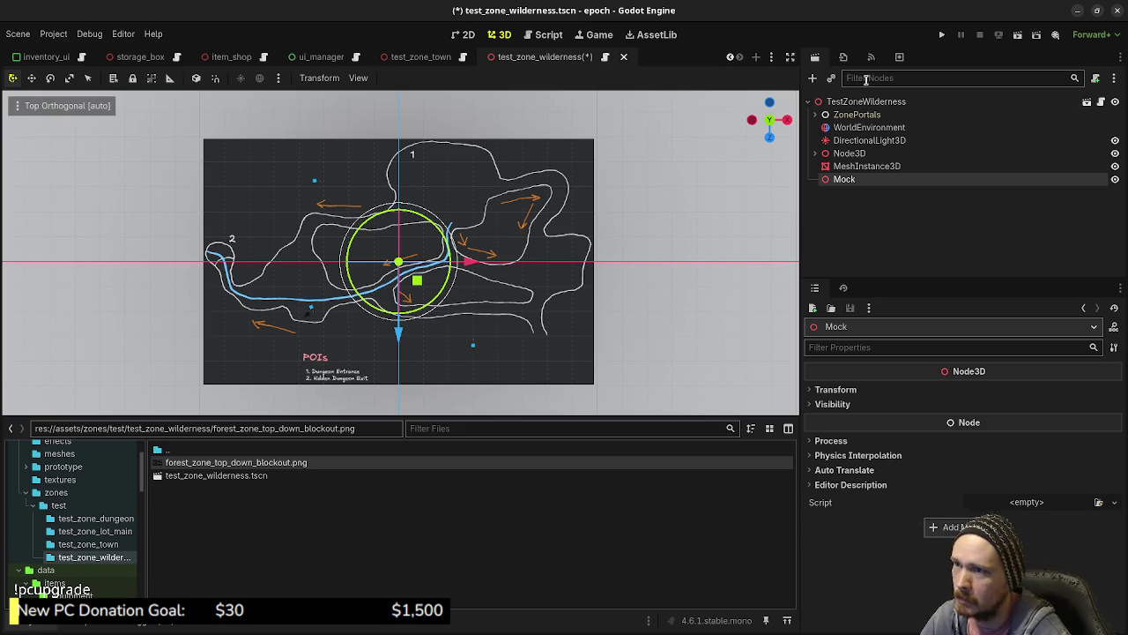
- Rename the map mesh MeshInstance3D to Reference
click(846, 168)
double_click(846, 167)
text(Reference)
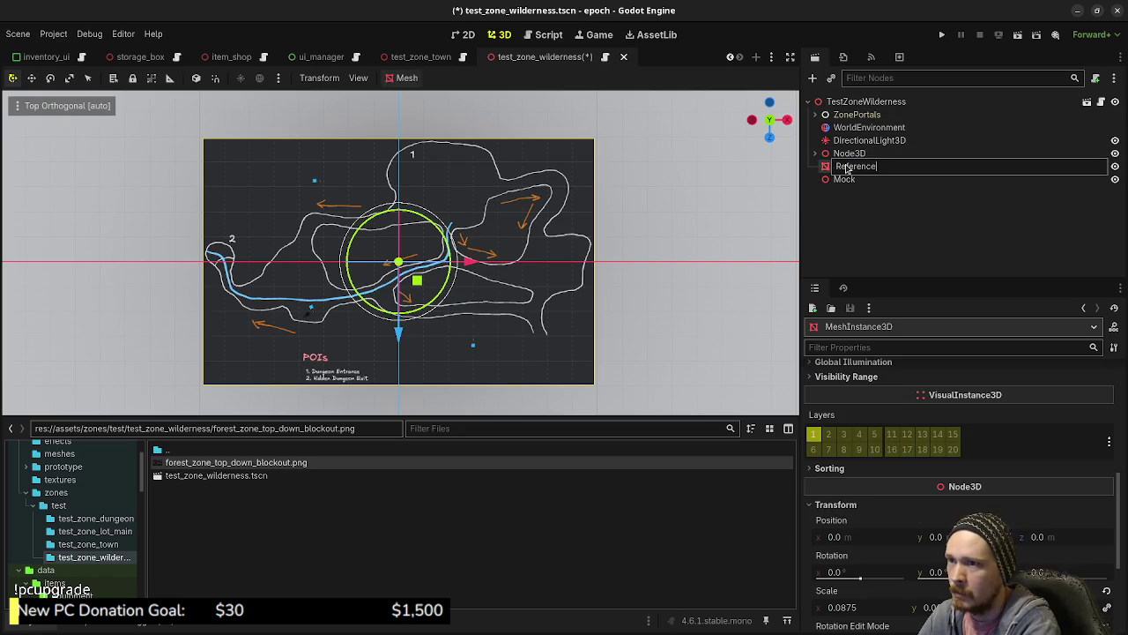
key(Return)
- Add a CSGPolygon3D as a child of Mock
click(842, 180)
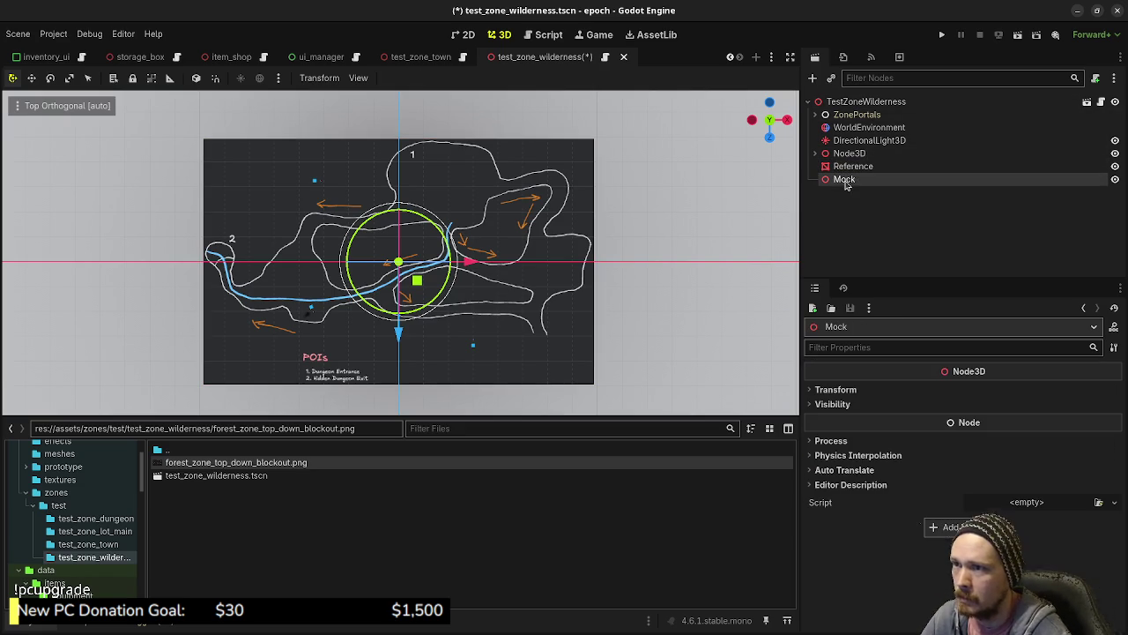
key(ctrl+a)
text(csgpoly)
key(Return)
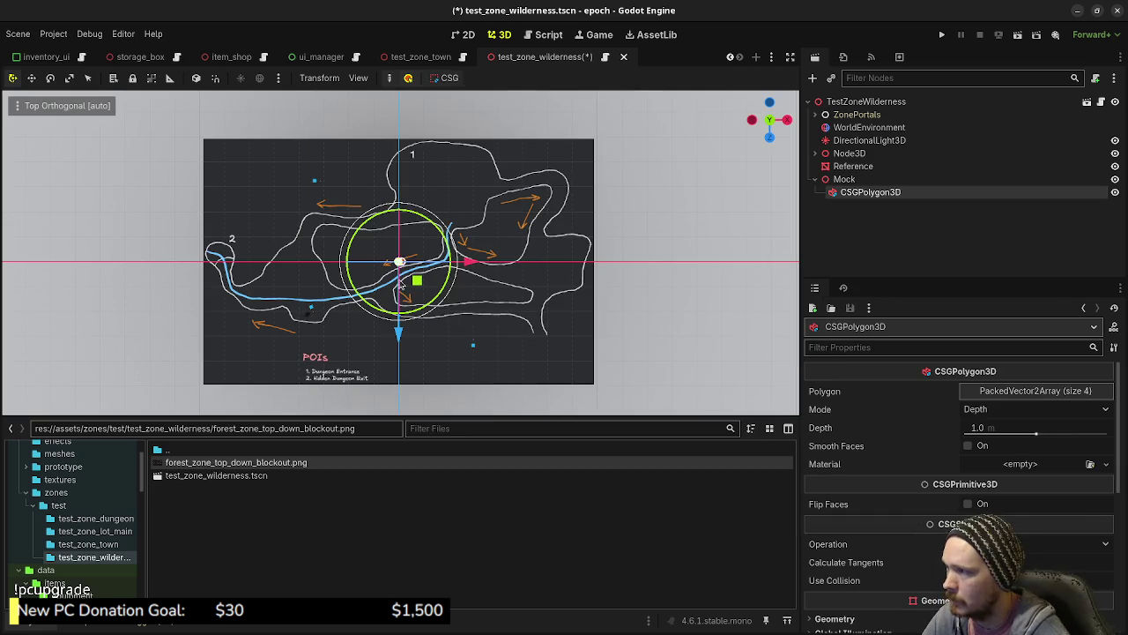
- Rotate the CSGPolygon3D about 75° on its X axis, then view the map from the top
scroll(422, 240, up, 5)
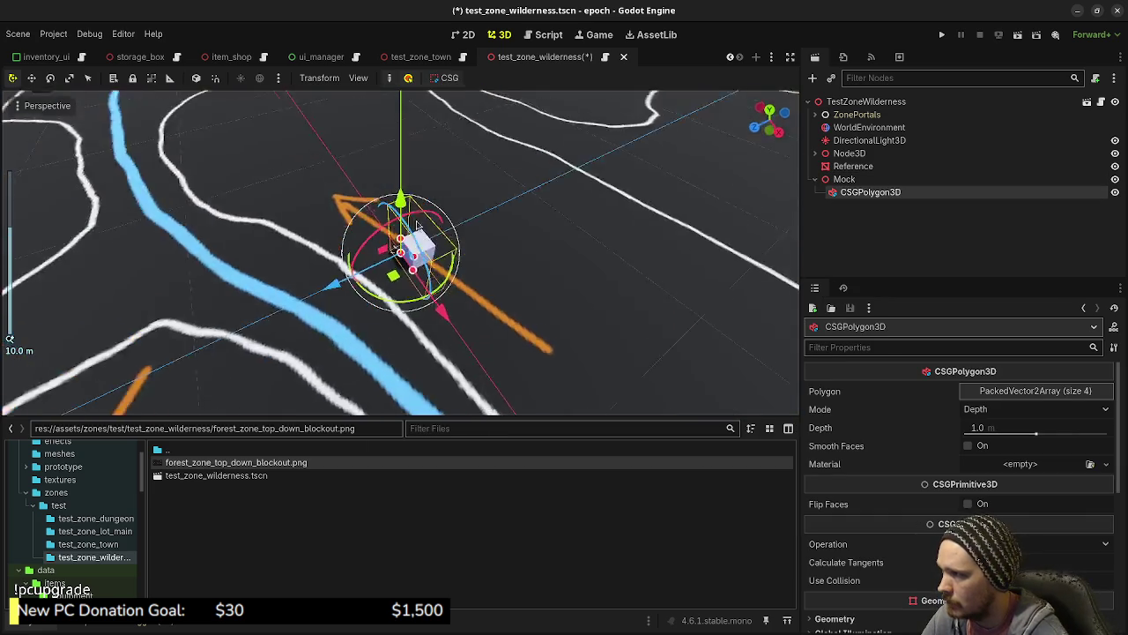
mouse_move(422, 240)
mouse_down()
mouse_move(321, 280)
mouse_move(370, 256)
mouse_move(523, 306)
mouse_up()
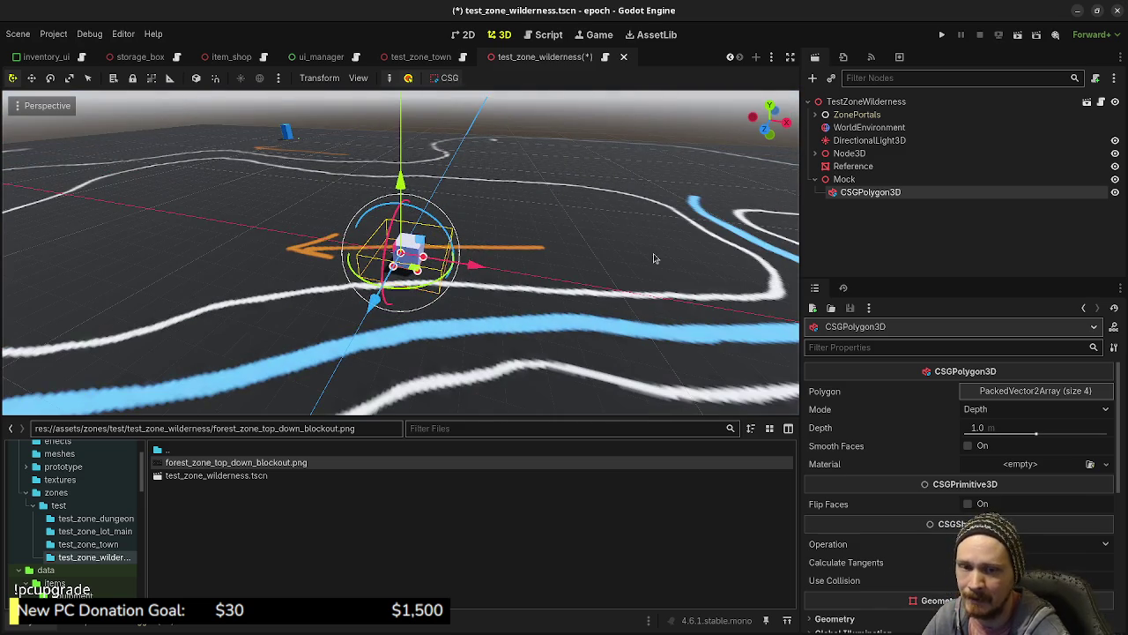
scroll(647, 211, down, 6)
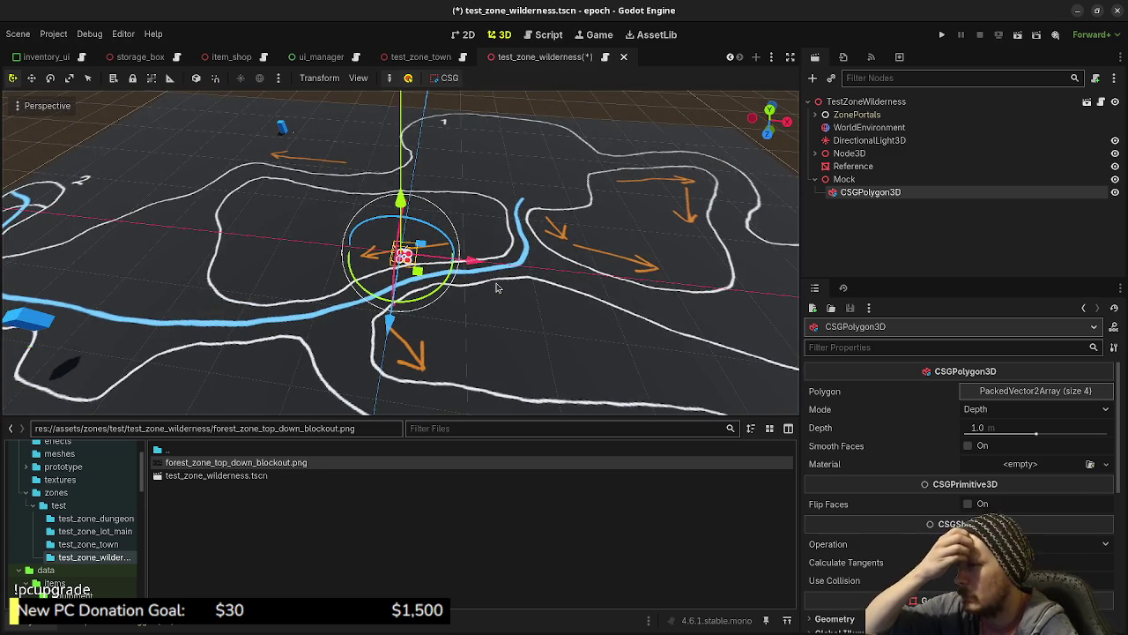
drag(496, 287, 500, 329)
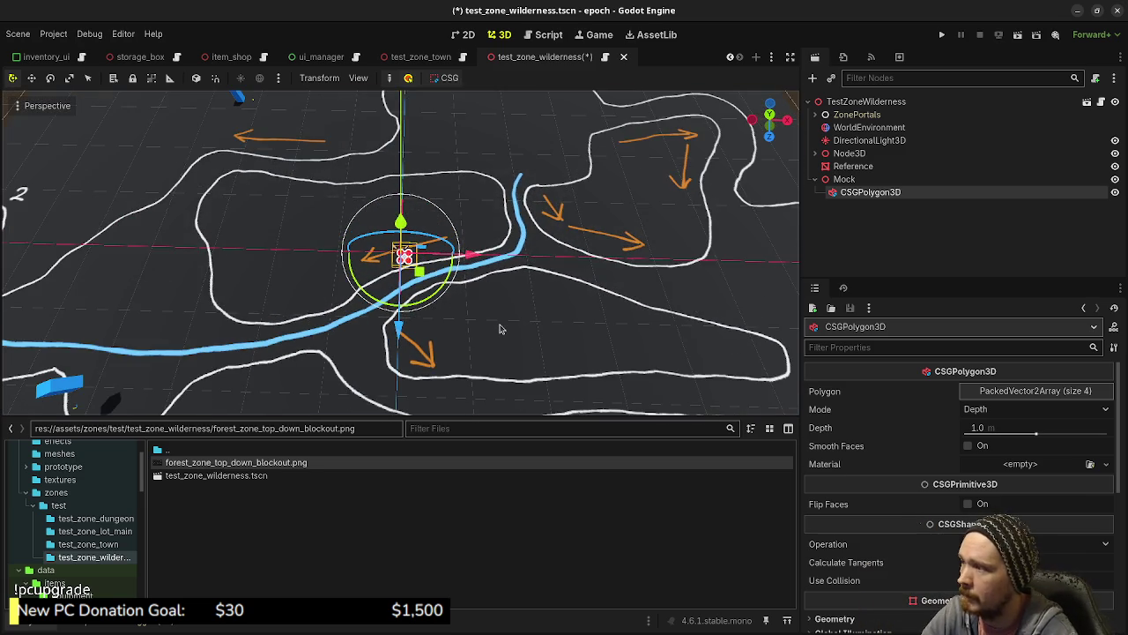
key(KP_7)
scroll(480, 318, down, 3)
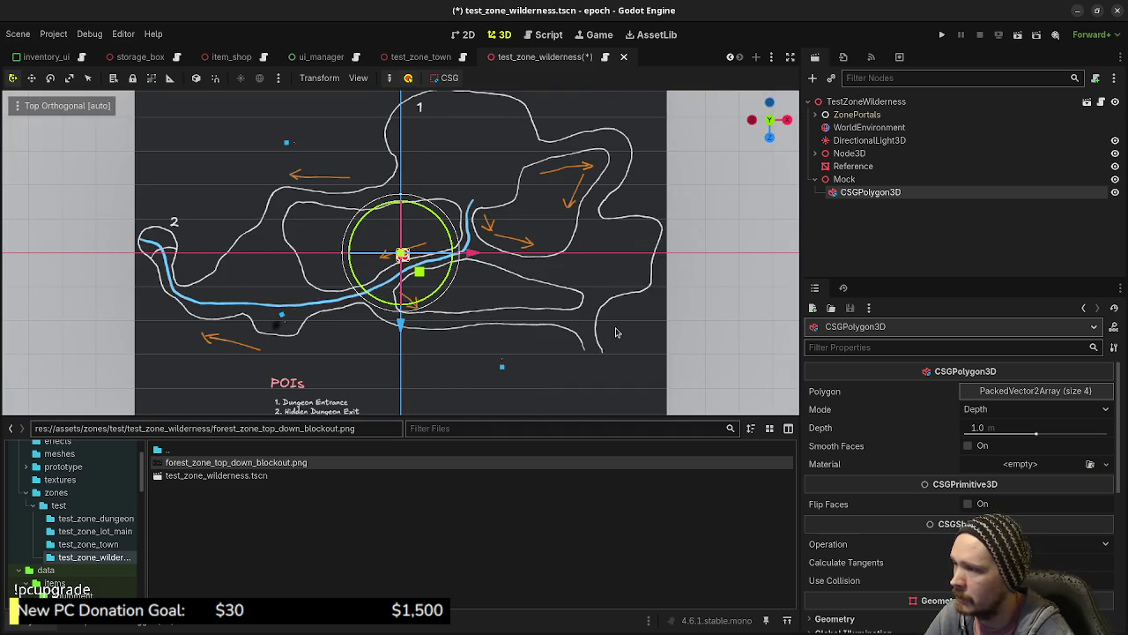
- Move the CSG polygon down-right onto the map and centre the view on it
scroll(447, 294, up, 15)
scroll(447, 294, down, 12)
mouse_move(421, 279)
mouse_down()
mouse_move(585, 353)
mouse_move(657, 414)
mouse_up()
key(f)
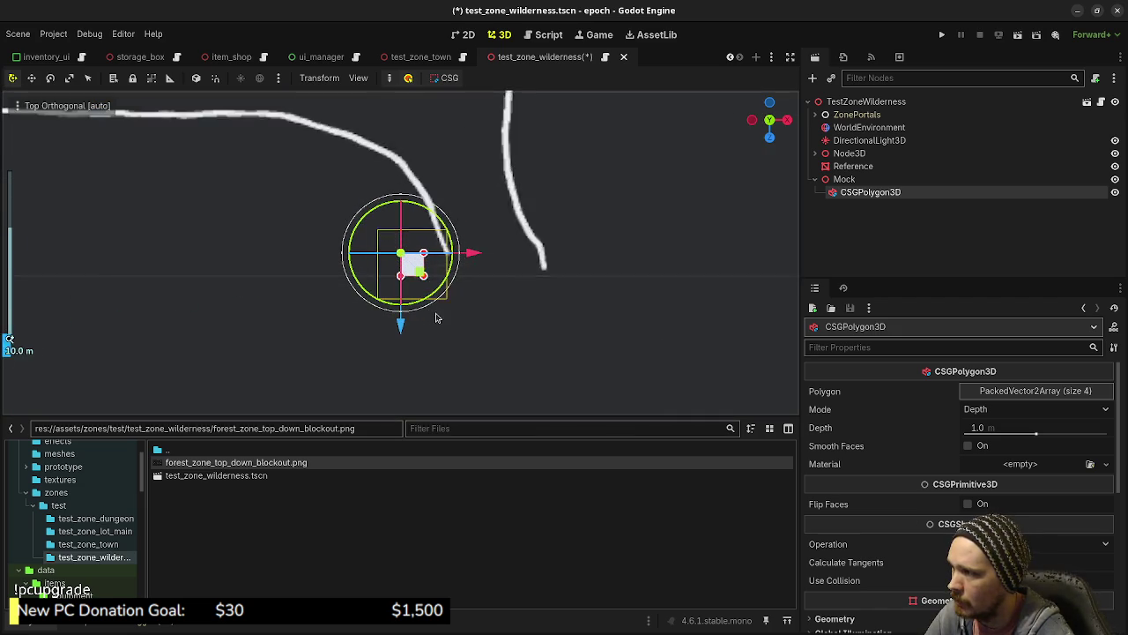
scroll(445, 322, up, 3)
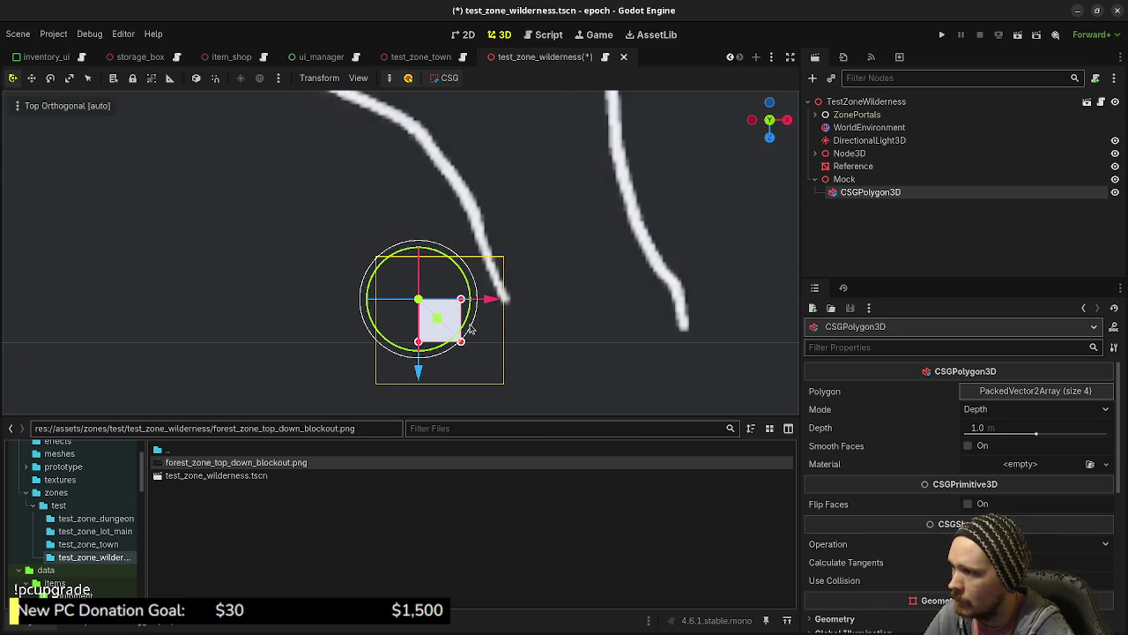
- Pull the polygon's corners outward and up toward the boundary line
drag(461, 300, 500, 291)
drag(420, 304, 476, 217)
drag(418, 346, 294, 208)
scroll(319, 252, down, 3)
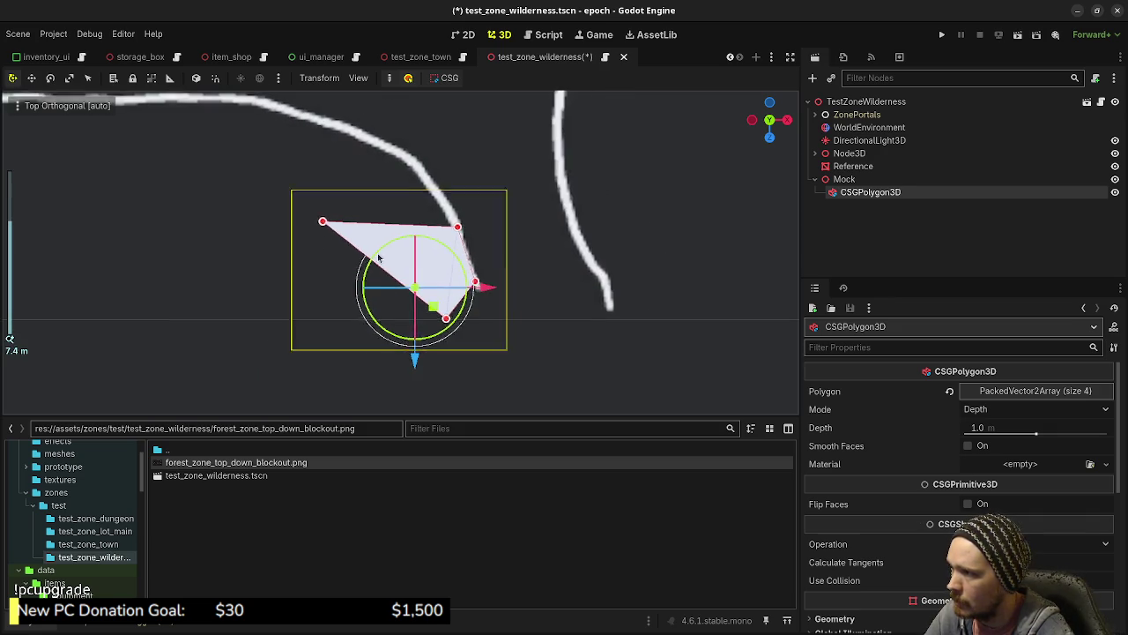
scroll(491, 302, down, 5)
scroll(456, 317, down, 3)
- Stretch the polygon's left point far west along the lower boundary into a long strip
mouse_move(447, 287)
mouse_down()
mouse_move(151, 289)
mouse_move(459, 306)
mouse_up()
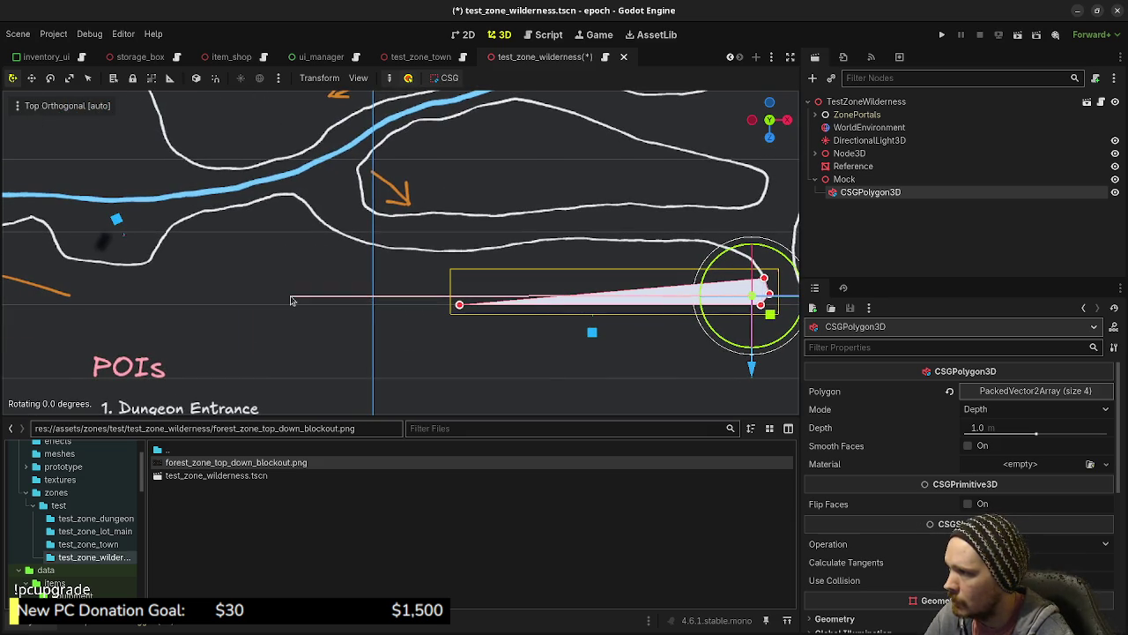
drag(459, 306, 78, 309)
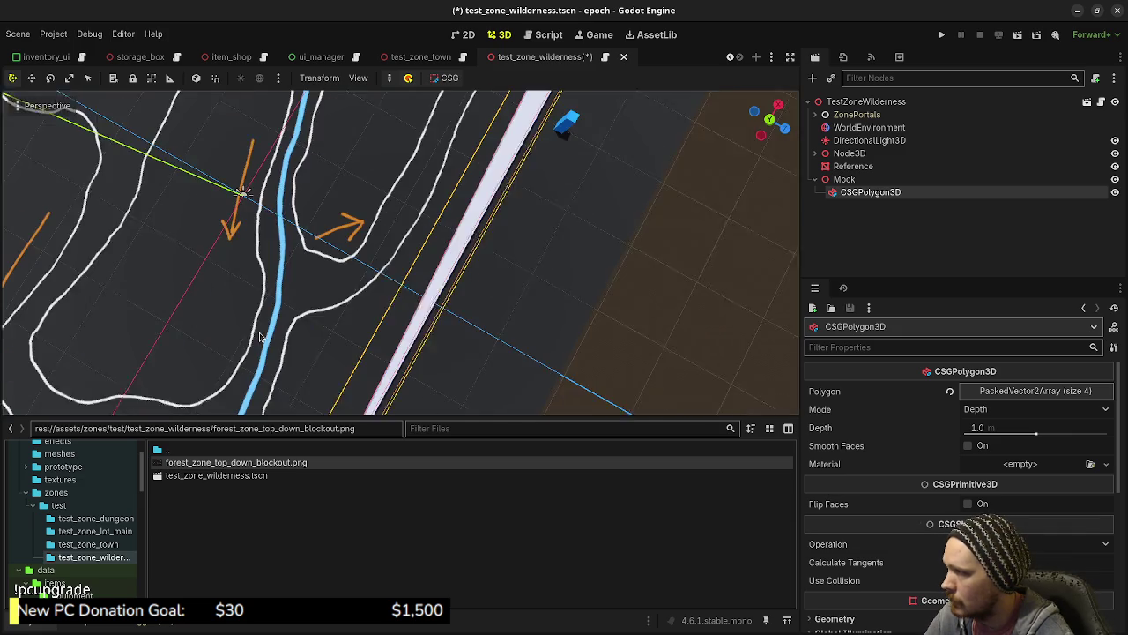
key(KP_7)
scroll(251, 335, down, 5)
scroll(470, 323, up, 3)
drag(505, 365, 232, 367)
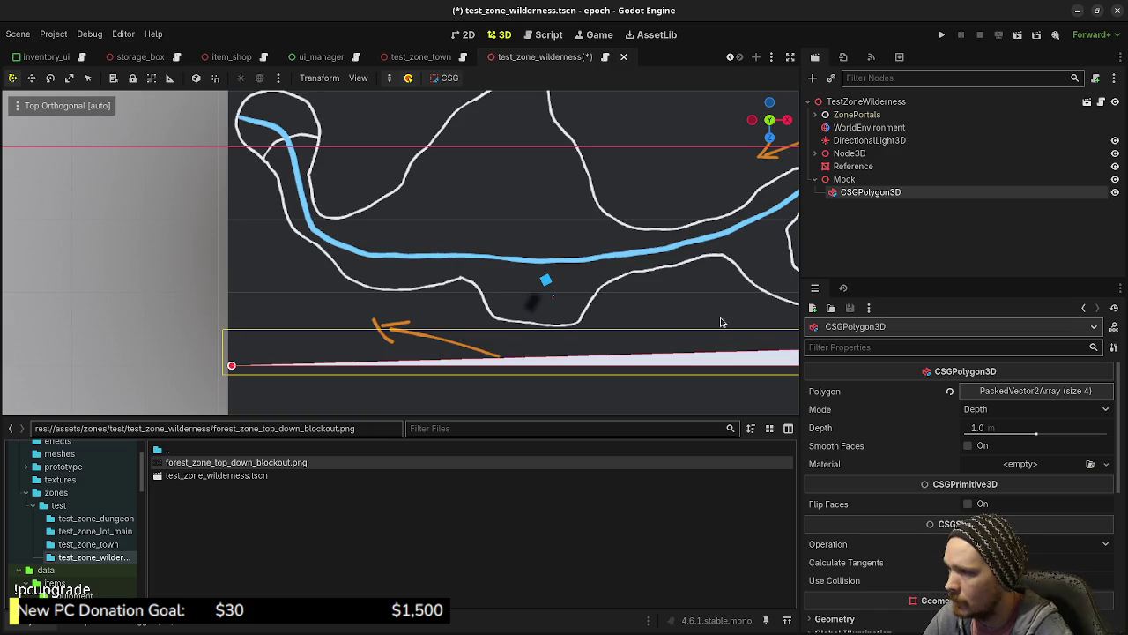
key(f)
scroll(605, 290, up, 4)
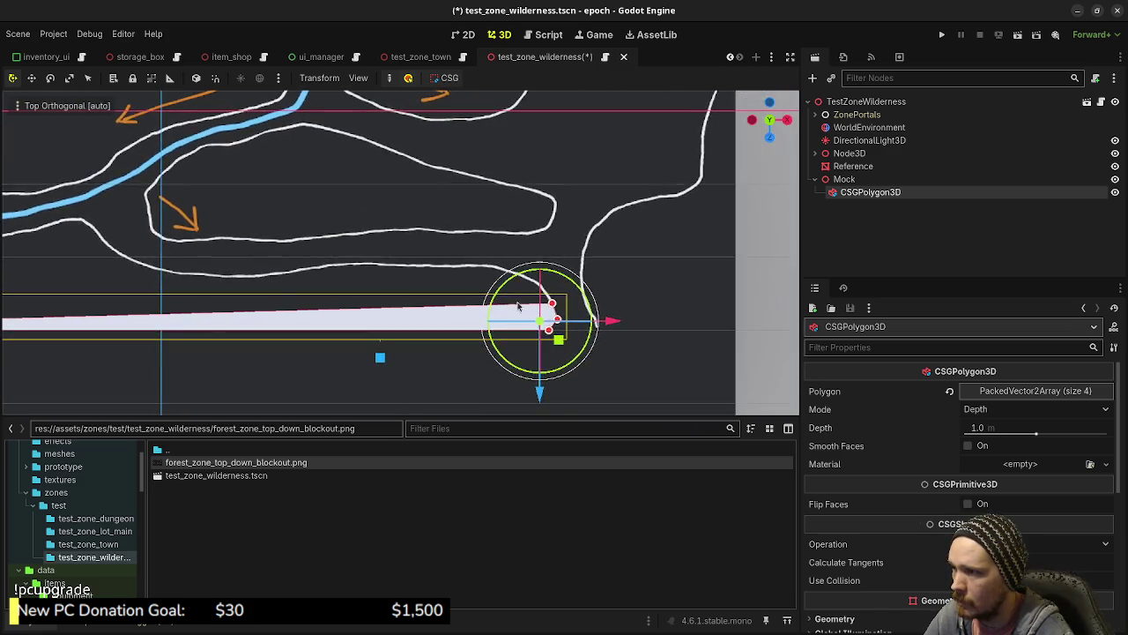
scroll(571, 282, up, 3)
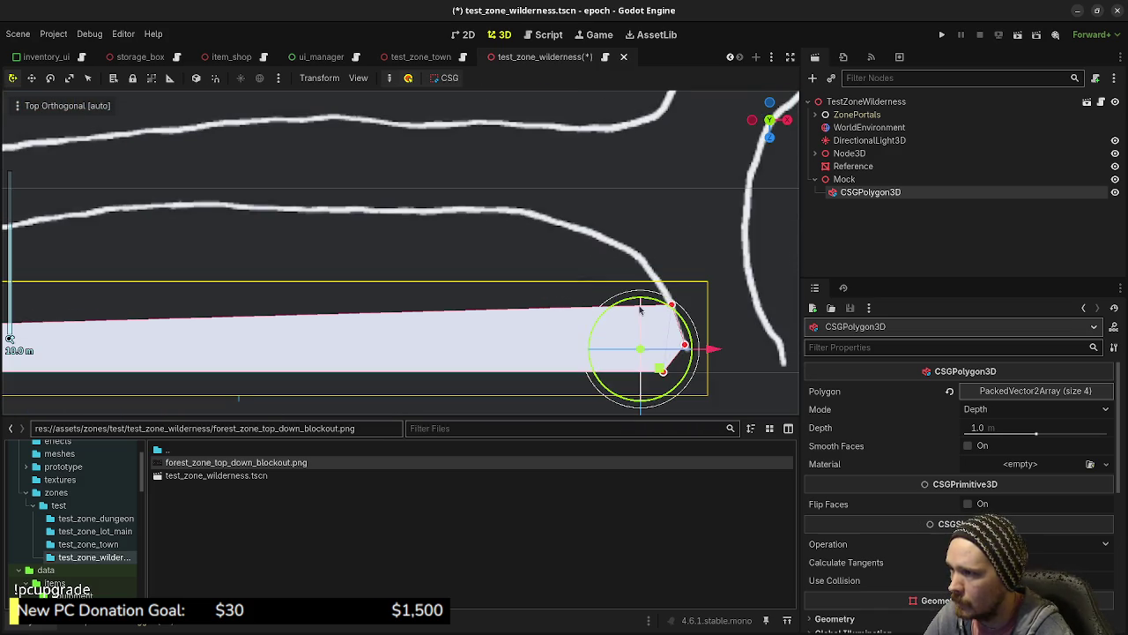
- Insert new vertices on the polygon's top edge and settle them onto the boundary line
drag(628, 308, 644, 262)
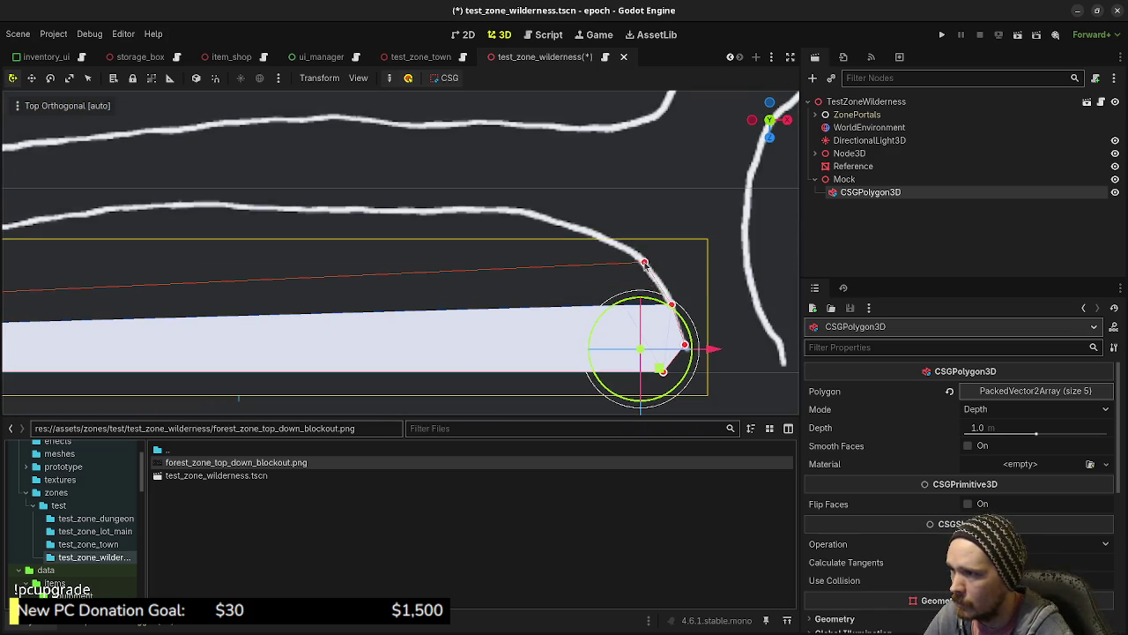
mouse_move(577, 227)
mouse_down()
mouse_move(589, 230)
mouse_move(521, 212)
mouse_up()
mouse_move(441, 244)
mouse_down()
mouse_move(688, 309)
mouse_move(714, 269)
mouse_up()
click(689, 276)
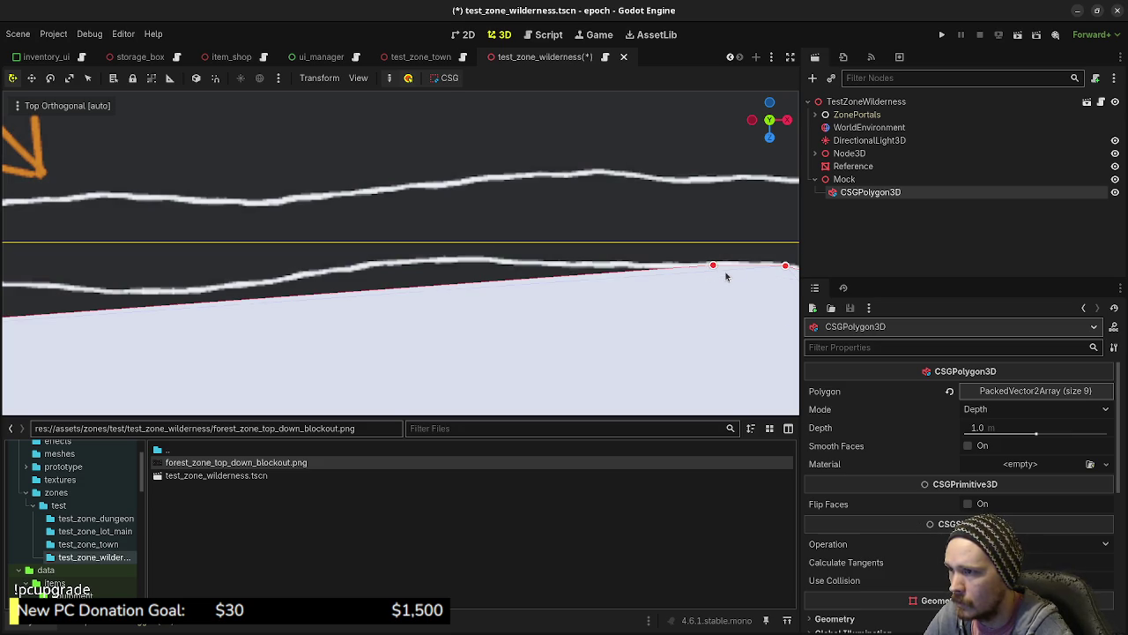
drag(712, 267, 708, 266)
- Add vertices leftward along the boundary line, adjusting the last one onto it
click(595, 266)
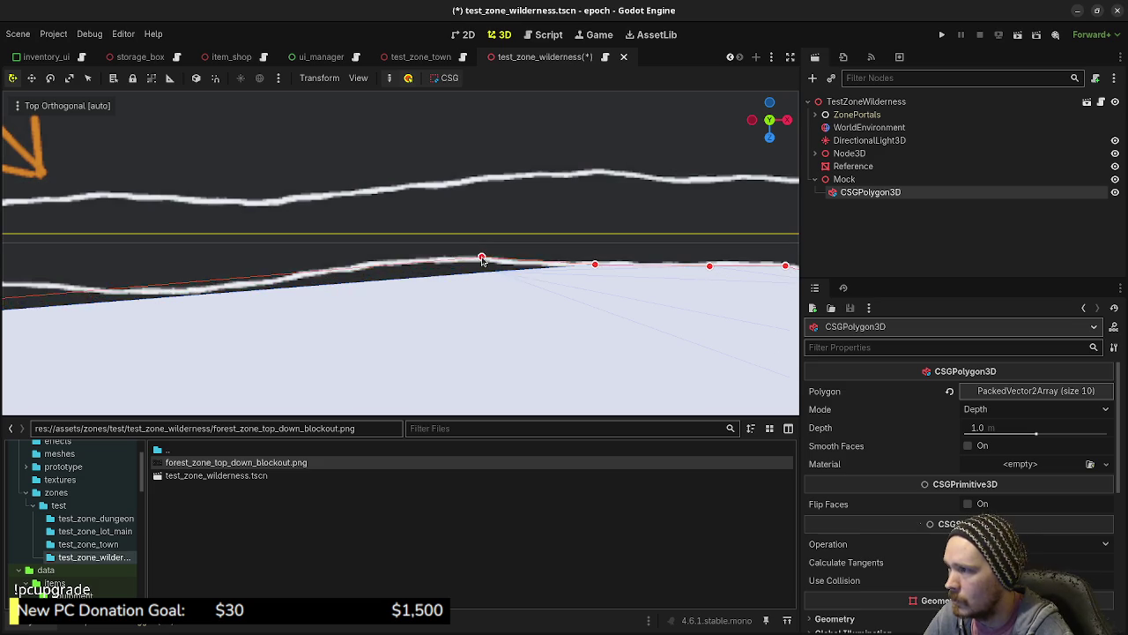
click(481, 257)
click(389, 266)
drag(387, 267, 374, 268)
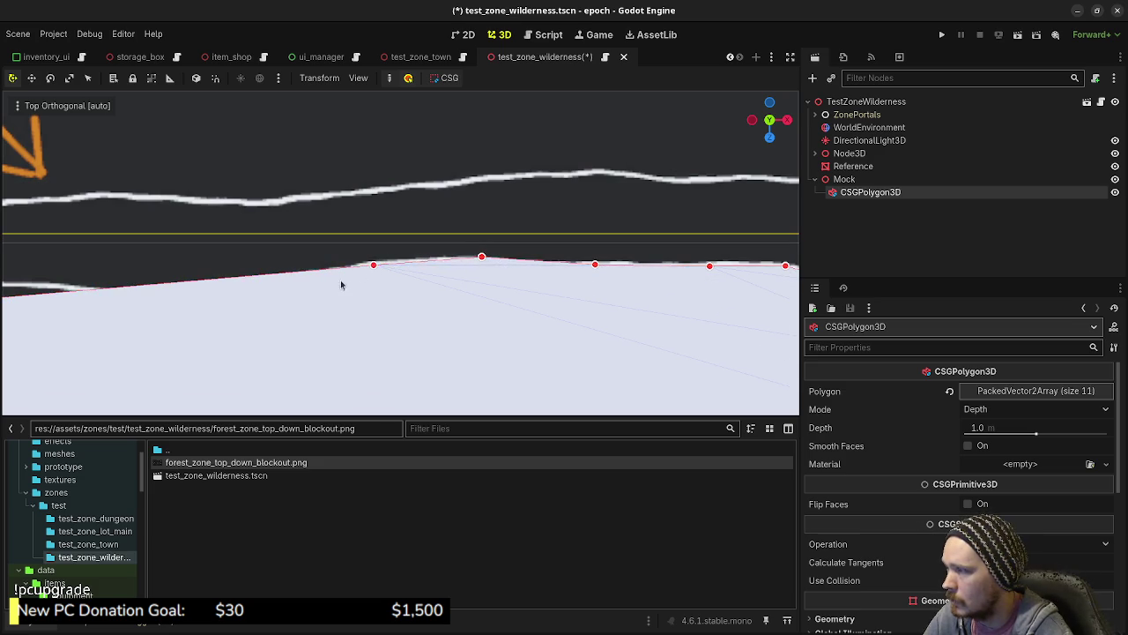
scroll(342, 284, up, 3)
- Add more top-edge vertices and pull them up onto the boundary line
mouse_move(537, 265)
mouse_down()
mouse_move(571, 322)
mouse_move(554, 269)
mouse_up()
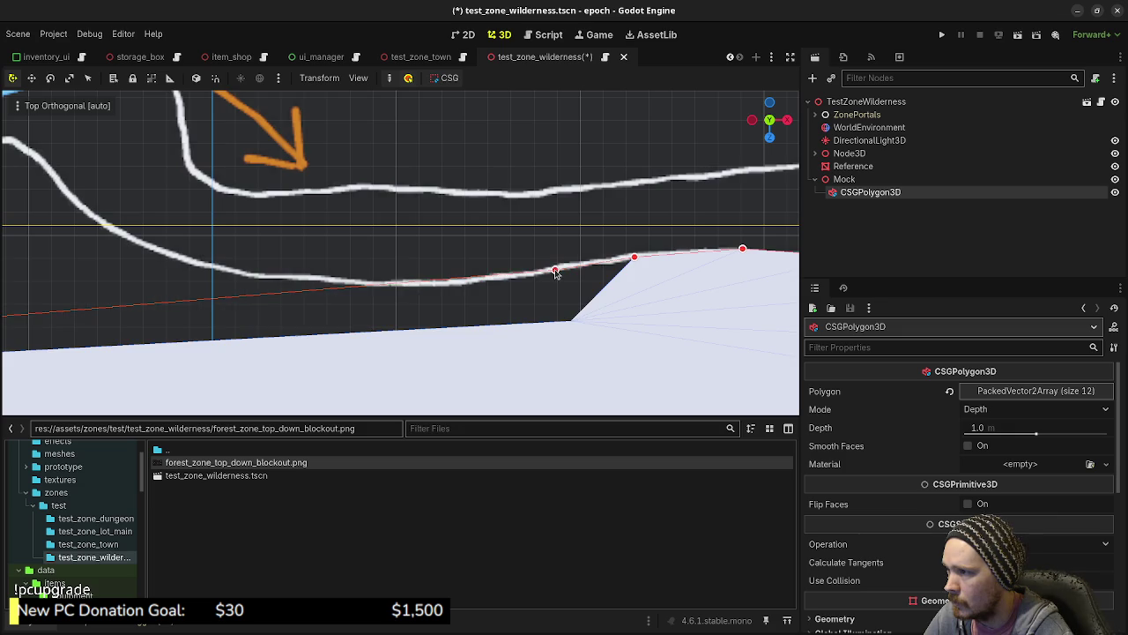
click(471, 281)
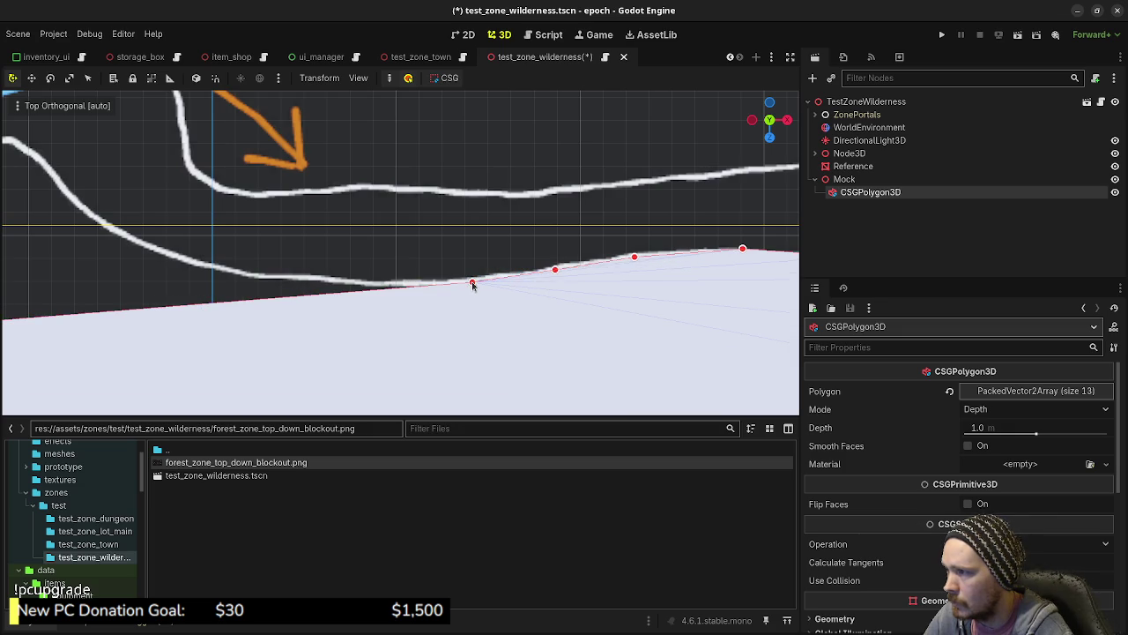
click(341, 283)
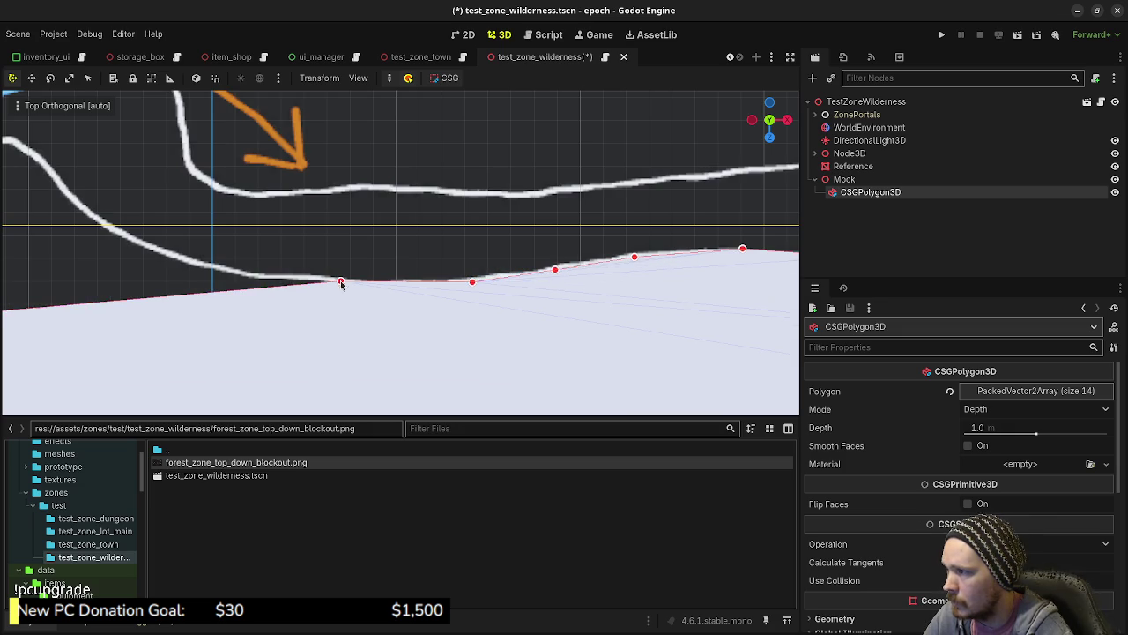
scroll(374, 259, left, 5)
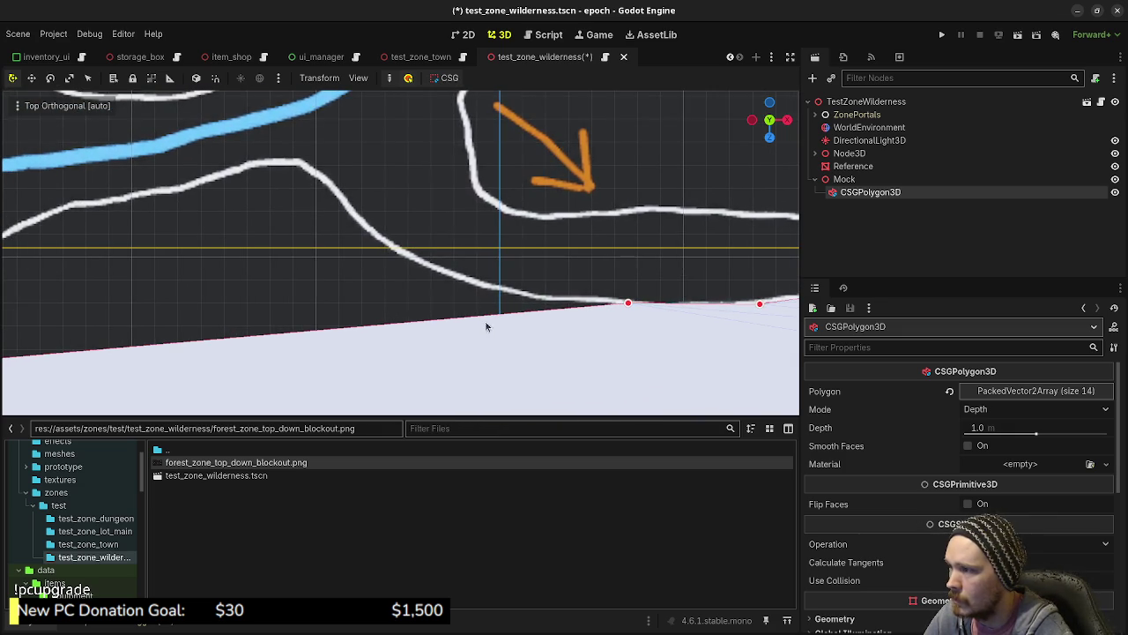
drag(510, 313, 535, 297)
drag(442, 306, 448, 273)
- Trace vertices from the bottom of the boundary's dip up the rising slope to its top
scroll(503, 278, left, 1)
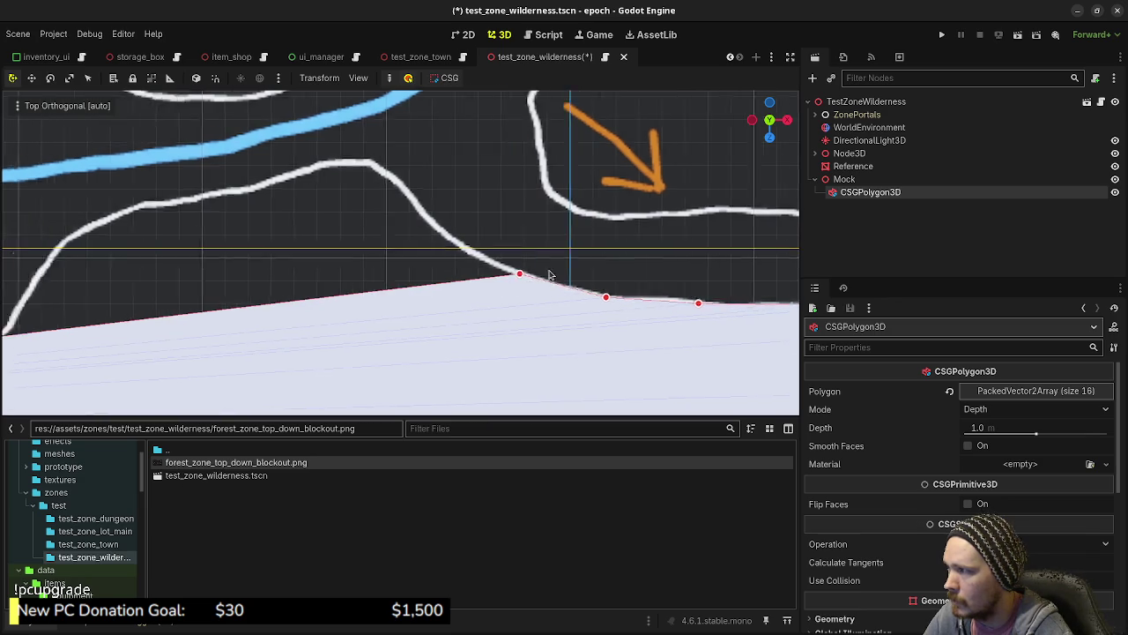
scroll(504, 278, left, 6)
drag(295, 315, 289, 312)
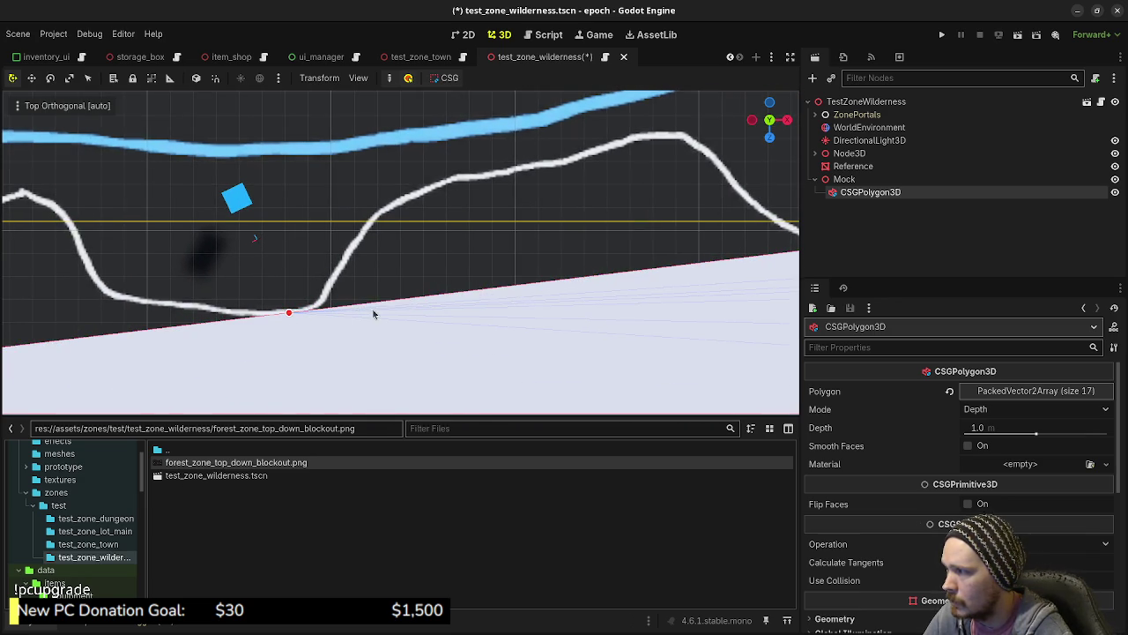
click(321, 303)
click(379, 294)
mouse_move(379, 293)
mouse_down()
mouse_move(355, 243)
mouse_move(401, 216)
mouse_move(398, 202)
mouse_up()
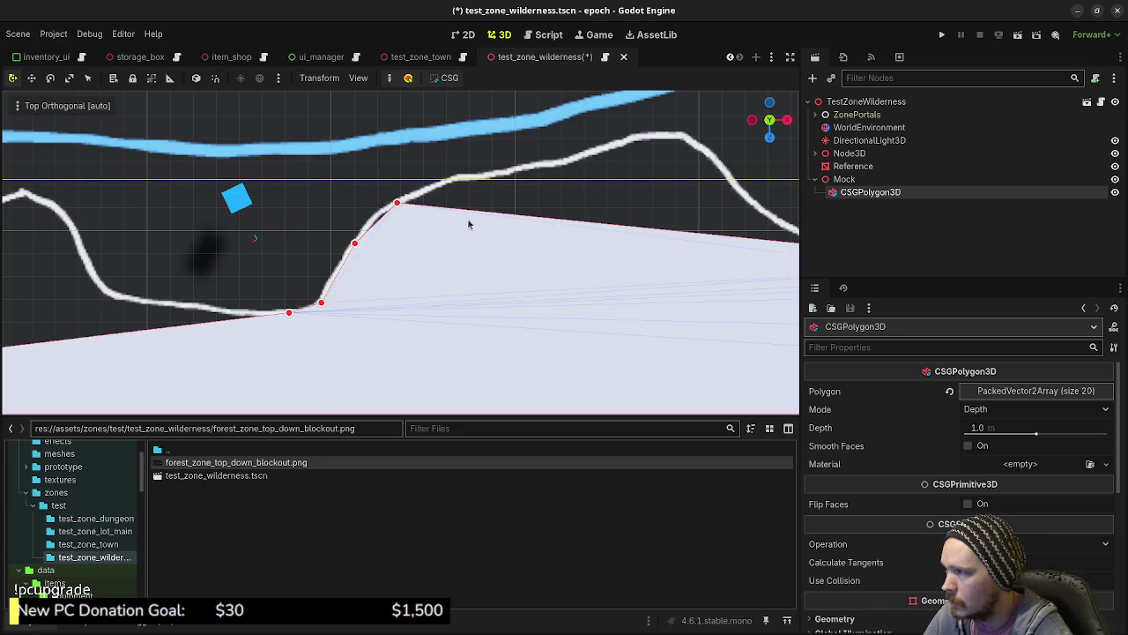
drag(476, 218, 460, 174)
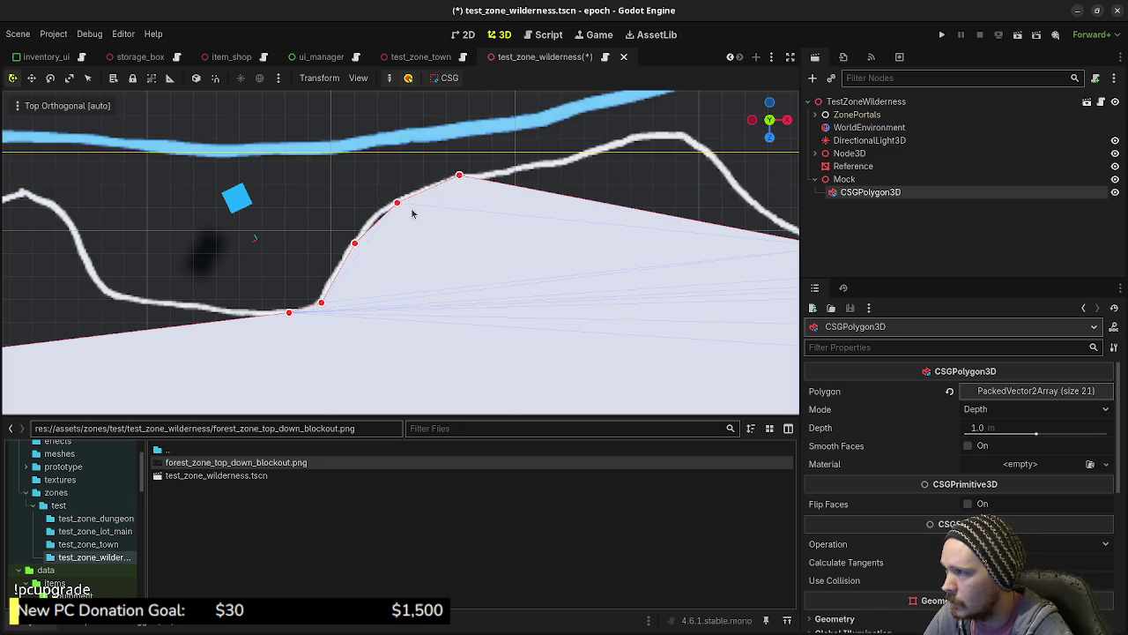
- Add top-right edge vertices onto the line, bringing the polygon to 28 points
mouse_move(526, 209)
mouse_down()
mouse_move(433, 338)
mouse_move(464, 283)
mouse_move(439, 260)
mouse_up()
mouse_move(657, 315)
mouse_down()
mouse_move(710, 308)
mouse_move(654, 296)
mouse_move(676, 279)
mouse_up()
mouse_move(607, 275)
mouse_down()
mouse_move(646, 247)
mouse_move(613, 222)
mouse_up()
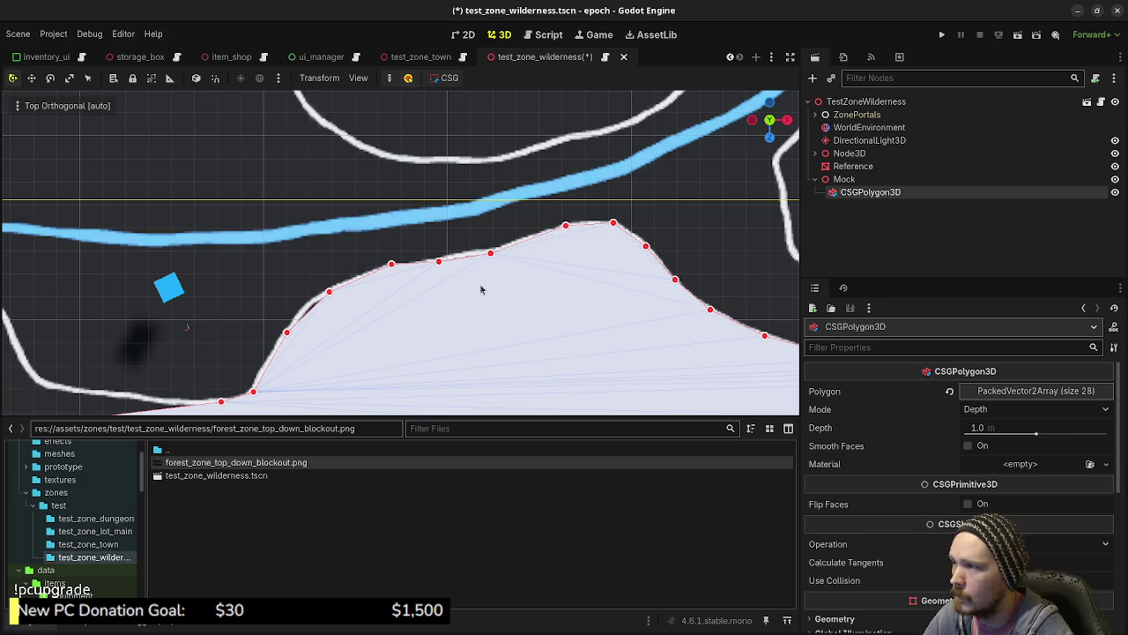
- Add vertices continuing along the boundary and pull them into its dip
scroll(484, 285, down, 3)
scroll(408, 314, up, 1)
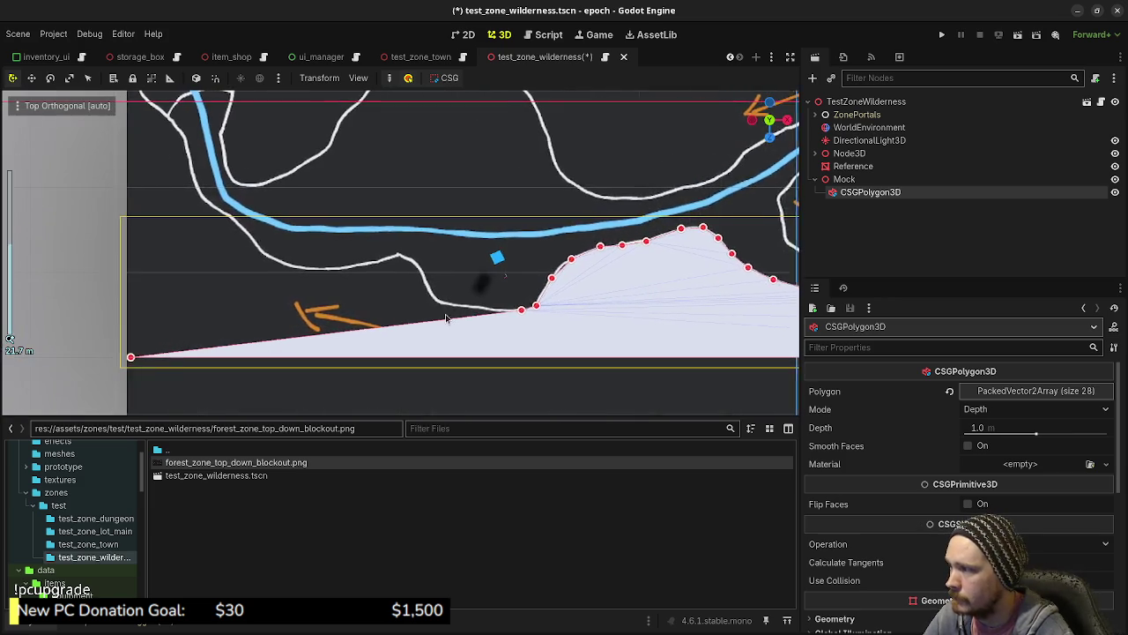
scroll(491, 315, down, 4)
scroll(534, 295, up, 3)
scroll(626, 293, up, 4)
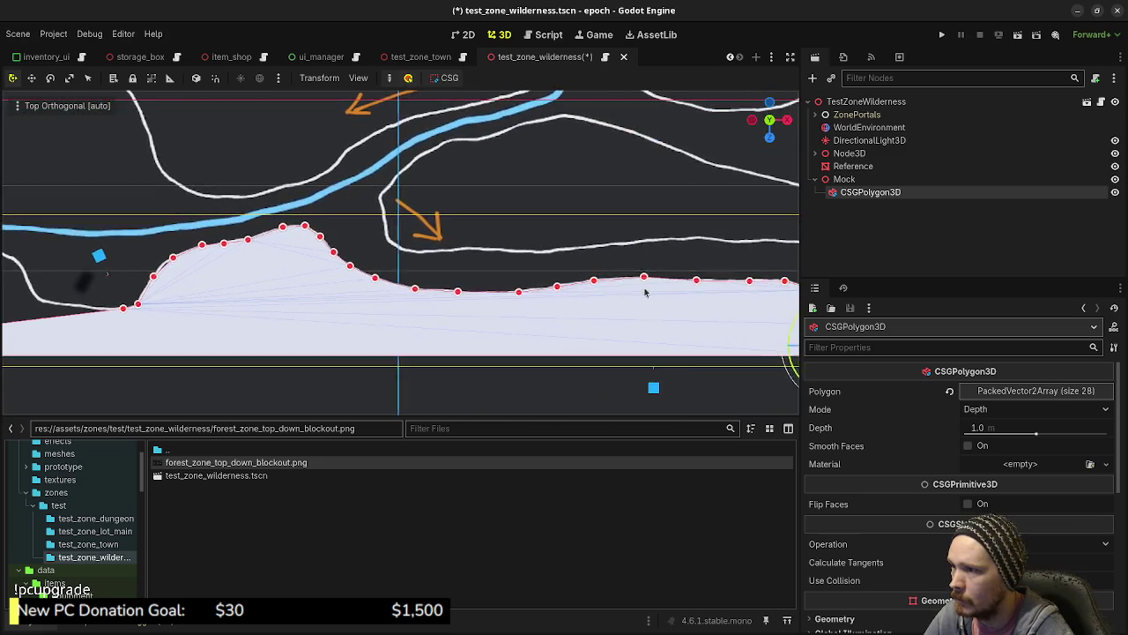
scroll(617, 304, down, 4)
scroll(614, 306, up, 1)
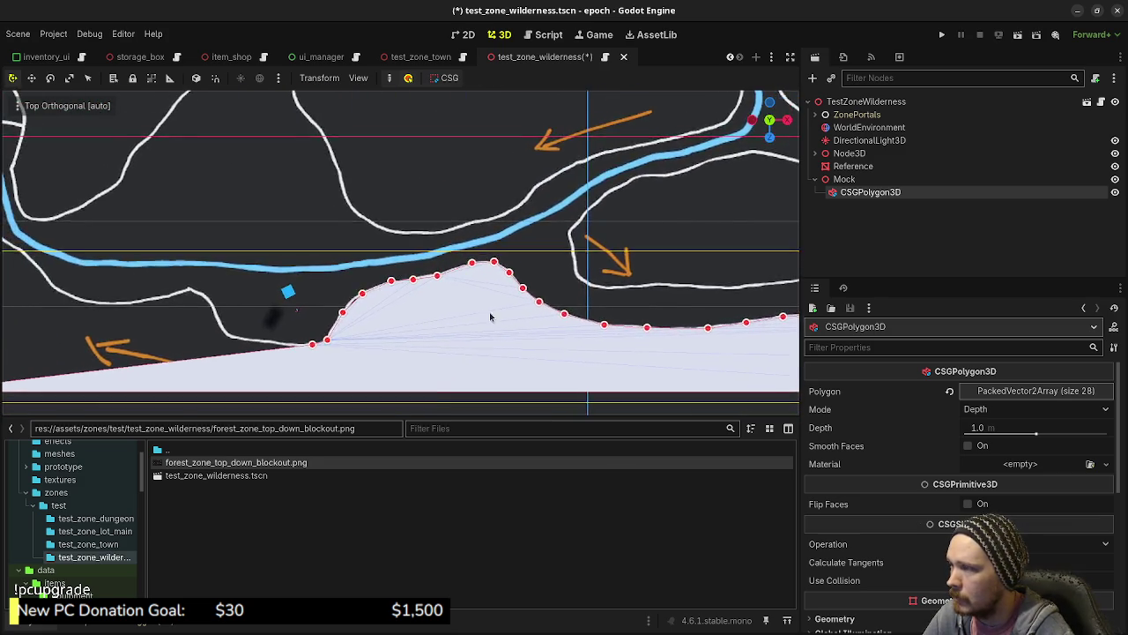
scroll(615, 306, up, 3)
scroll(600, 291, left, 5)
scroll(589, 280, left, 2)
scroll(577, 308, down, 1)
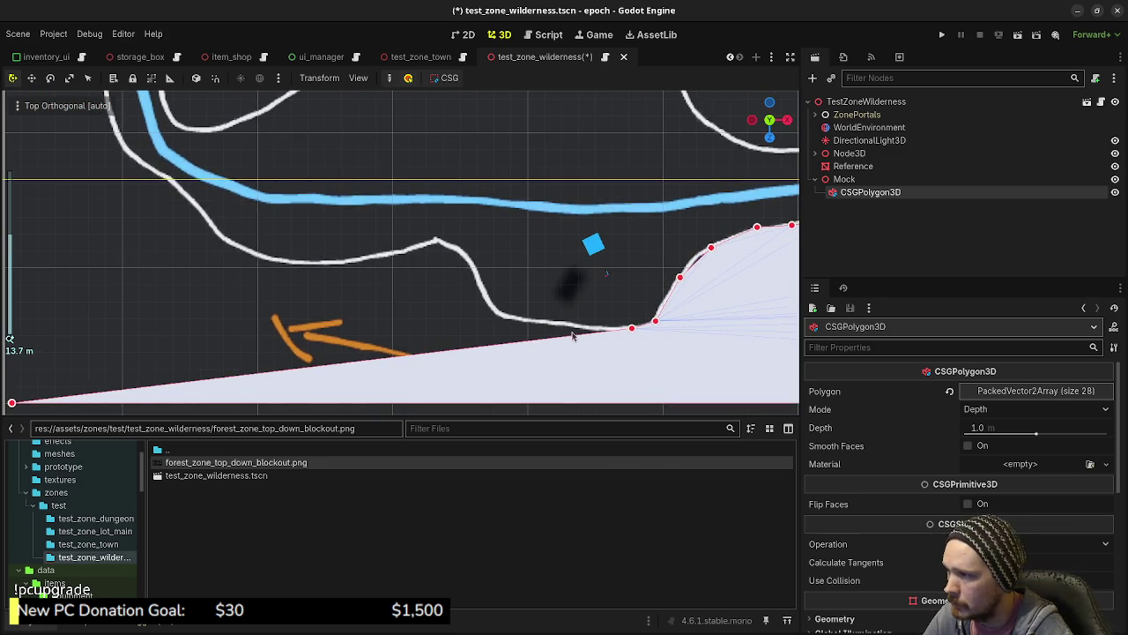
mouse_move(527, 343)
mouse_down()
mouse_move(599, 330)
mouse_move(497, 313)
mouse_move(414, 319)
mouse_move(321, 268)
mouse_move(265, 259)
mouse_up()
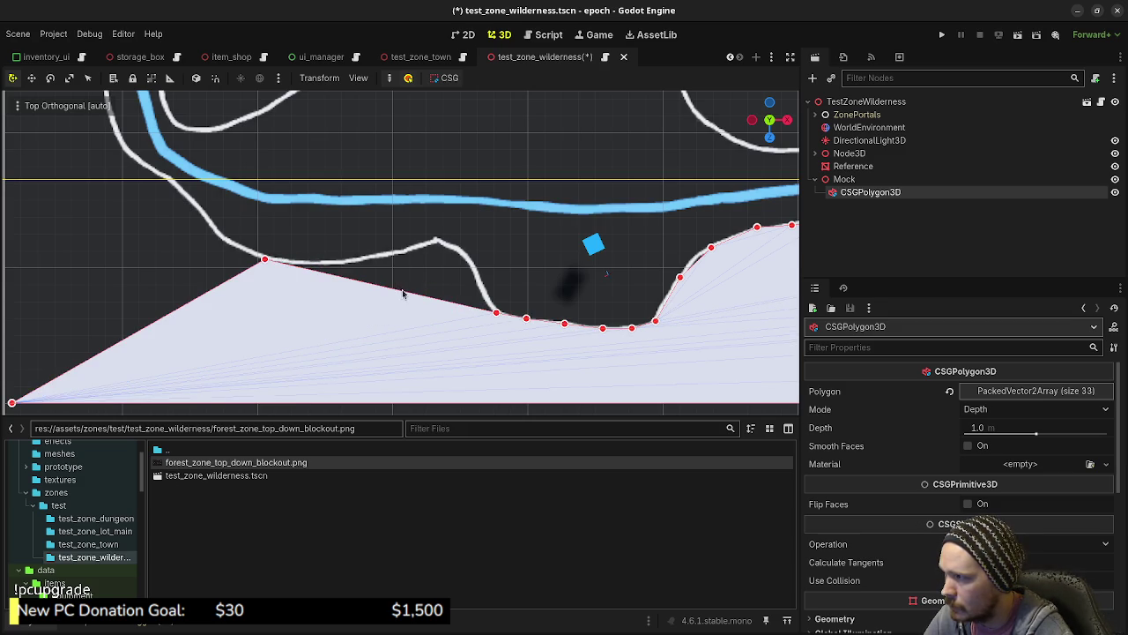
mouse_move(463, 306)
mouse_down()
mouse_move(485, 293)
mouse_move(327, 261)
mouse_up()
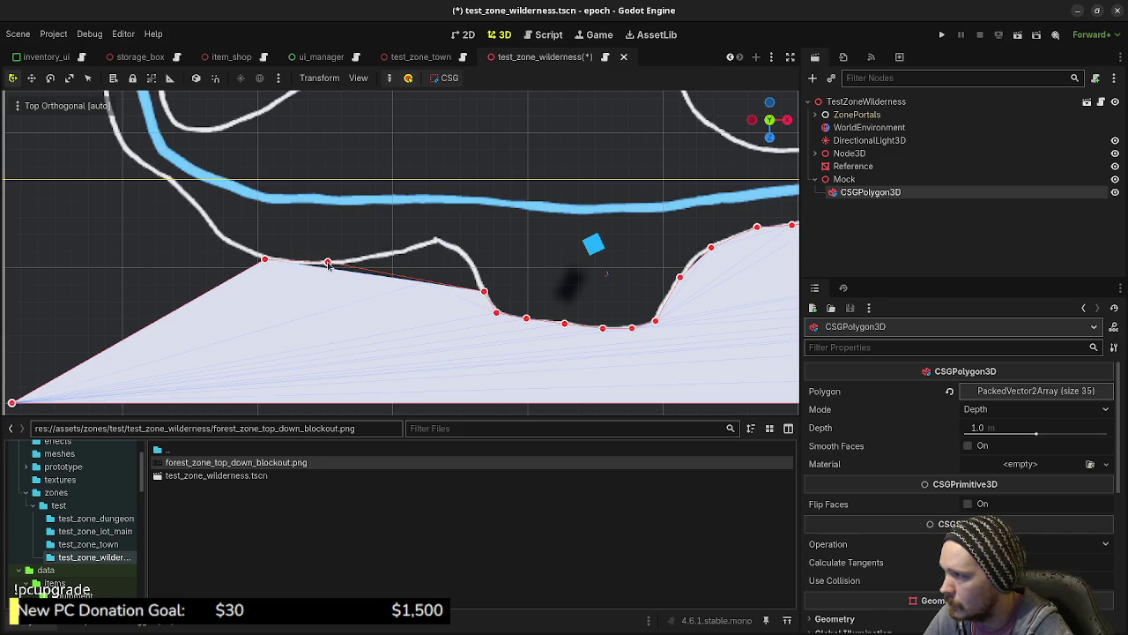
- Add upper-left edge vertices and a corner vertex beside the 2 label, reaching 41 points
mouse_move(408, 278)
mouse_down()
mouse_move(370, 252)
mouse_move(475, 268)
mouse_move(401, 252)
mouse_move(462, 258)
mouse_up()
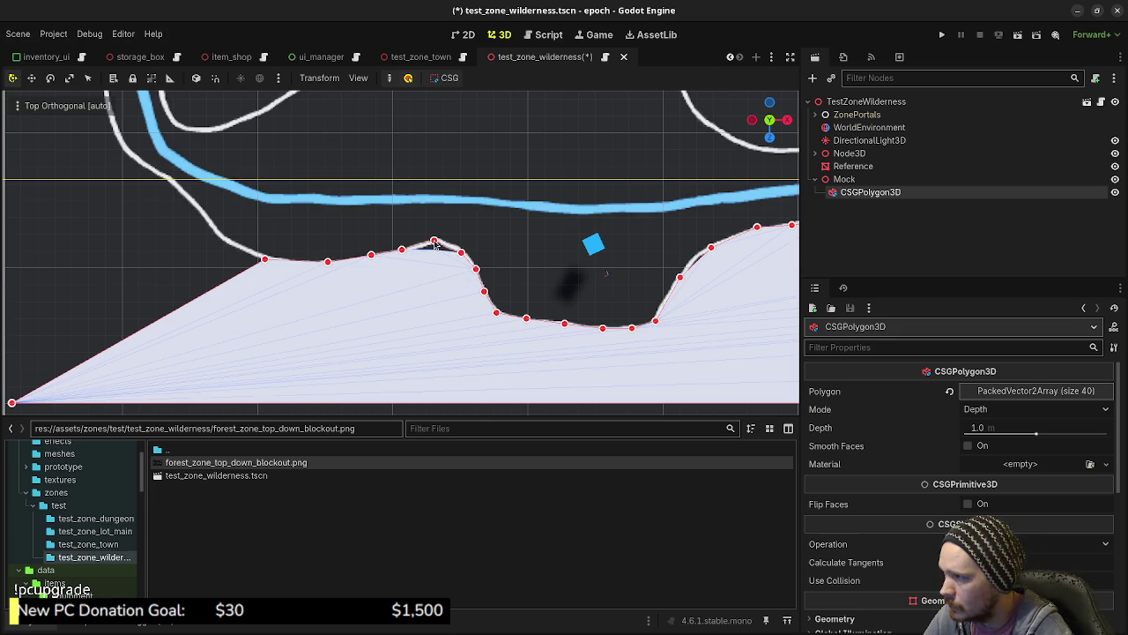
mouse_move(310, 276)
mouse_down()
mouse_move(440, 319)
mouse_move(519, 274)
mouse_up()
mouse_move(448, 302)
mouse_down()
mouse_move(287, 187)
mouse_move(287, 156)
mouse_move(334, 290)
mouse_move(333, 122)
mouse_move(411, 228)
mouse_move(443, 251)
mouse_move(429, 216)
mouse_move(429, 105)
mouse_up()
- Pull new points onto the left boundary line, bending the slanted edge toward the outline
scroll(482, 230, down, 8)
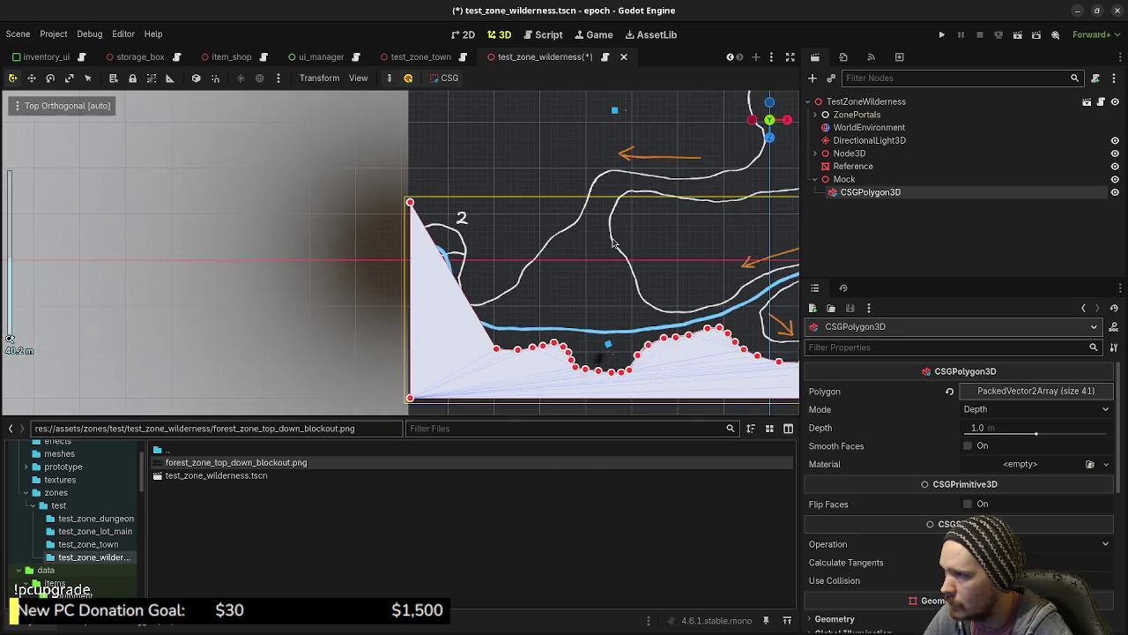
scroll(467, 278, up, 5)
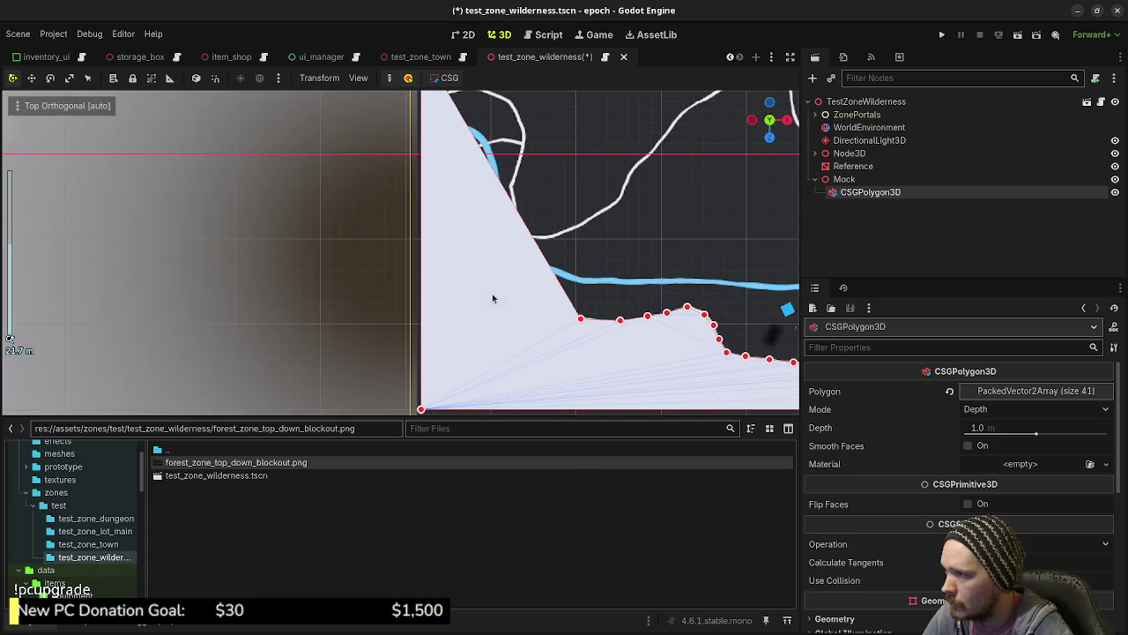
drag(550, 274, 479, 342)
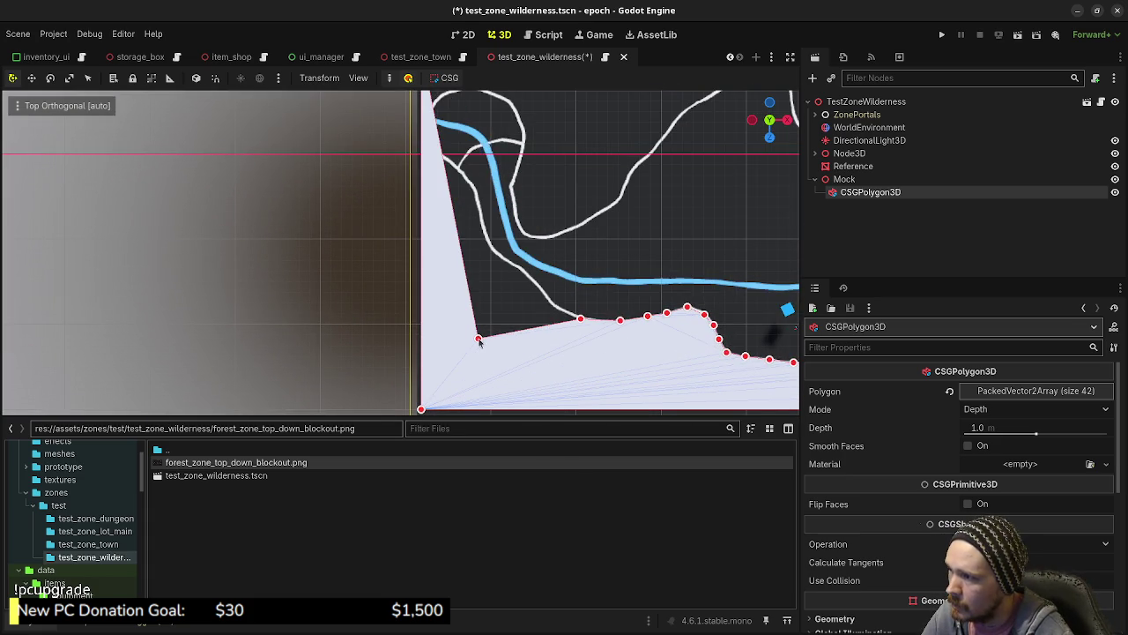
scroll(539, 312, up, 1)
scroll(519, 238, up, 5)
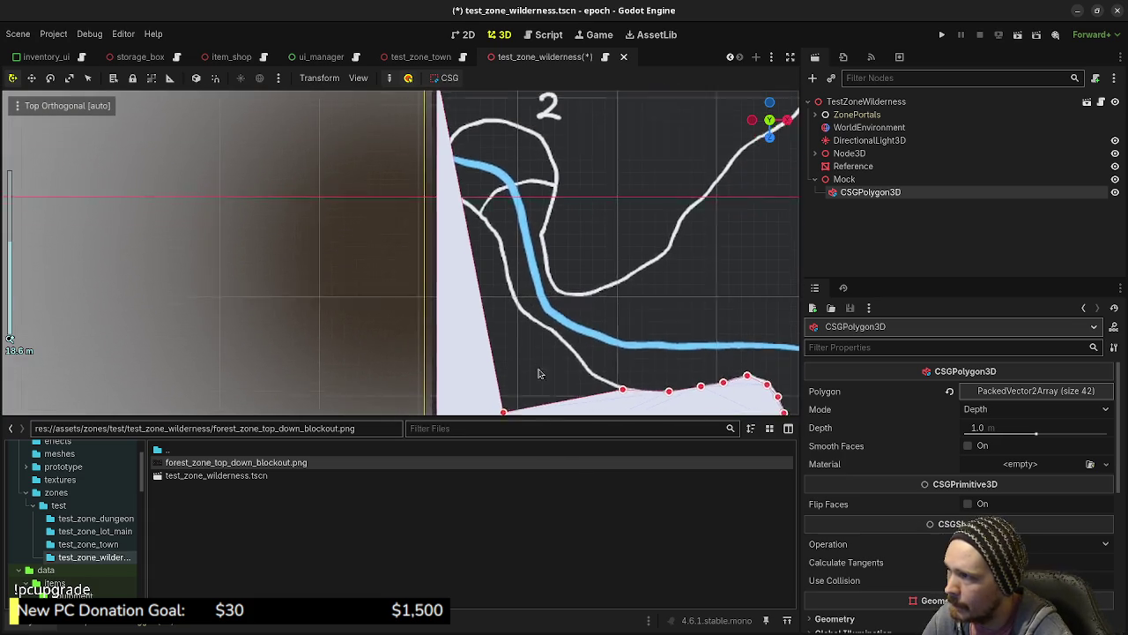
mouse_move(465, 238)
mouse_down()
mouse_move(444, 234)
mouse_move(448, 219)
mouse_up()
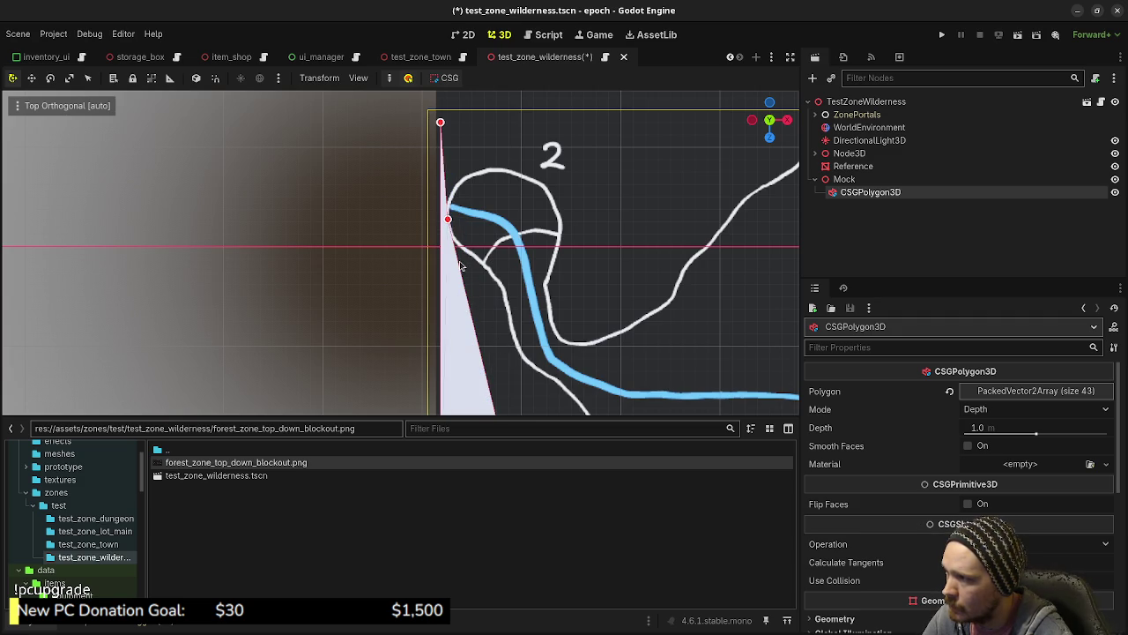
drag(459, 264, 458, 246)
- Fit points to the outline beside the river and stretch the top point up toward the map edge
mouse_move(477, 327)
mouse_down()
mouse_move(502, 354)
mouse_move(519, 354)
mouse_up()
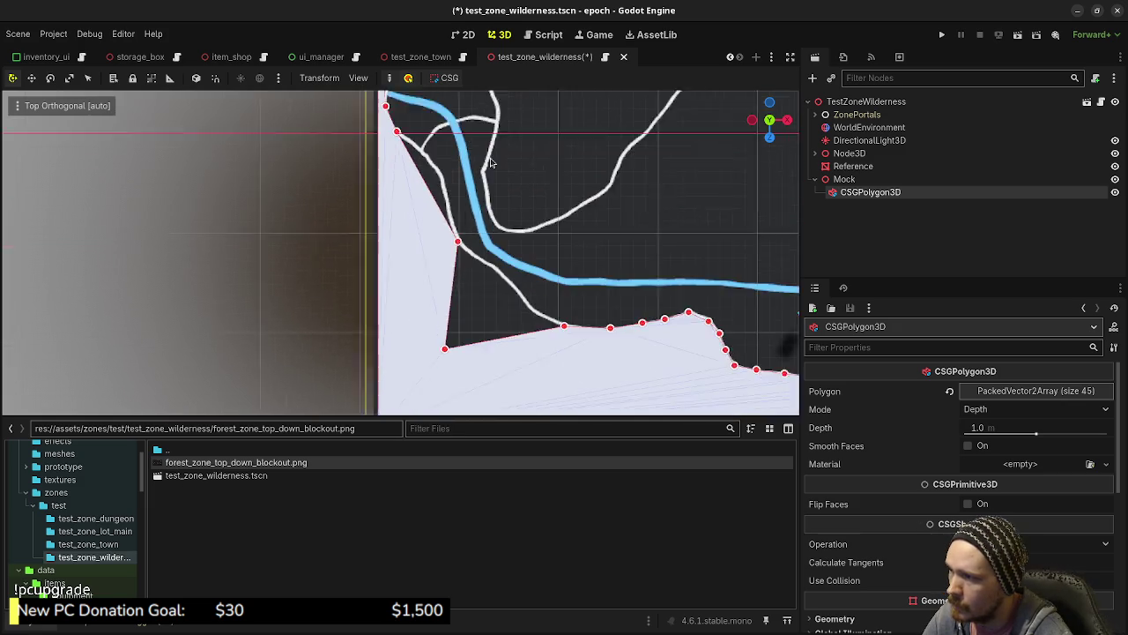
drag(436, 317, 517, 284)
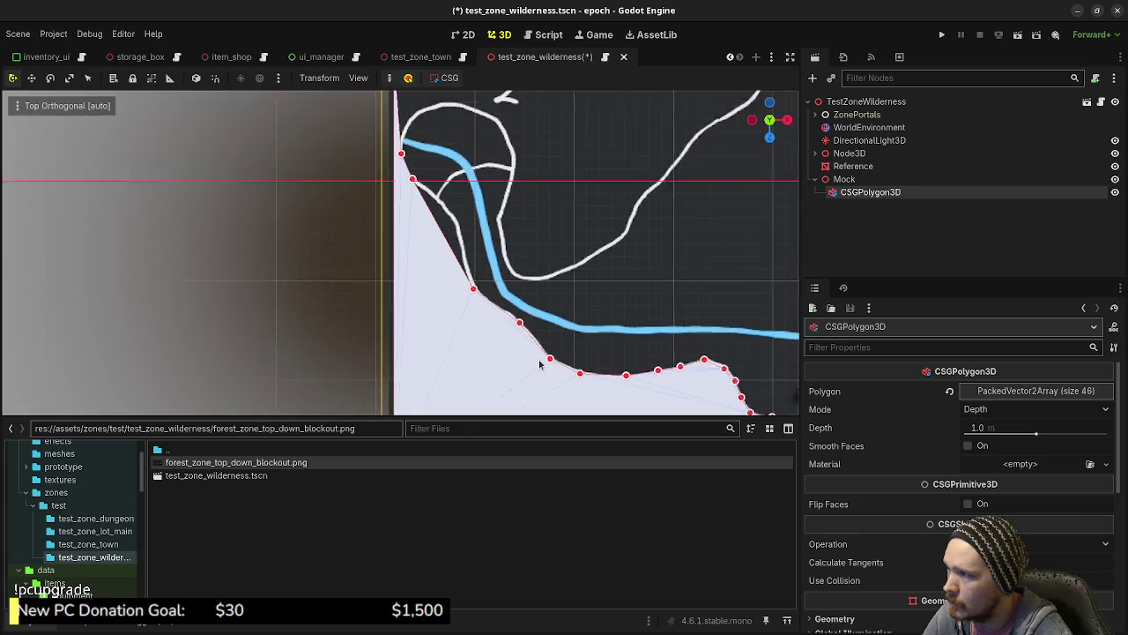
drag(463, 261, 478, 250)
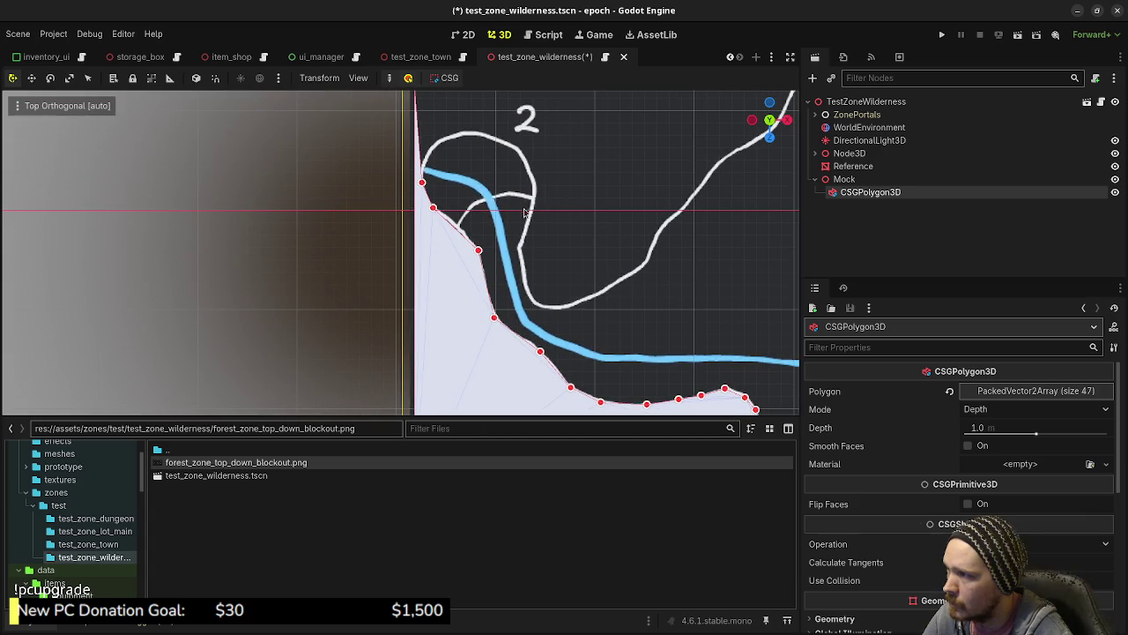
scroll(533, 194, up, 3)
drag(435, 200, 435, 122)
mouse_move(441, 232)
mouse_down()
mouse_move(447, 262)
mouse_move(470, 241)
mouse_move(476, 249)
mouse_up()
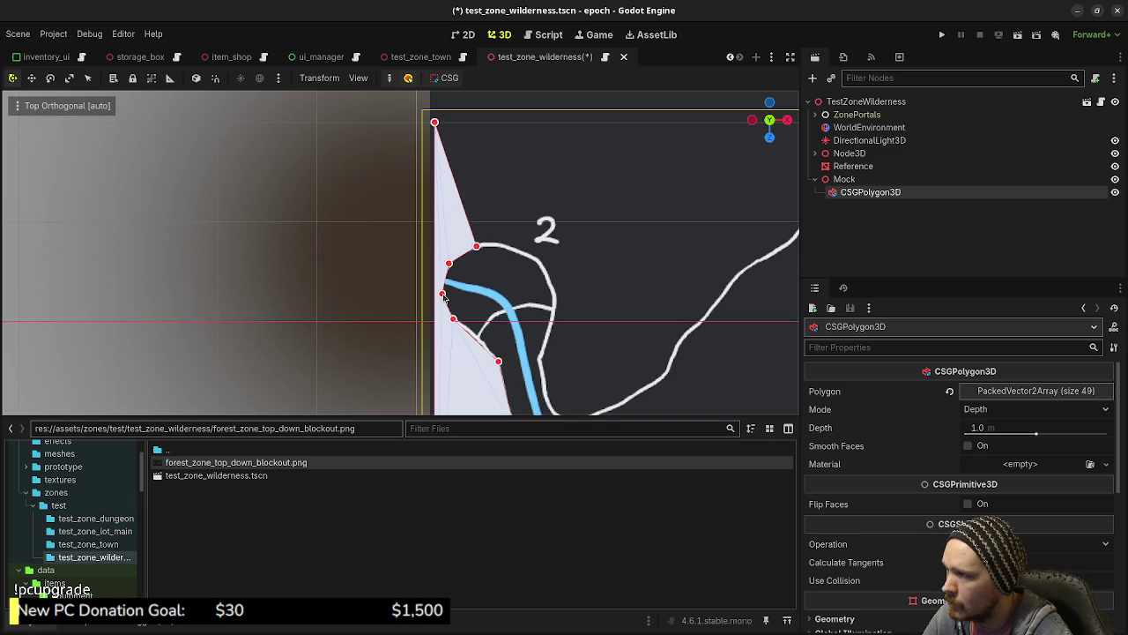
drag(434, 122, 422, 122)
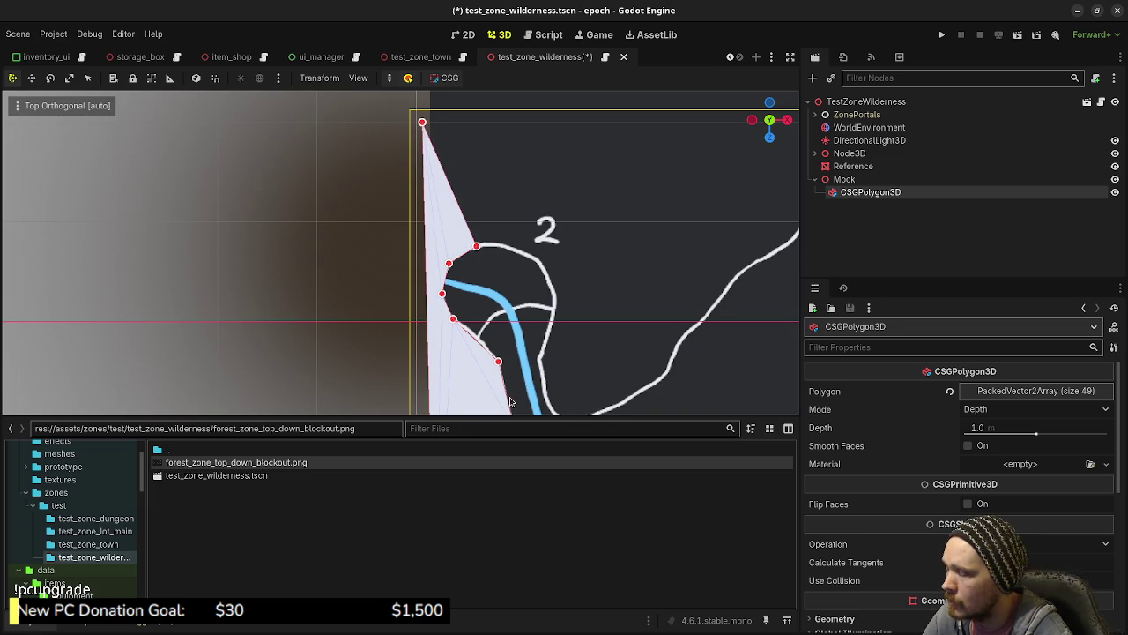
- Nudge the lower-left point left and add a point near the 2 label, reaching 50 points
scroll(509, 401, down, 8)
drag(438, 321, 427, 320)
scroll(499, 194, up, 5)
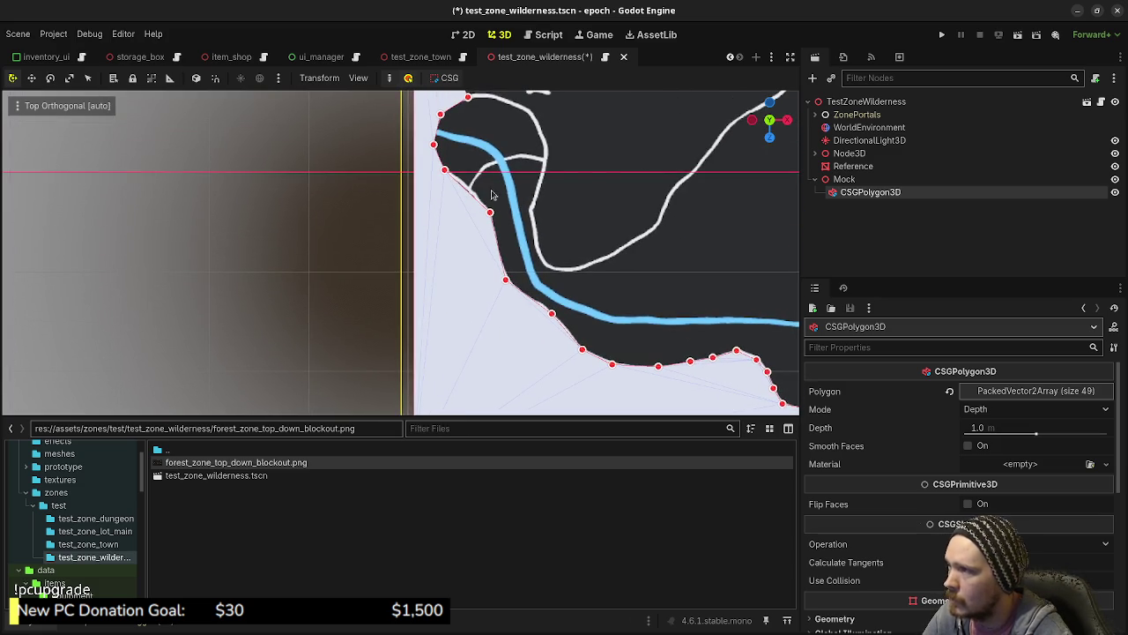
scroll(495, 194, up, 6)
mouse_move(445, 231)
mouse_down()
mouse_move(501, 226)
mouse_move(536, 139)
mouse_move(571, 127)
mouse_up()
scroll(606, 151, down, 3)
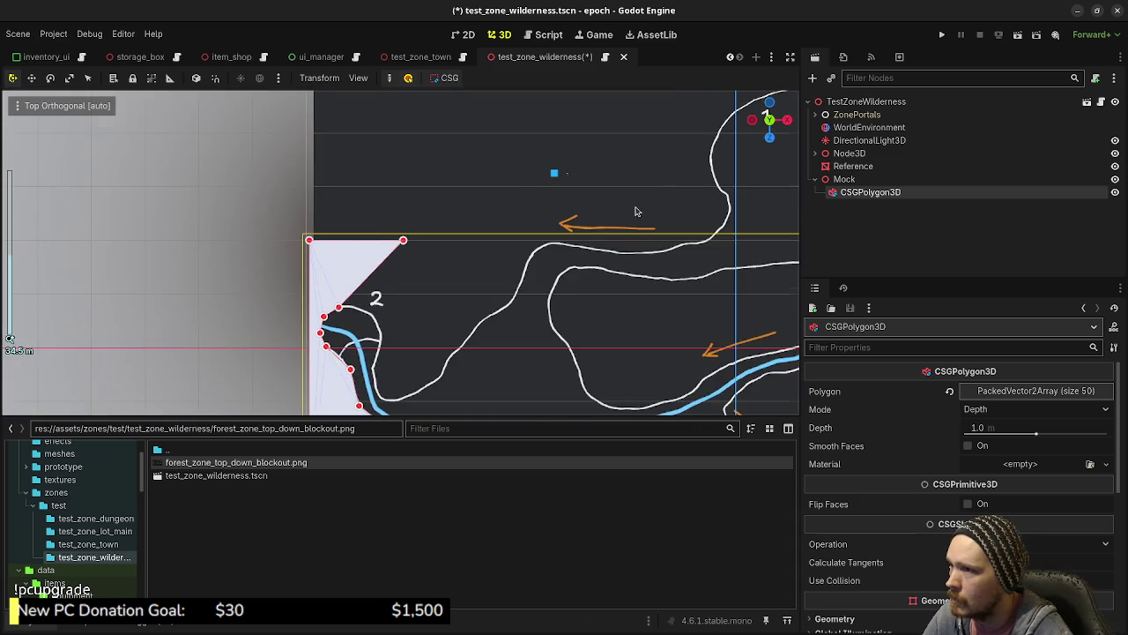
- Add points on the slanted and top edges and place them on the boundary line
scroll(599, 214, down, 3)
scroll(441, 260, up, 5)
scroll(399, 260, up, 5)
mouse_move(382, 278)
mouse_down()
mouse_move(386, 293)
mouse_move(421, 306)
mouse_move(441, 269)
mouse_move(441, 324)
mouse_move(639, 358)
mouse_up()
mouse_move(630, 277)
mouse_down()
mouse_move(473, 327)
mouse_move(484, 317)
mouse_move(544, 375)
mouse_move(581, 344)
mouse_move(561, 320)
mouse_move(607, 329)
mouse_move(651, 249)
mouse_up()
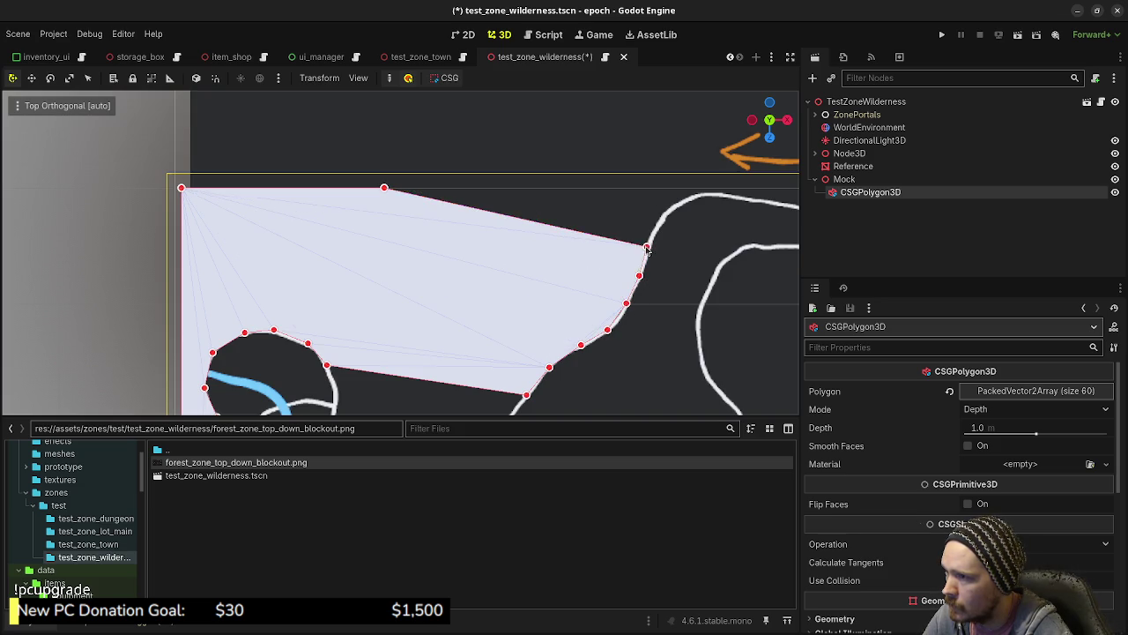
mouse_move(547, 294)
mouse_down()
mouse_move(609, 277)
mouse_move(599, 259)
mouse_move(626, 258)
mouse_up()
- Delete a stray top-edge point and move the corner point to the map's top-left corner
right_click(327, 244)
scroll(373, 206, down, 4)
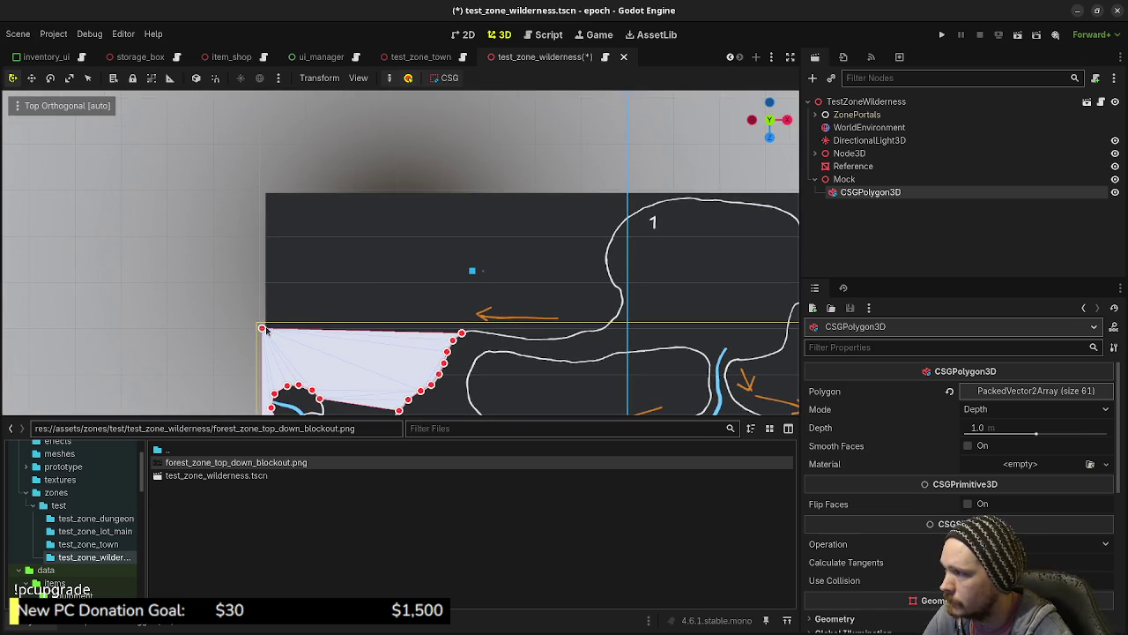
drag(262, 329, 262, 185)
drag(427, 308, 562, 184)
- Trace points around the river loop and lower edge, bringing the polygon to 76 points
scroll(424, 317, down, 4)
scroll(465, 308, up, 5)
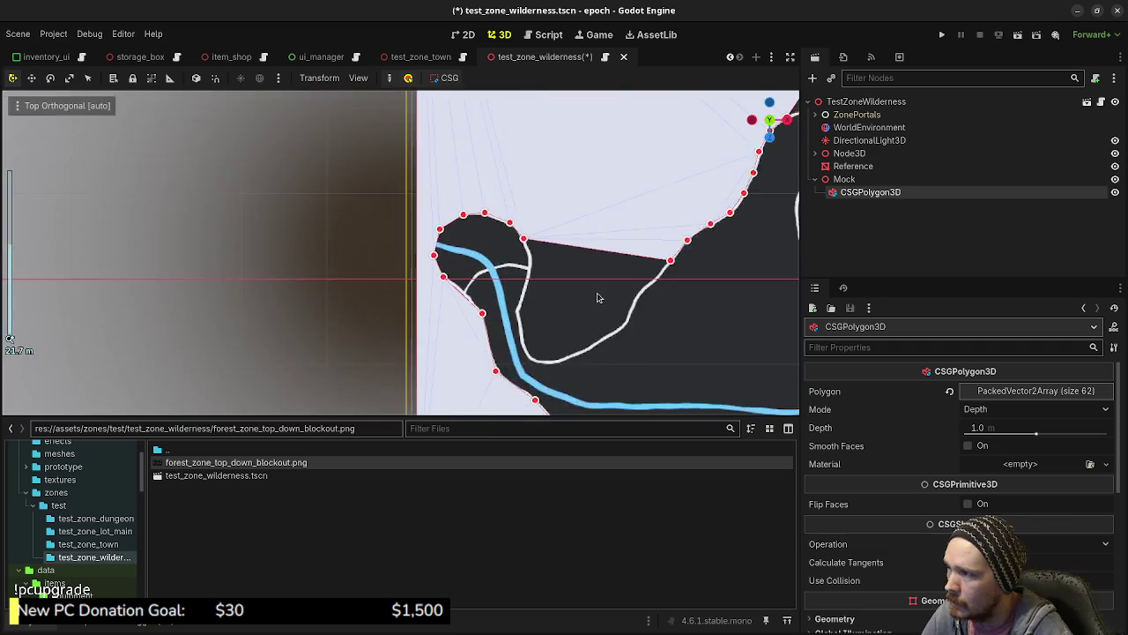
mouse_move(486, 216)
mouse_down()
mouse_move(434, 232)
mouse_move(604, 258)
mouse_move(577, 269)
mouse_move(581, 279)
mouse_move(430, 262)
mouse_move(552, 296)
mouse_move(419, 301)
mouse_up()
mouse_move(494, 303)
mouse_down()
mouse_move(564, 323)
mouse_move(508, 330)
mouse_move(516, 351)
mouse_move(421, 331)
mouse_move(427, 354)
mouse_move(479, 365)
mouse_up()
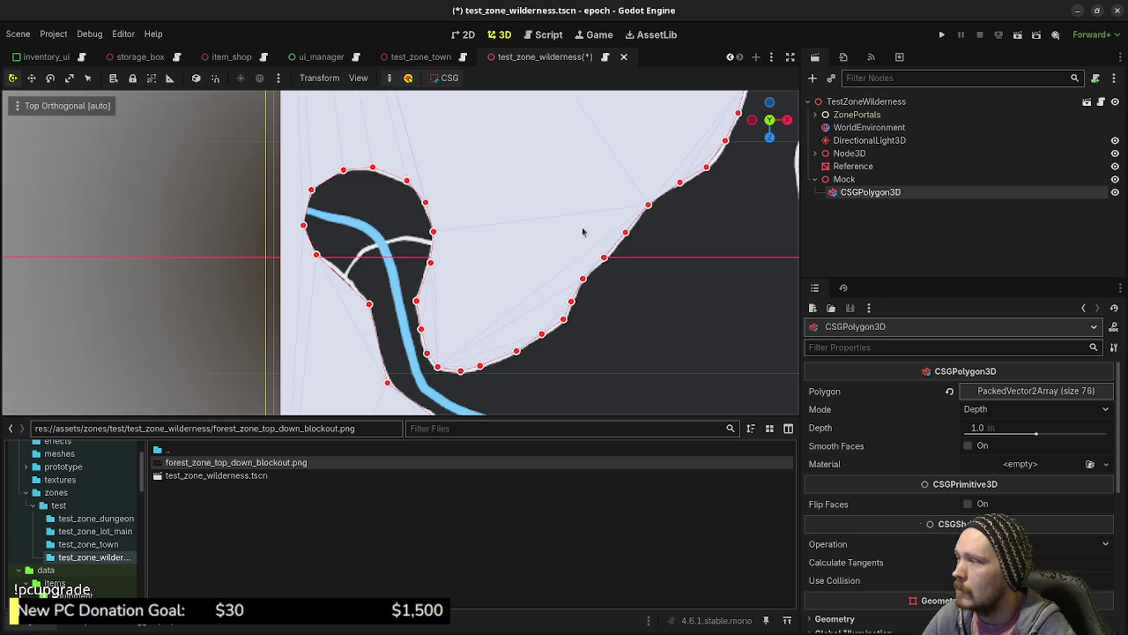
scroll(582, 234, down, 2)
scroll(638, 227, up, 5)
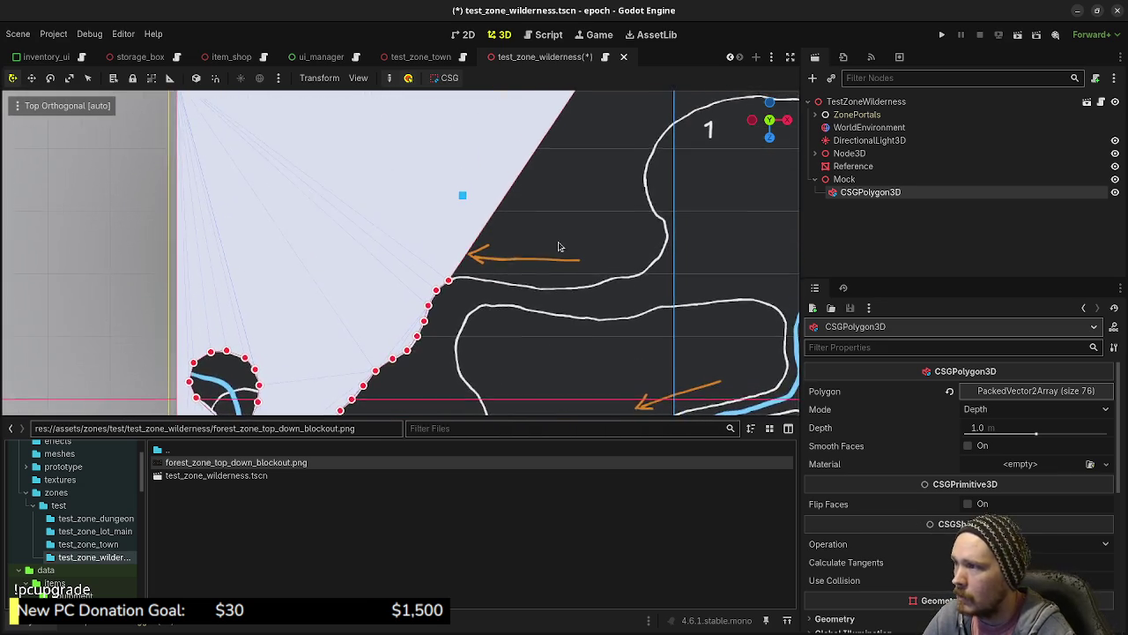
- Pull a new point out to the outline near region 1 and align it exactly
scroll(516, 307, up, 1)
drag(512, 190, 607, 222)
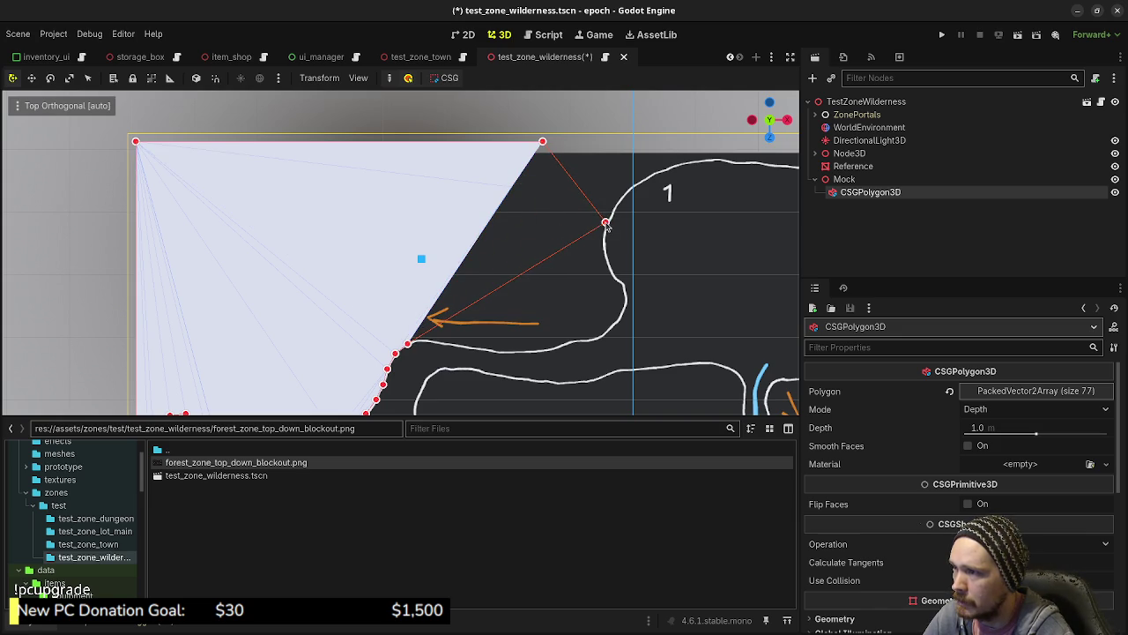
scroll(649, 224, up, 4)
scroll(579, 227, up, 10)
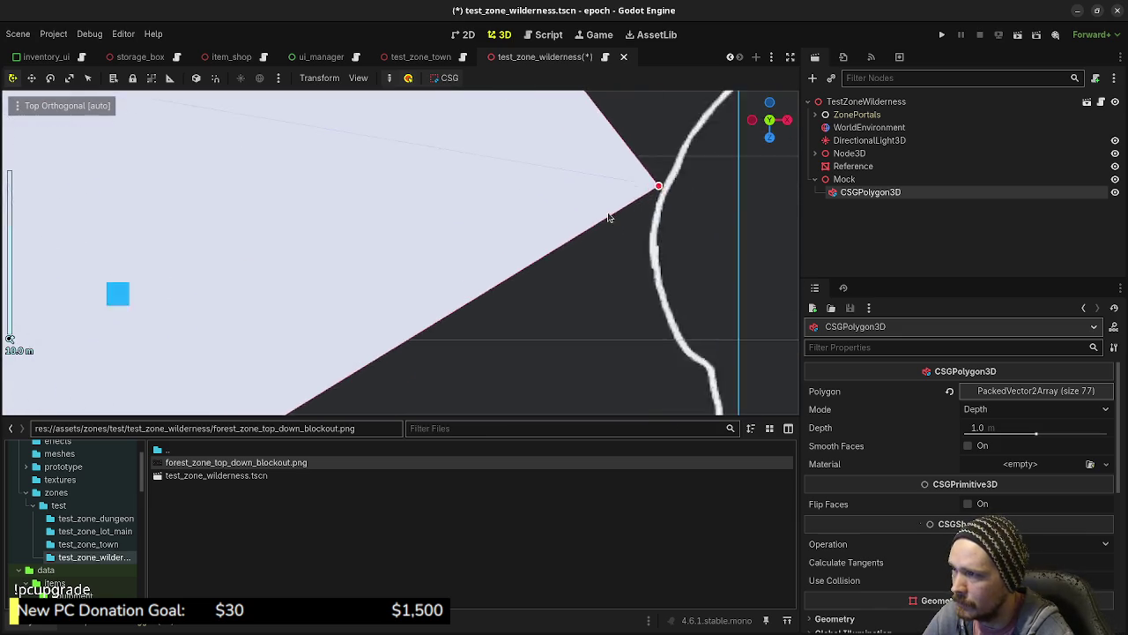
drag(562, 216, 573, 230)
scroll(472, 368, down, 8)
scroll(516, 276, down, 2)
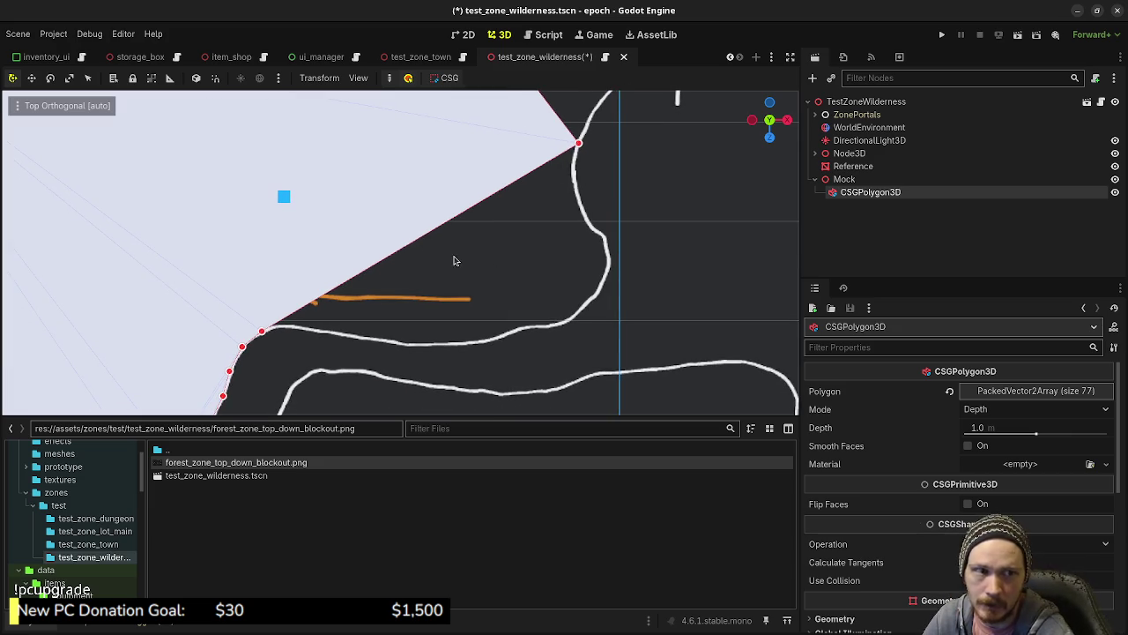
scroll(386, 308, up, 2)
- Add a series of points along the curving outline to where it turns upward
click(272, 336)
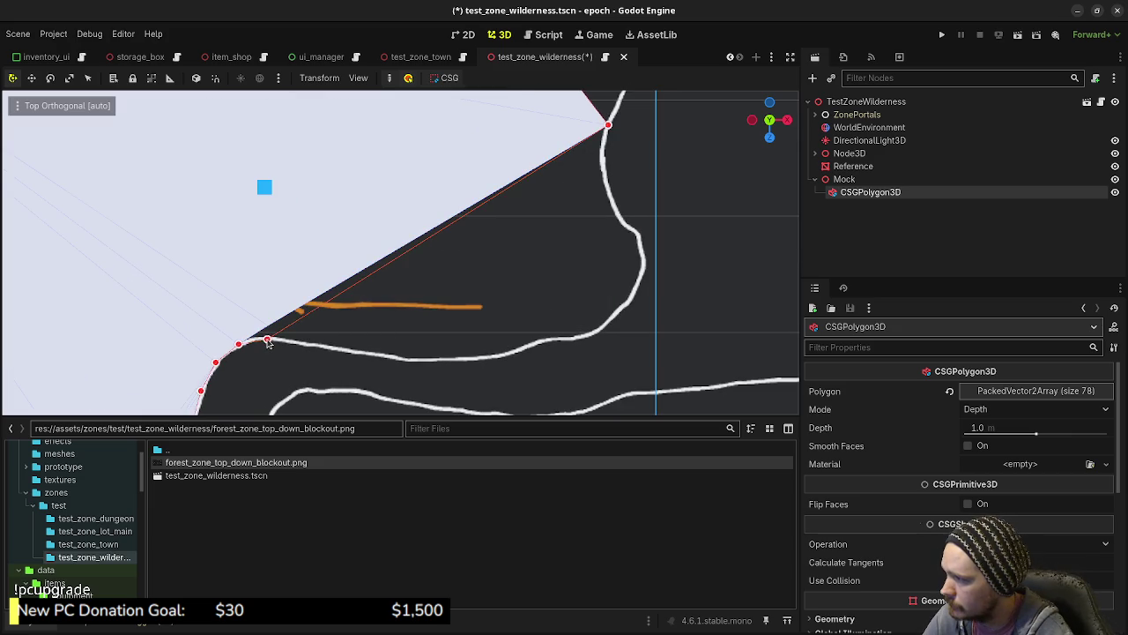
click(309, 345)
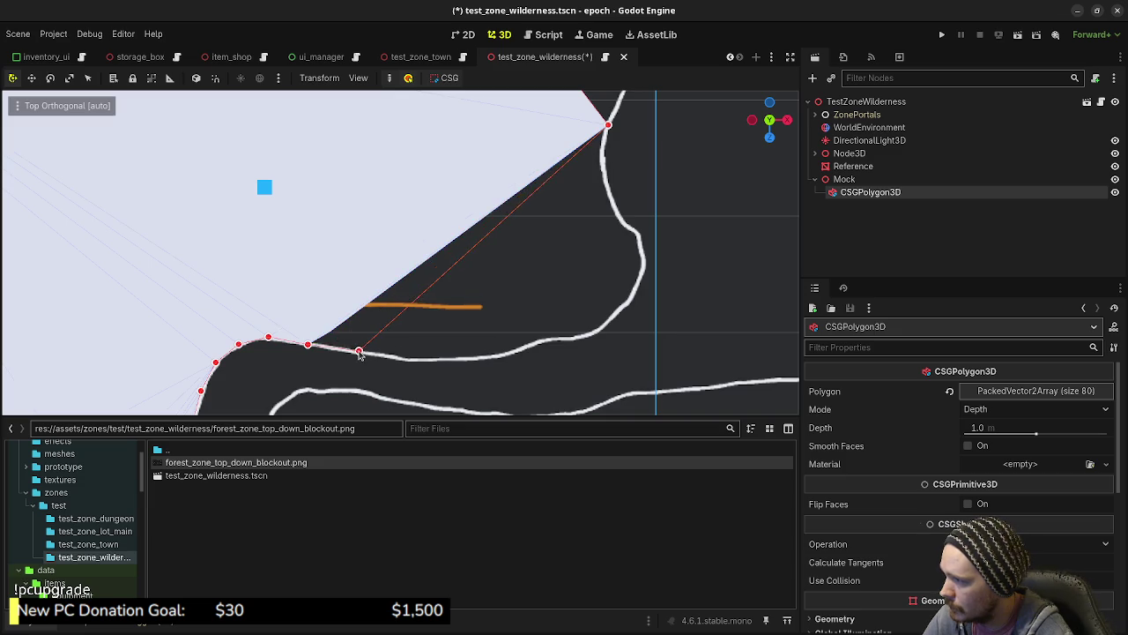
click(358, 351)
click(386, 332)
drag(386, 332, 404, 357)
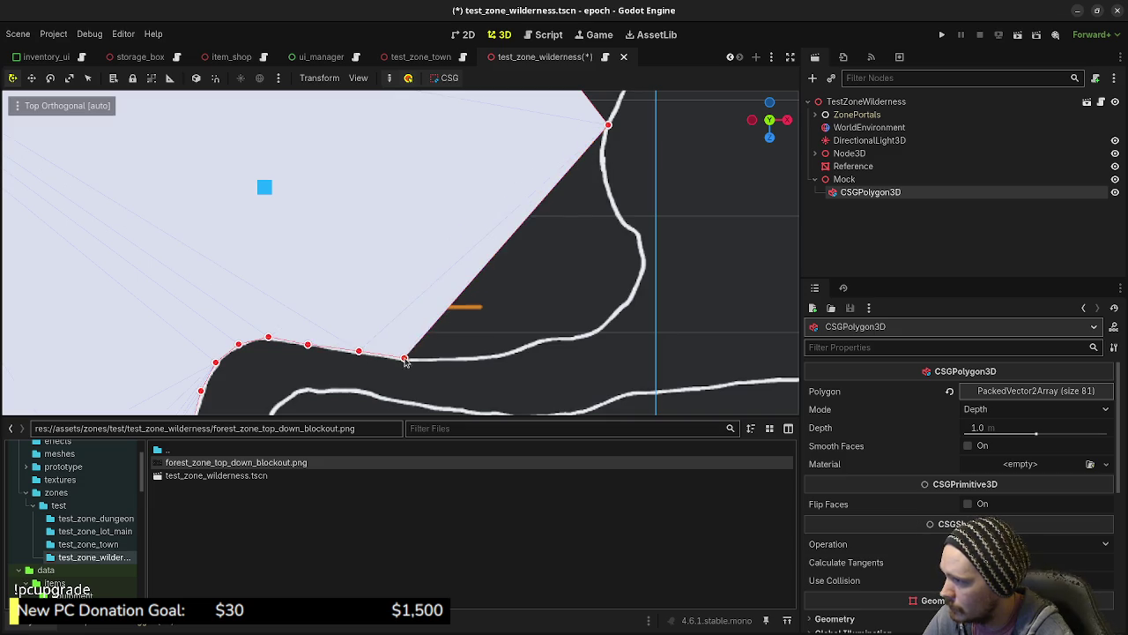
click(446, 357)
click(483, 356)
click(539, 342)
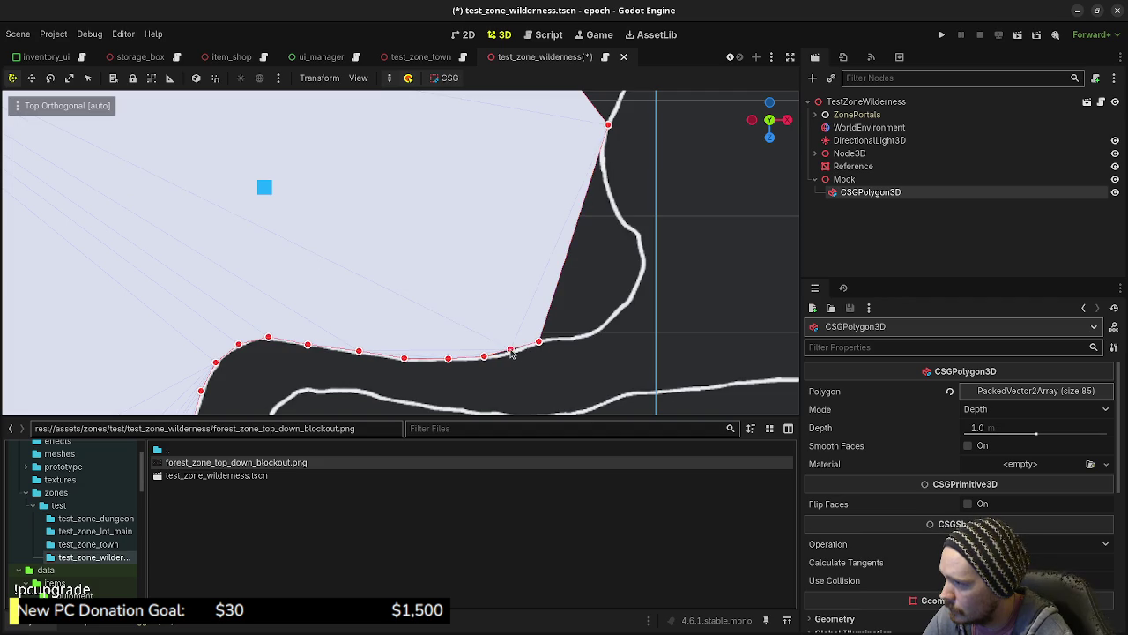
- Add points down the right edge and around the outline's bulge, reaching 92 points
scroll(482, 318, right, 3)
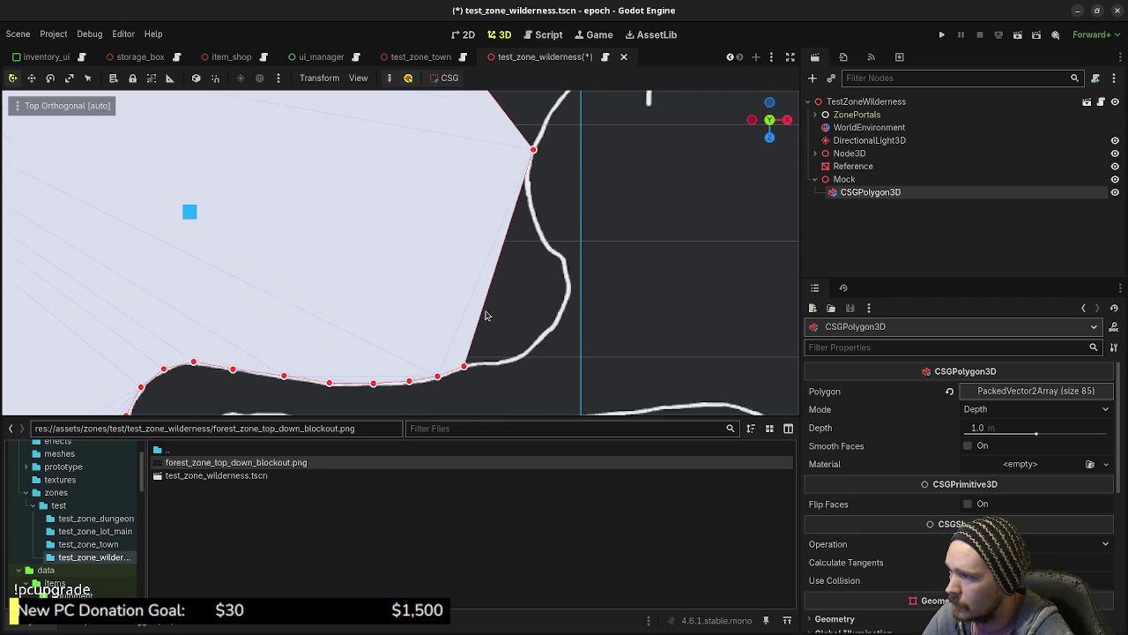
click(529, 179)
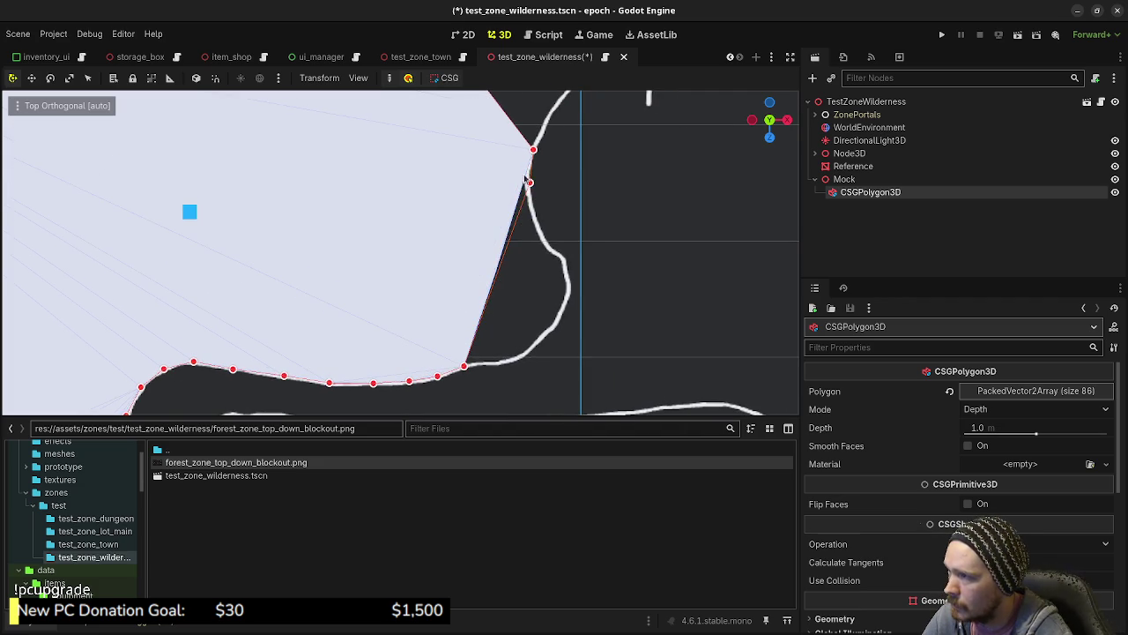
drag(530, 179, 526, 178)
click(535, 220)
mouse_move(525, 255)
mouse_down()
mouse_move(557, 255)
mouse_move(570, 287)
mouse_up()
click(543, 279)
click(558, 325)
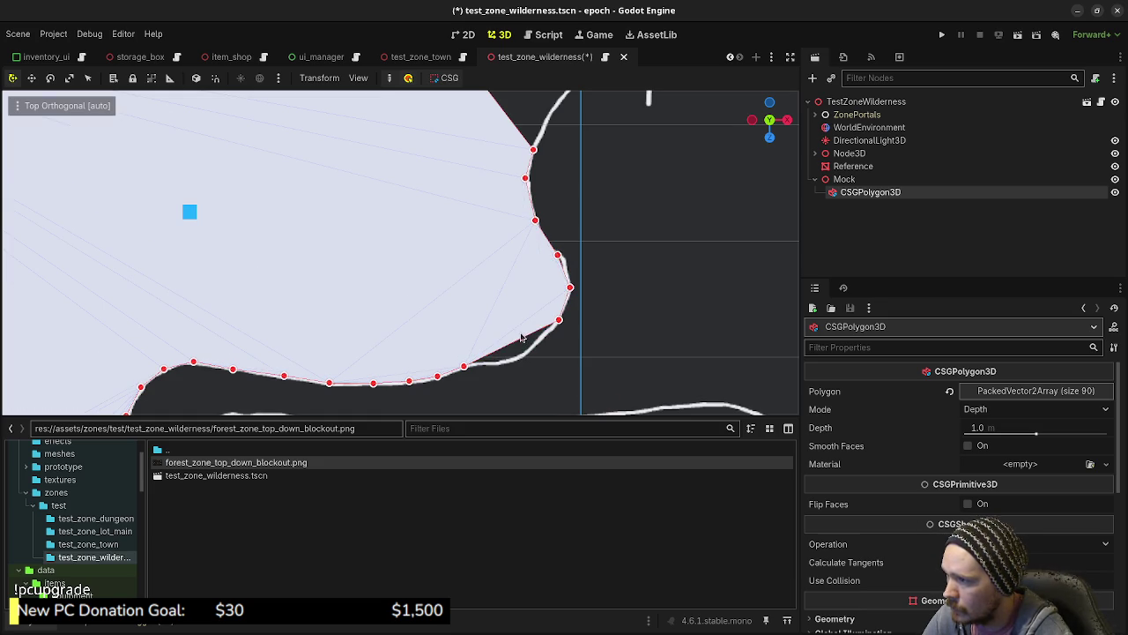
drag(522, 337, 532, 348)
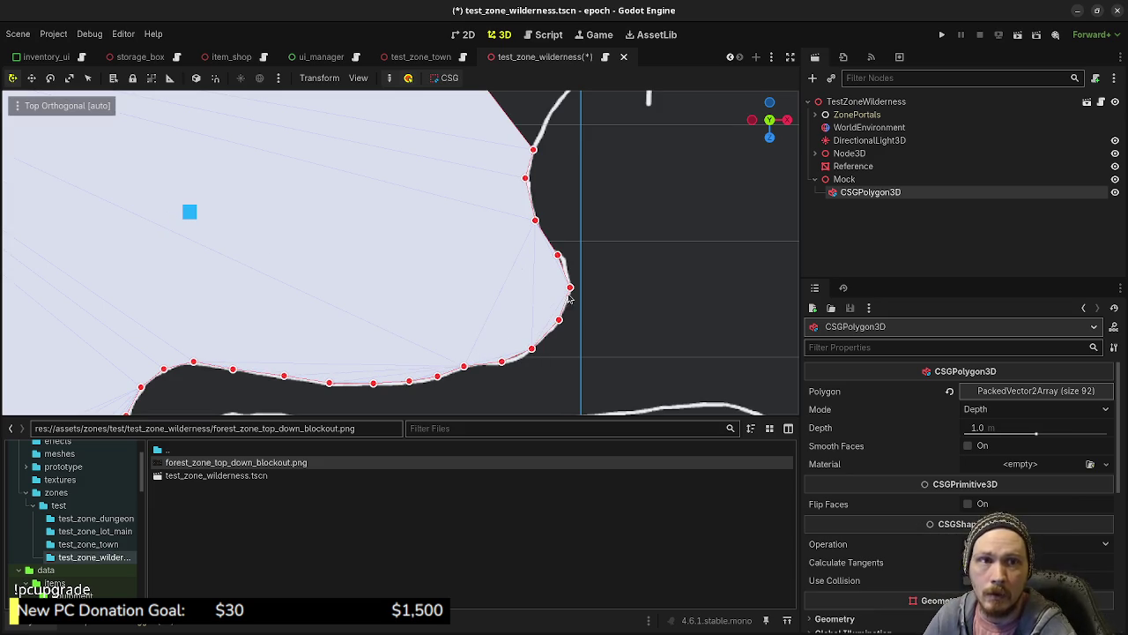
scroll(606, 228, down, 6)
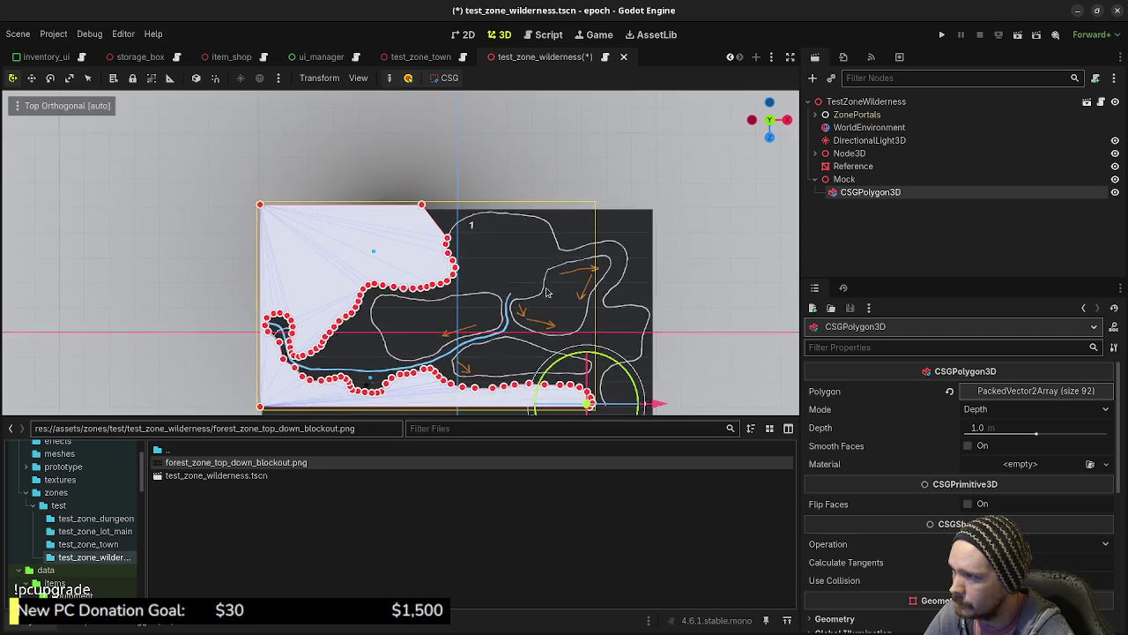
- Pull a new point onto the outline near 1 and drag the far corner point far right
scroll(617, 221, up, 5)
scroll(546, 318, up, 3)
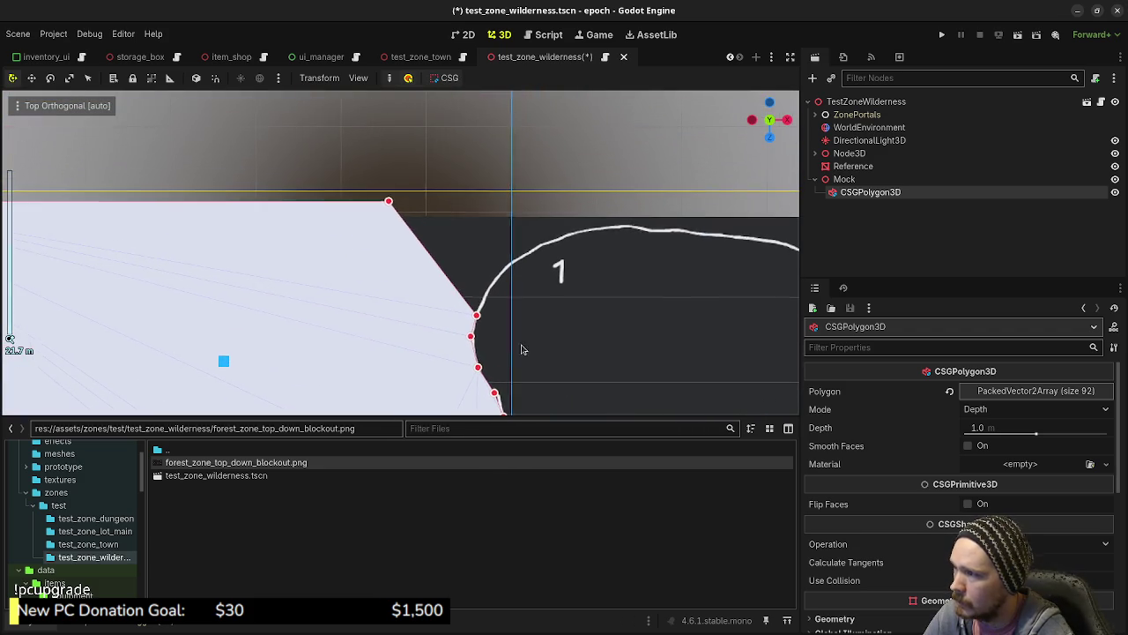
scroll(423, 265, right, 2)
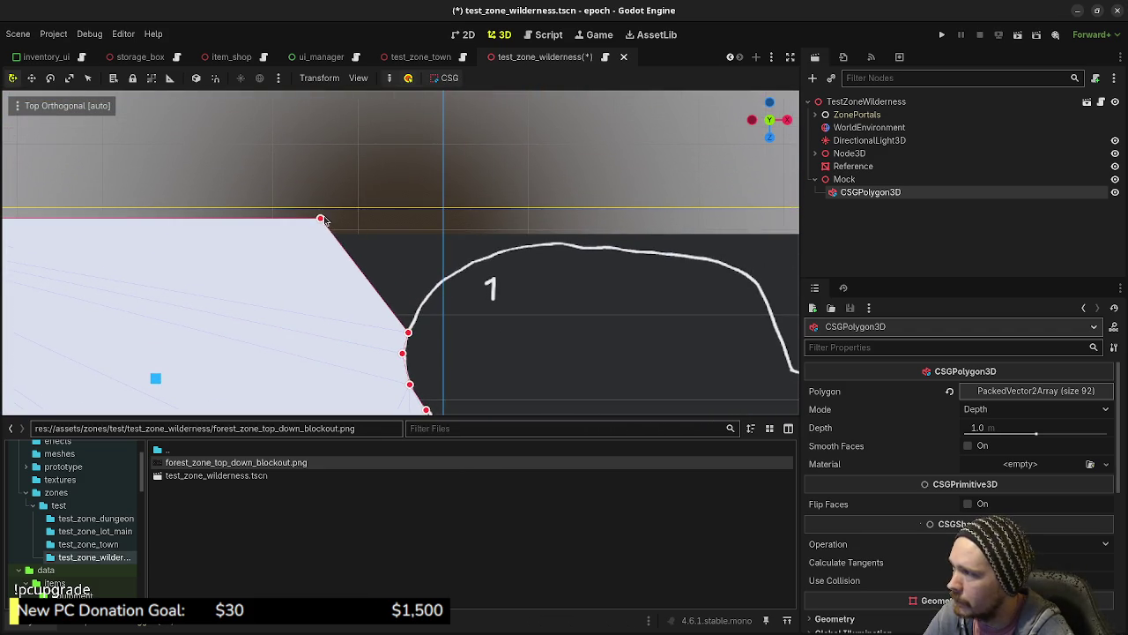
mouse_move(385, 308)
mouse_down()
mouse_move(419, 310)
mouse_move(453, 267)
mouse_move(473, 264)
mouse_up()
mouse_move(320, 220)
mouse_down()
mouse_move(564, 231)
mouse_move(778, 218)
mouse_up()
scroll(503, 261, right, 10)
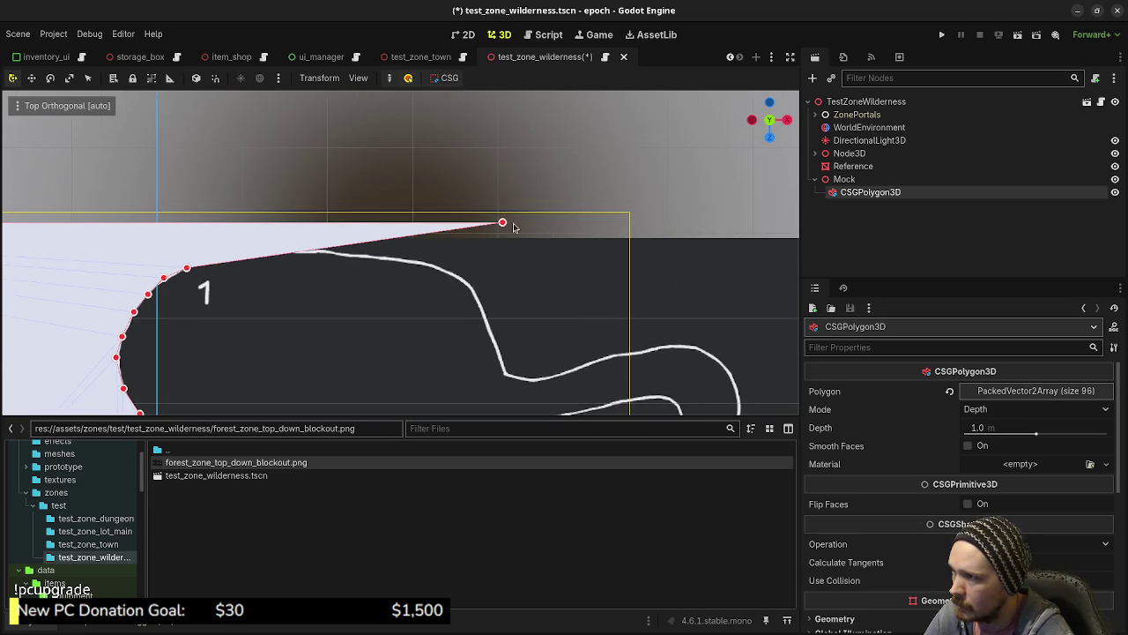
drag(504, 226, 737, 223)
- Add vertices along the top outline and down its steep dip, reaching 114 points
scroll(317, 294, left, 5)
scroll(401, 308, up, 3)
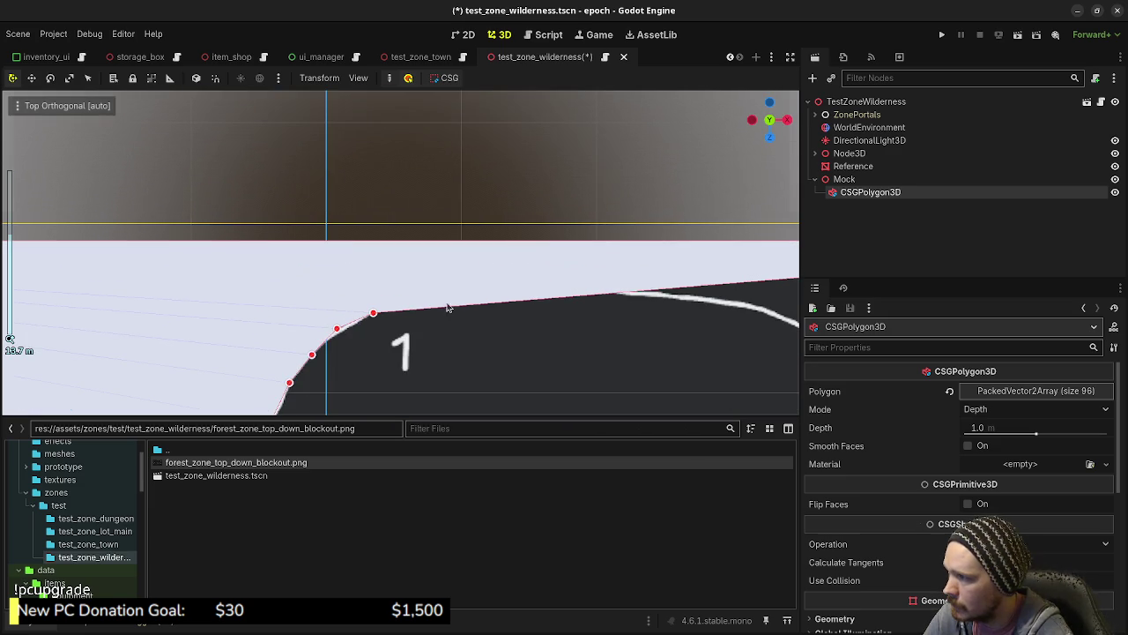
mouse_move(428, 310)
mouse_down()
mouse_move(404, 279)
mouse_move(408, 296)
mouse_move(458, 271)
mouse_move(456, 285)
mouse_move(594, 285)
mouse_up()
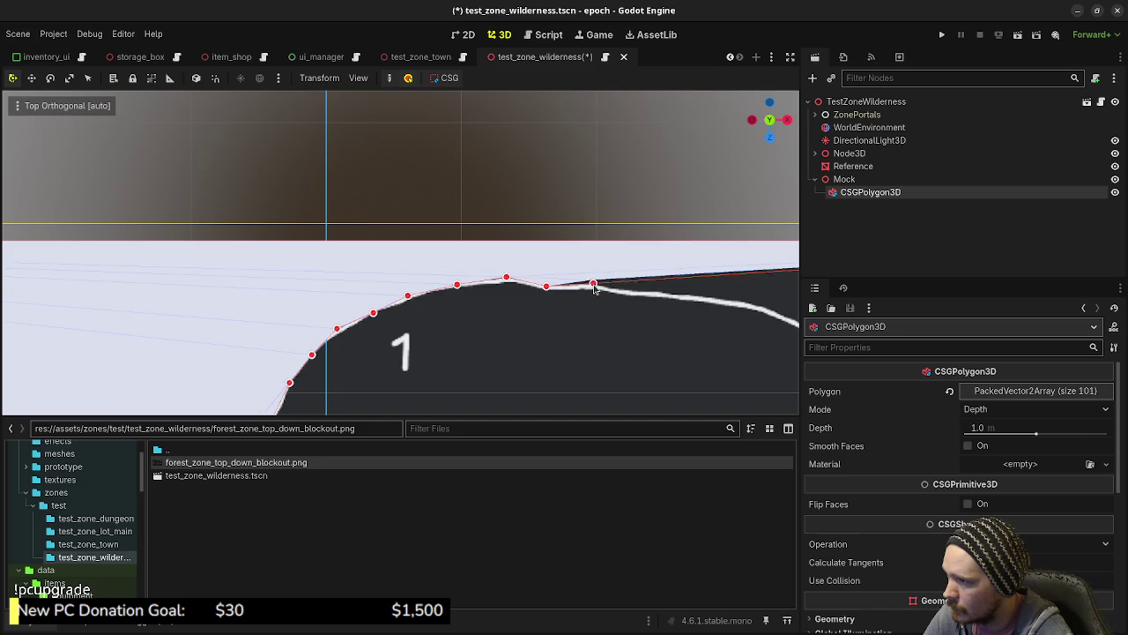
mouse_move(675, 319)
mouse_down()
mouse_move(429, 292)
mouse_move(456, 270)
mouse_move(587, 280)
mouse_move(608, 301)
mouse_up()
scroll(701, 347, up, 2)
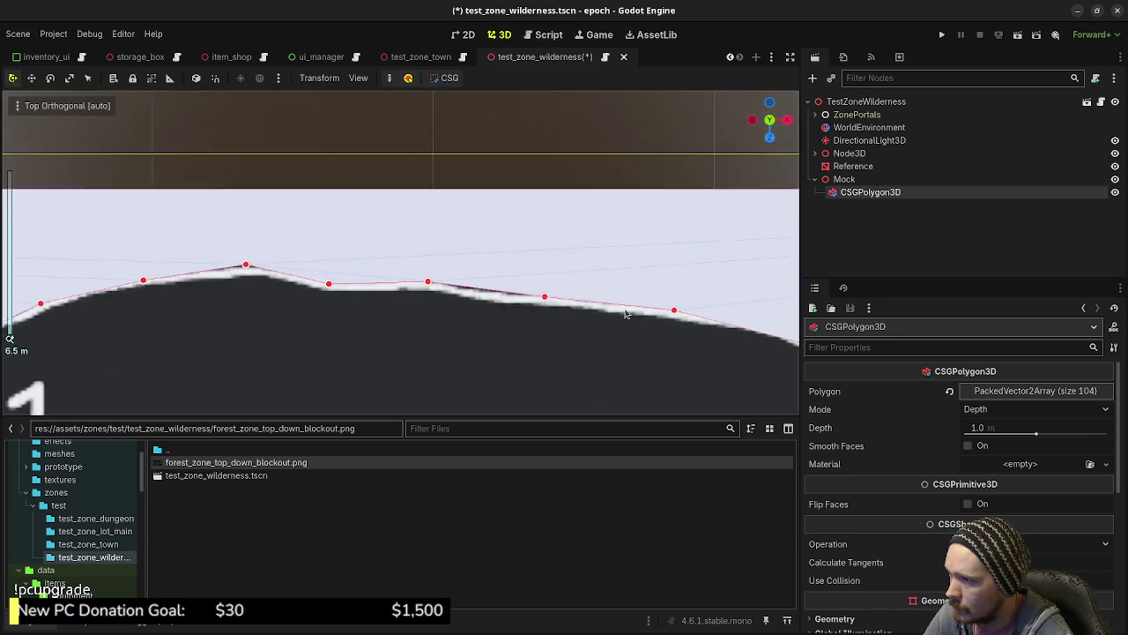
mouse_move(692, 344)
mouse_down()
mouse_move(388, 227)
mouse_move(401, 255)
mouse_up()
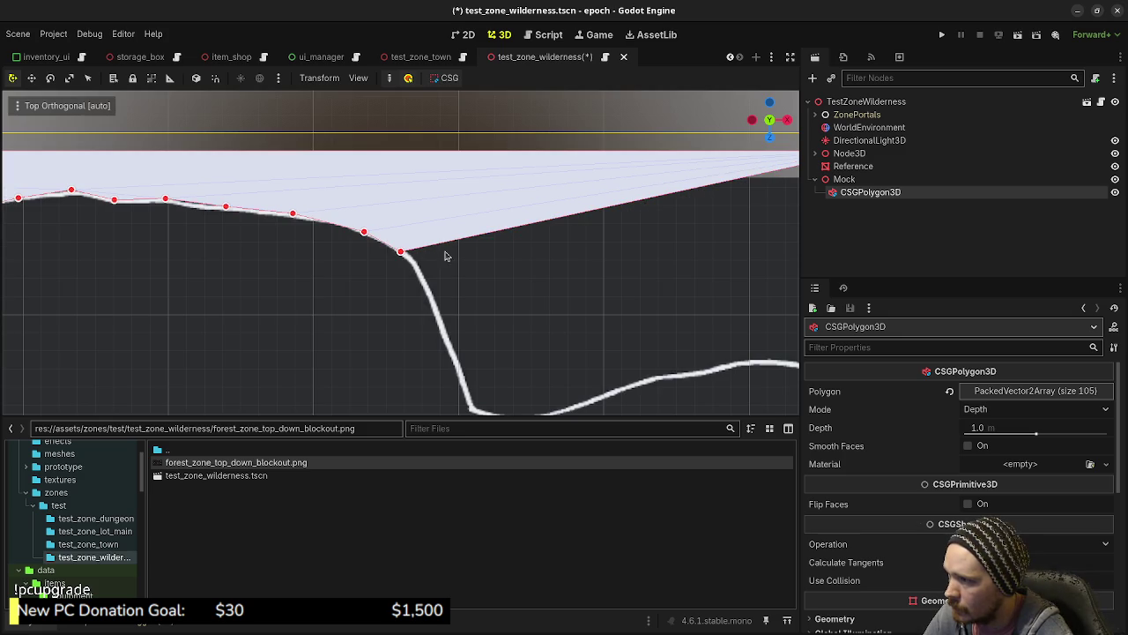
drag(508, 233, 657, 379)
mouse_move(541, 352)
mouse_down()
mouse_move(496, 264)
mouse_move(480, 333)
mouse_move(446, 353)
mouse_move(389, 212)
mouse_move(402, 242)
mouse_move(440, 263)
mouse_move(414, 277)
mouse_move(456, 335)
mouse_move(435, 350)
mouse_move(493, 362)
mouse_up()
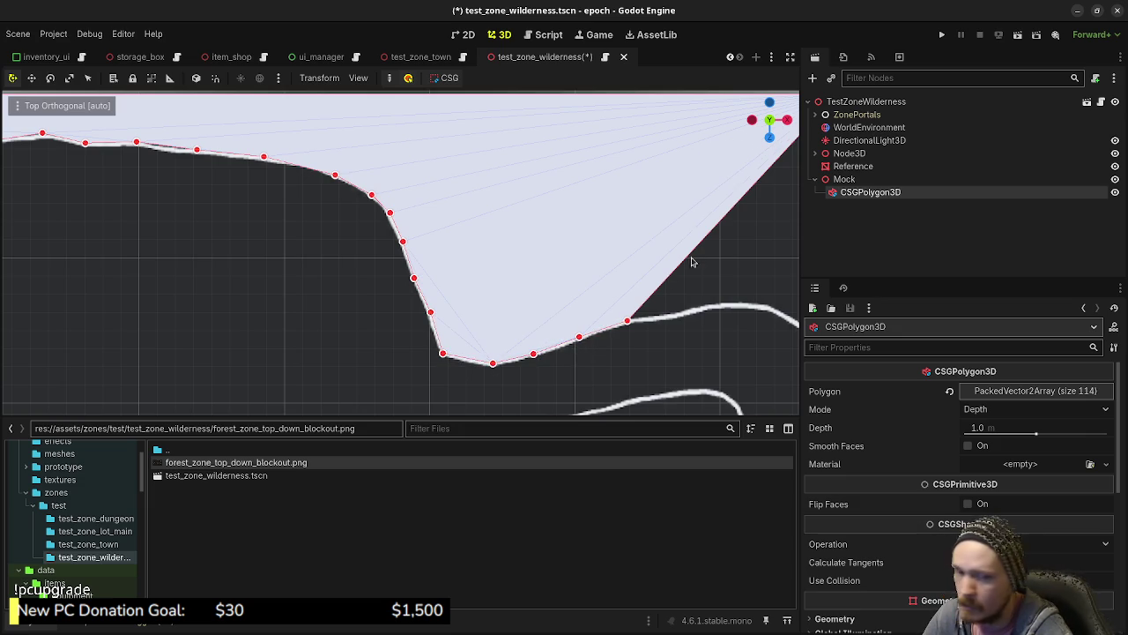
- Move the far corner further right and add vertices on the outline past the dip
scroll(657, 246, down, 3)
scroll(654, 248, up, 2)
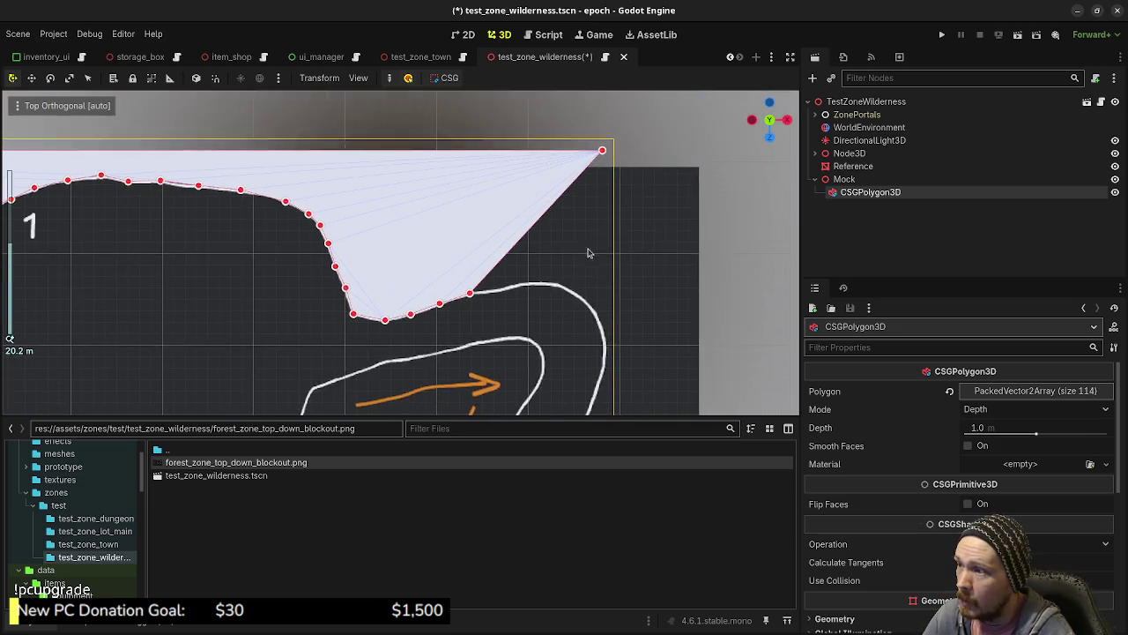
drag(635, 135, 757, 137)
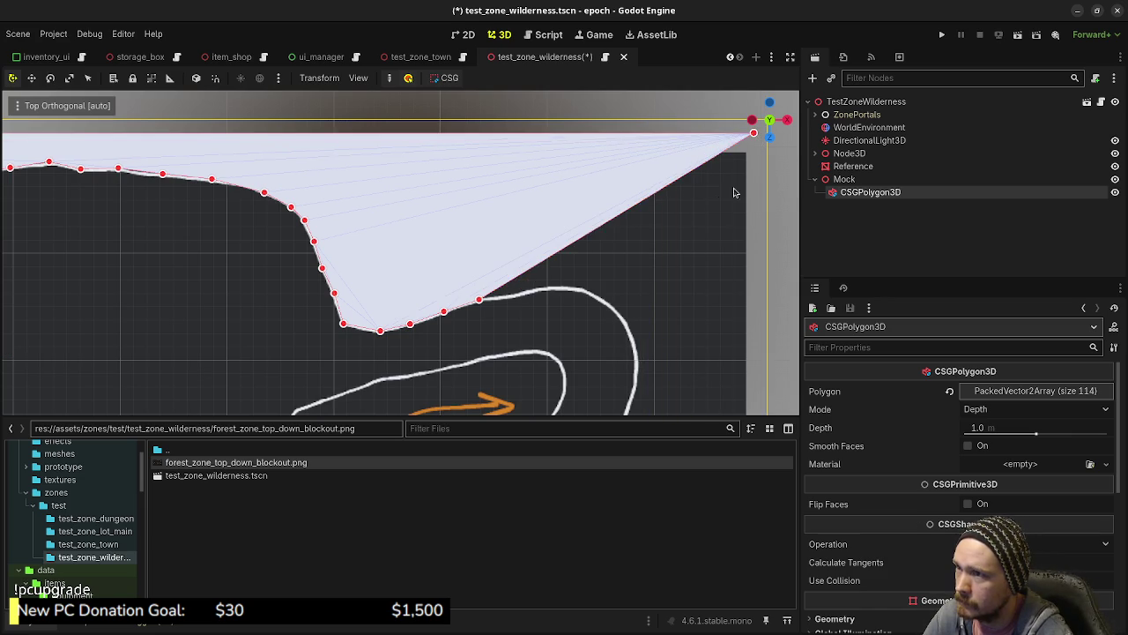
scroll(638, 290, up, 3)
scroll(583, 268, up, 1)
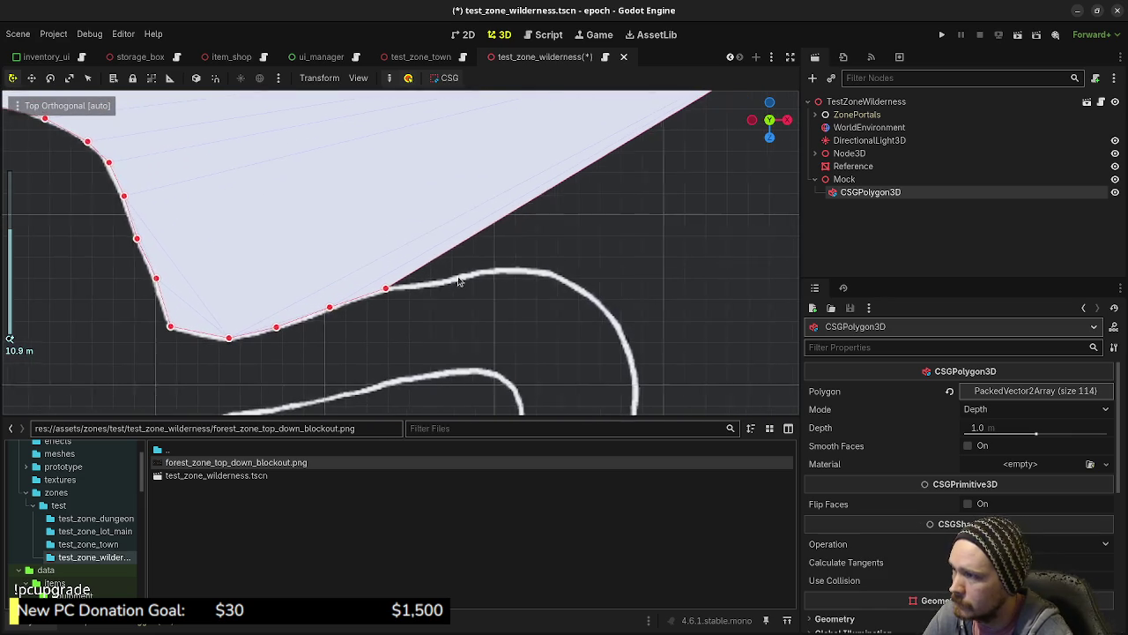
click(435, 281)
click(489, 271)
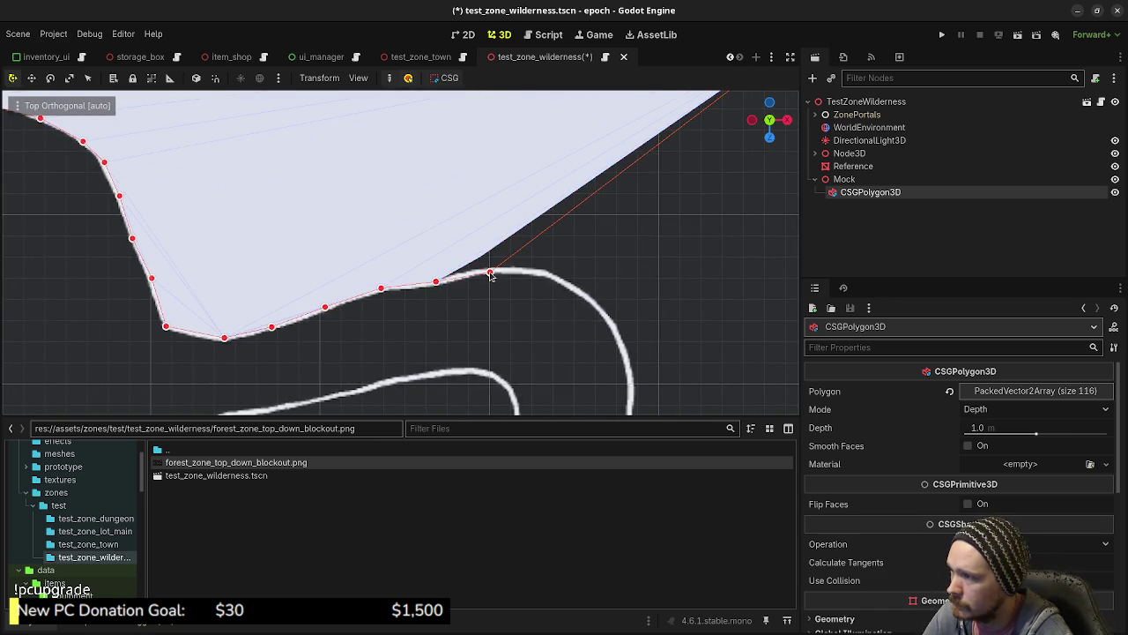
drag(533, 247, 551, 276)
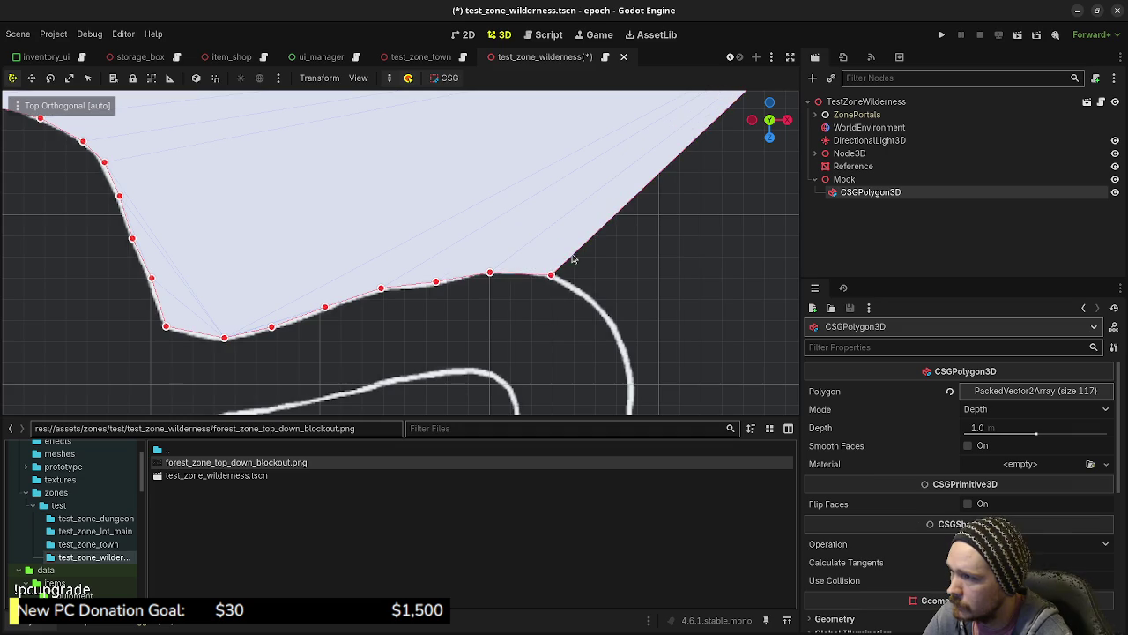
- Add vertices down the right side following the outline's tight bend
click(590, 295)
scroll(747, 335, down, 1)
scroll(746, 334, down, 5)
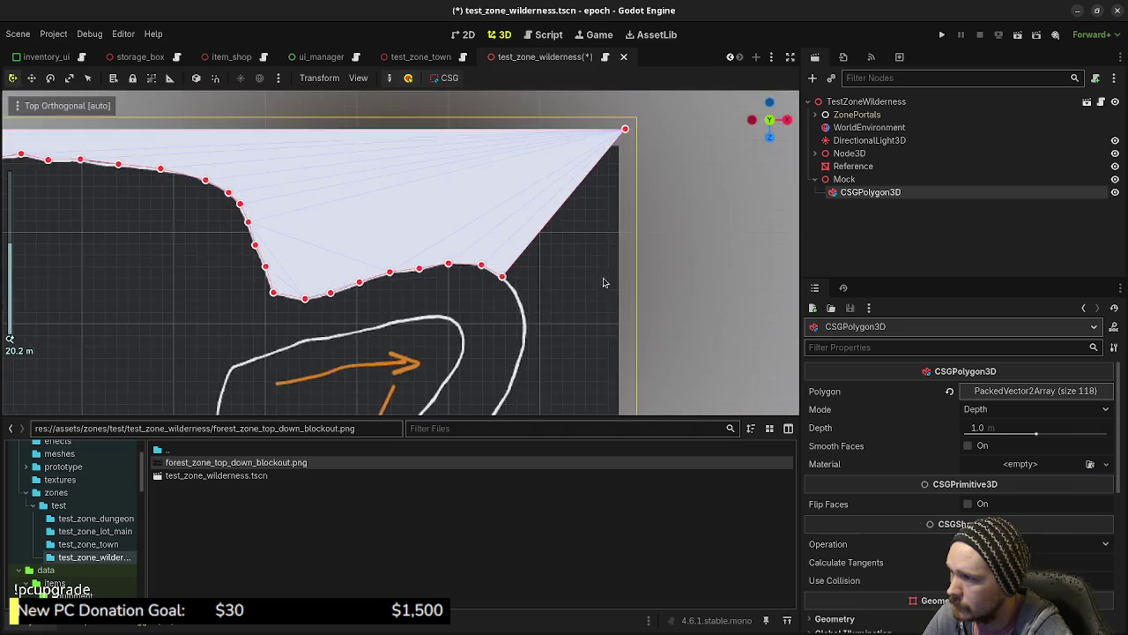
drag(592, 264, 592, 363)
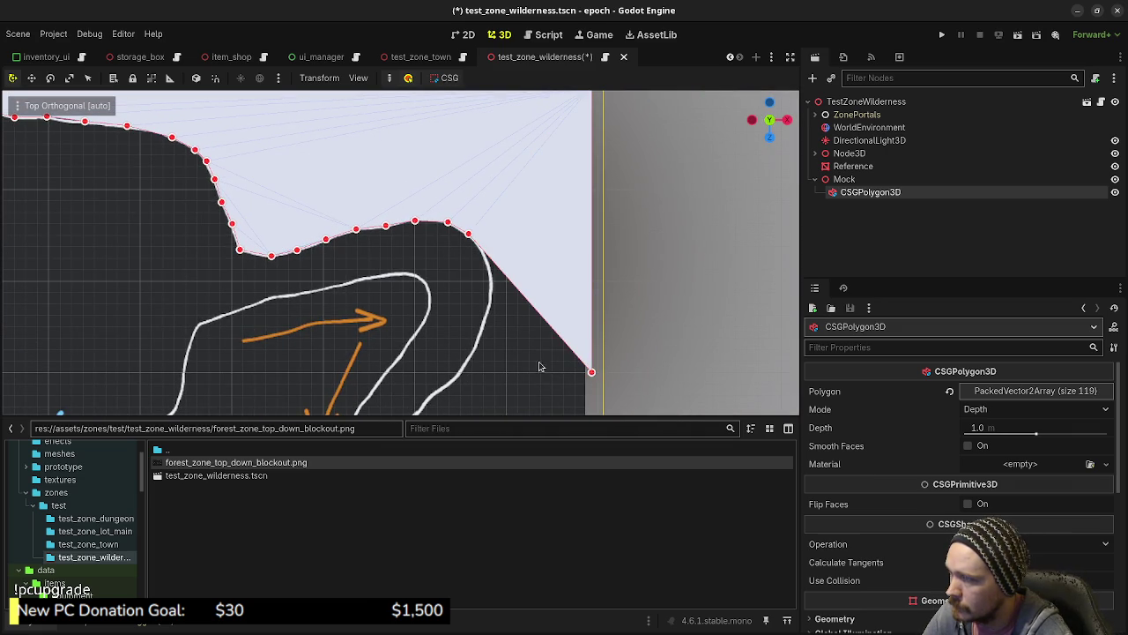
scroll(557, 251, down, 2)
scroll(557, 228, up, 3)
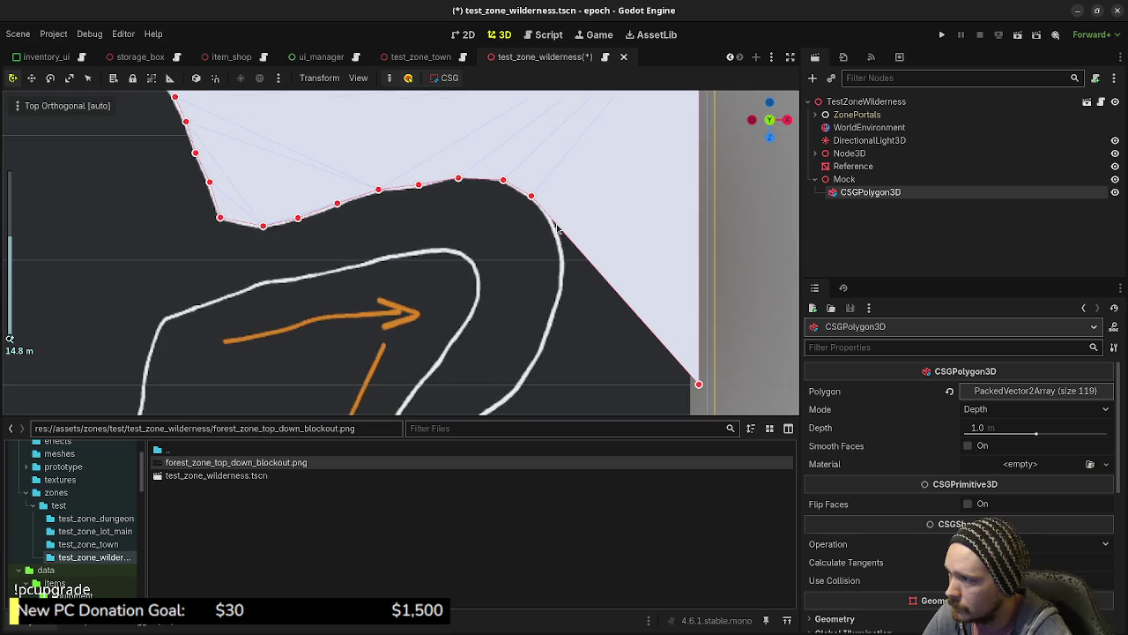
mouse_move(555, 225)
mouse_down()
mouse_move(574, 274)
mouse_move(559, 294)
mouse_move(559, 327)
mouse_move(548, 326)
mouse_move(553, 361)
mouse_move(538, 357)
mouse_move(573, 265)
mouse_move(626, 374)
mouse_up()
- Trace vertices along the lower-right outline to its lower end, reaching 136 points
scroll(555, 381, down, 3)
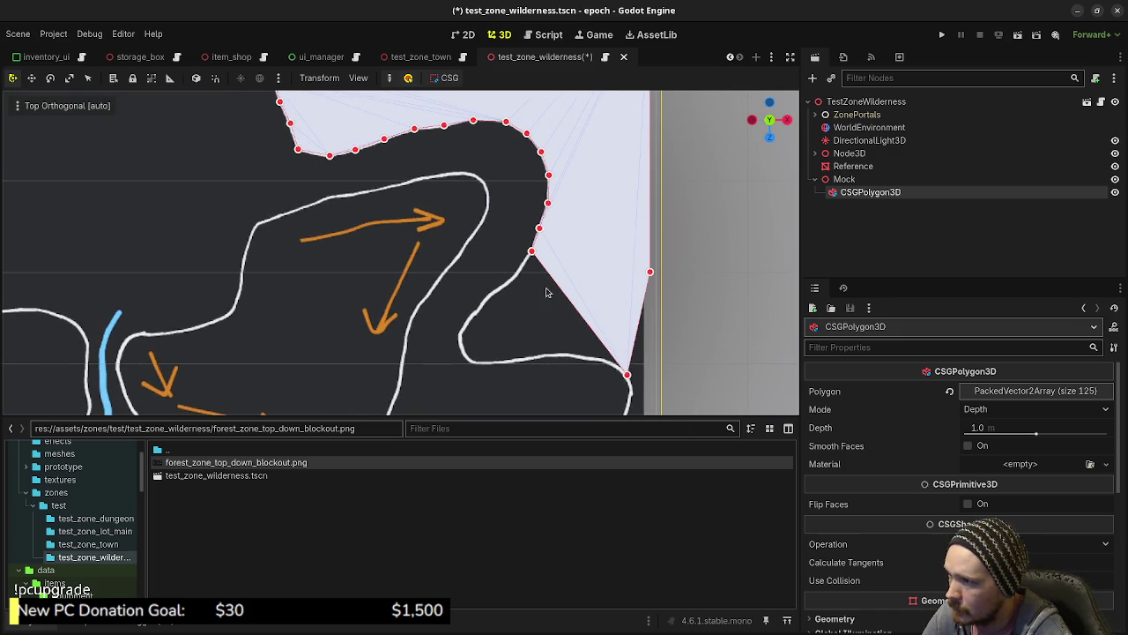
mouse_move(552, 283)
mouse_down()
mouse_move(519, 272)
mouse_move(535, 293)
mouse_move(503, 290)
mouse_up()
click(606, 360)
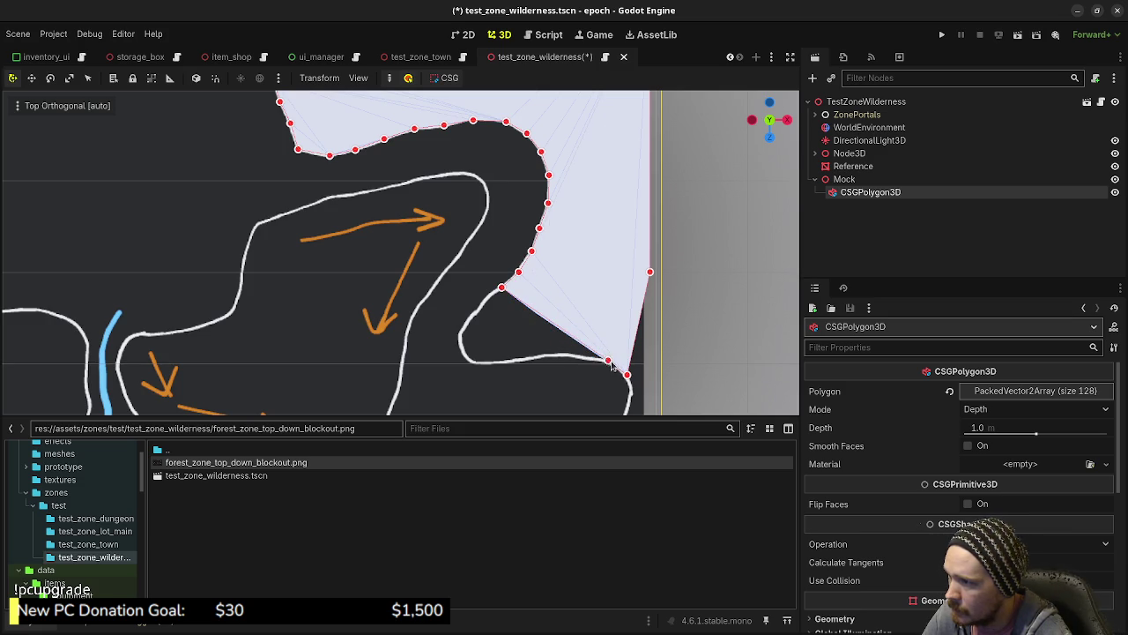
mouse_move(583, 342)
mouse_down()
mouse_move(580, 356)
mouse_move(528, 349)
mouse_move(521, 359)
mouse_move(481, 308)
mouse_move(498, 362)
mouse_move(463, 328)
mouse_up()
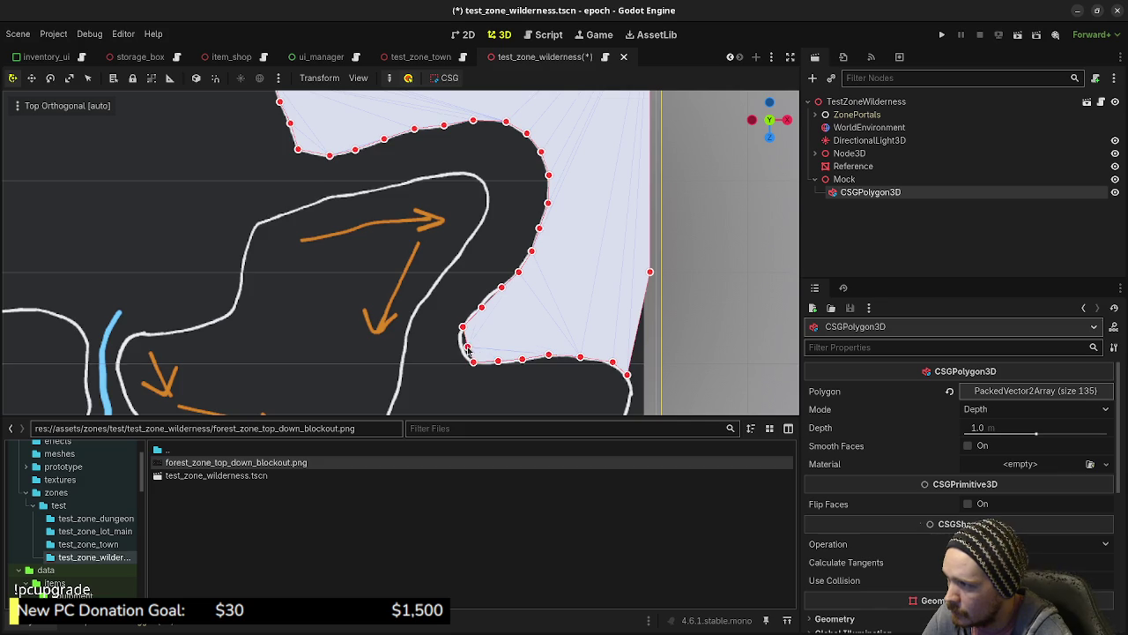
scroll(652, 357, down, 3)
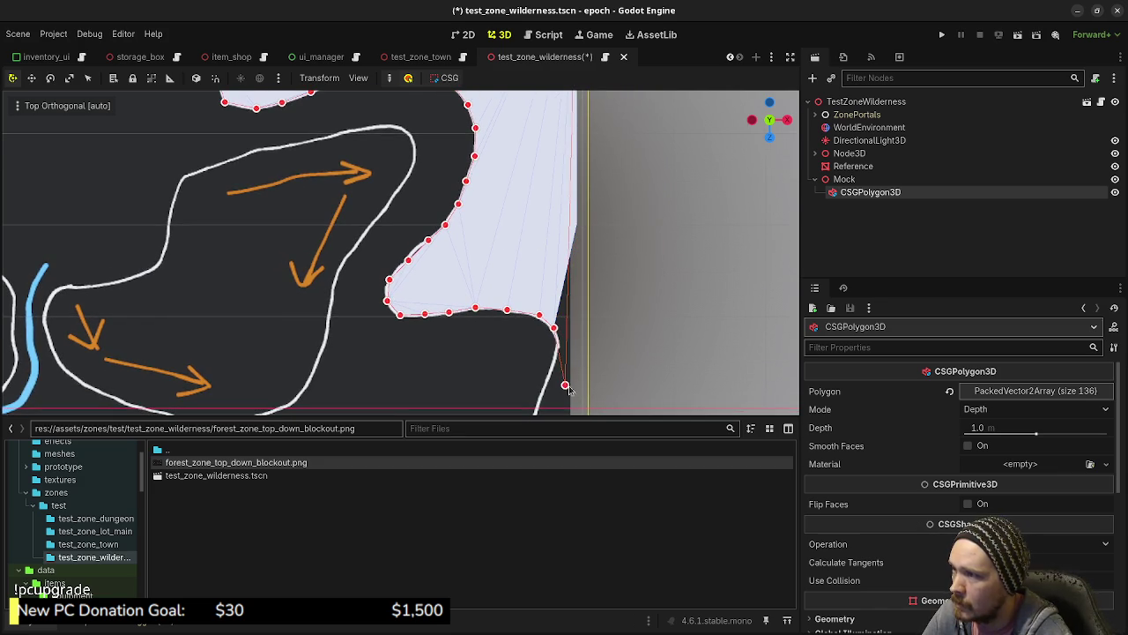
click(575, 395)
scroll(541, 266, down, 5)
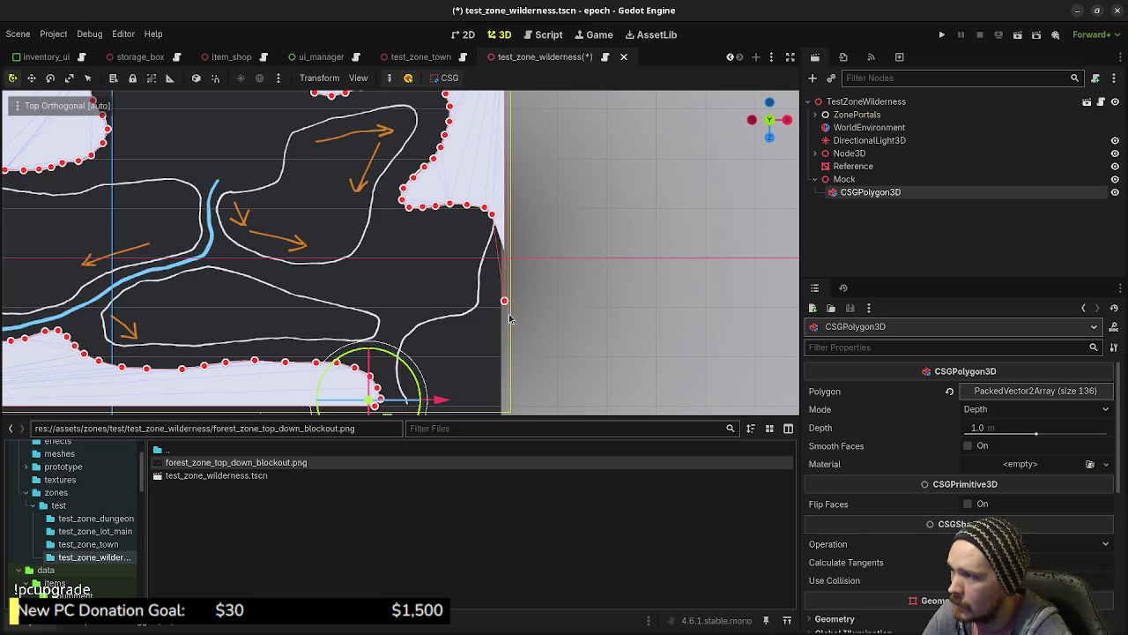
- Pan the top orthographic view down the forest map's right-side outline
scroll(500, 404, down, 2)
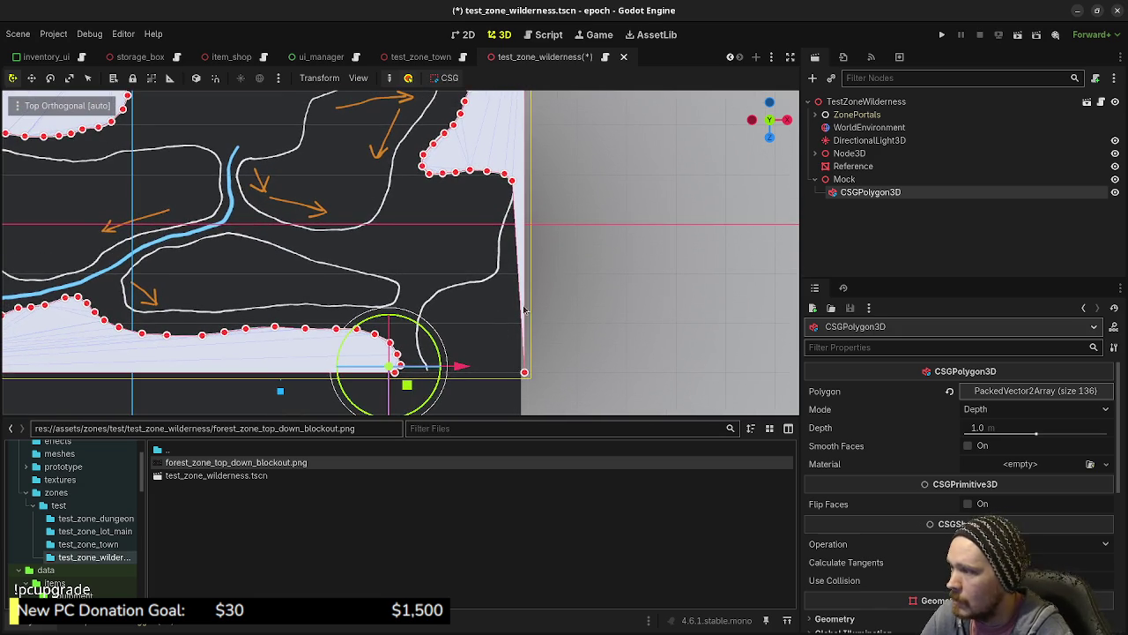
scroll(533, 232, up, 3)
scroll(559, 211, up, 3)
scroll(564, 273, up, 3)
scroll(516, 243, right, 3)
scroll(516, 243, up, 2)
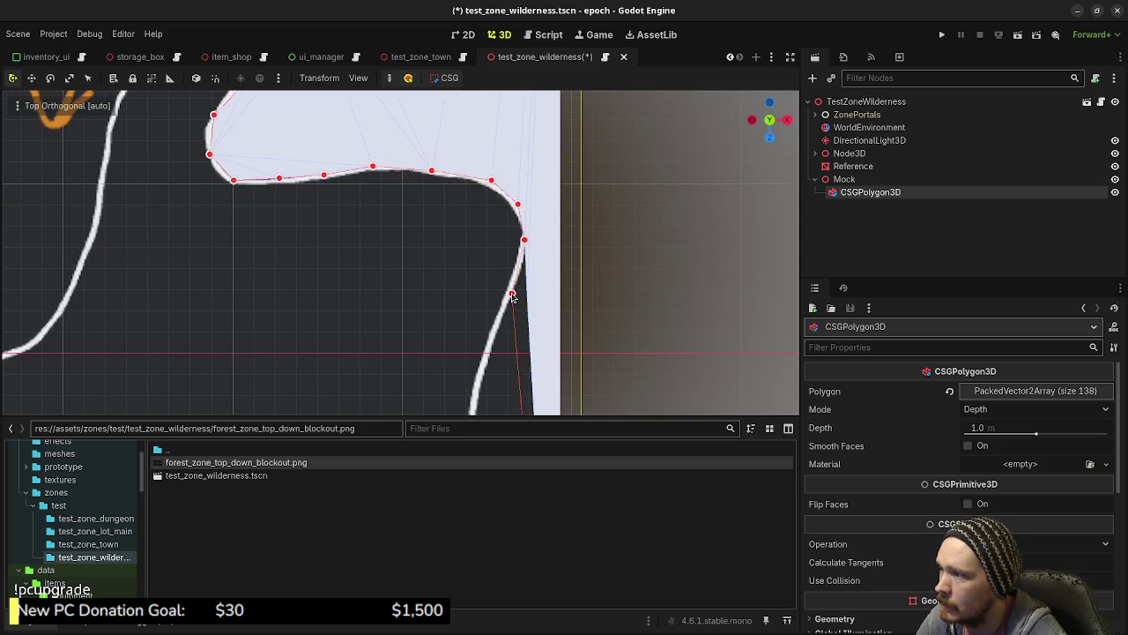
scroll(496, 202, down, 3)
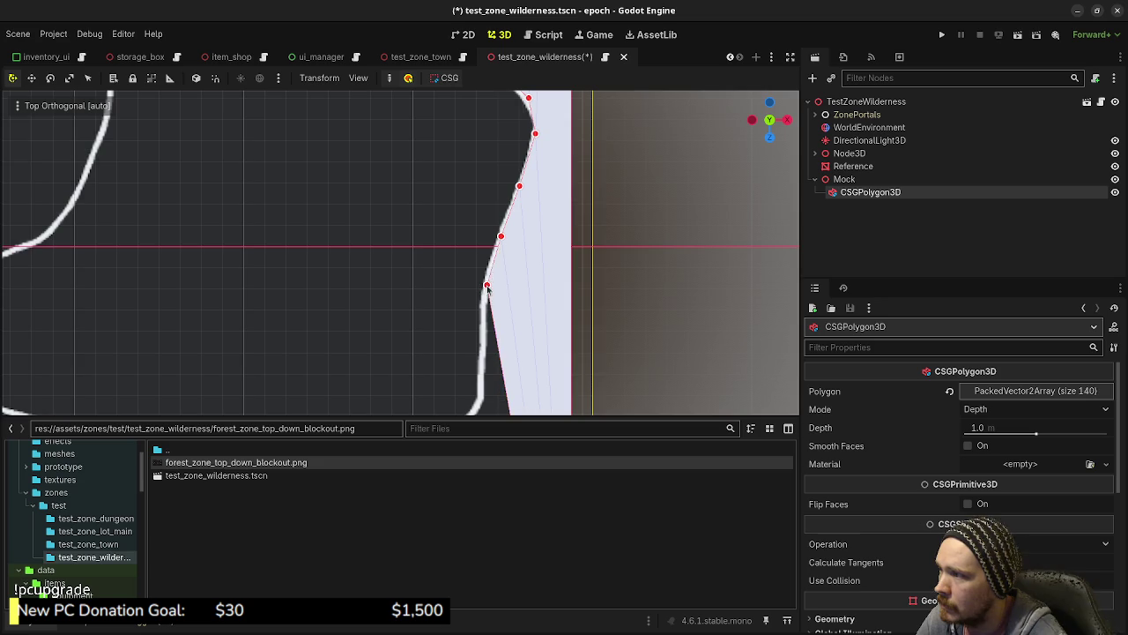
scroll(430, 221, down, 3)
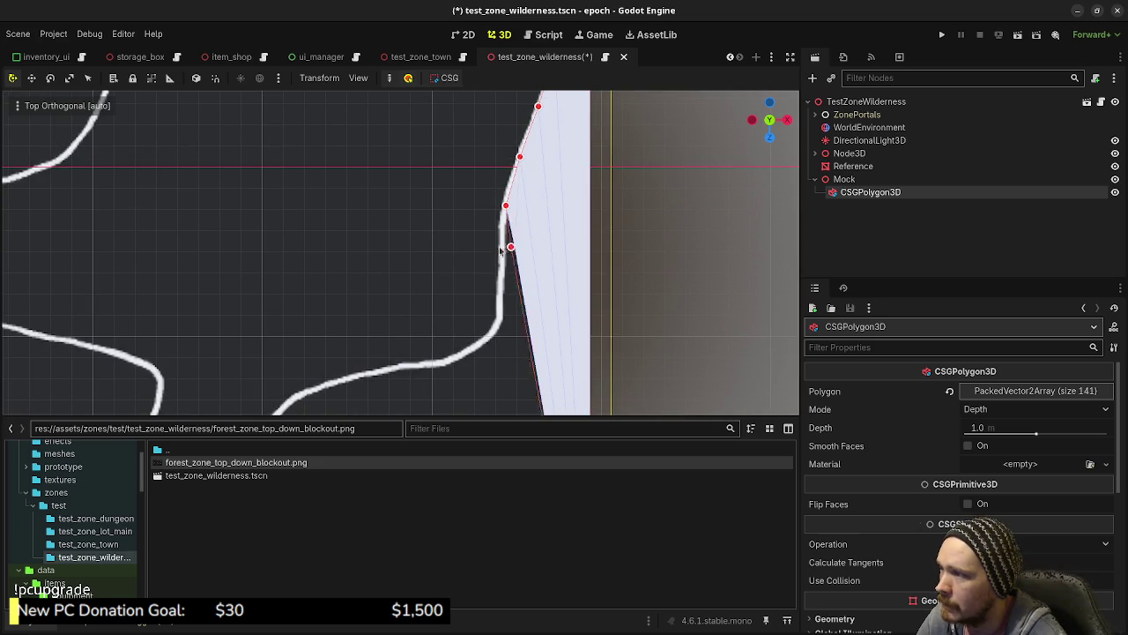
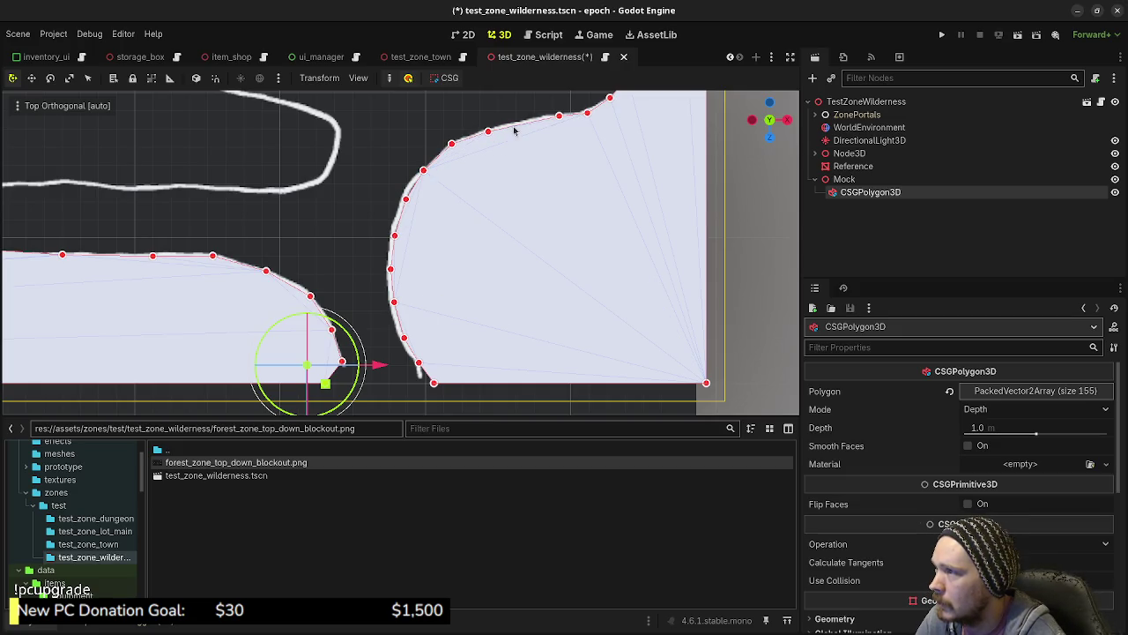
- Drag the first ZonePortal right along X to the gap at the map's southern edge
scroll(525, 126, down, 6)
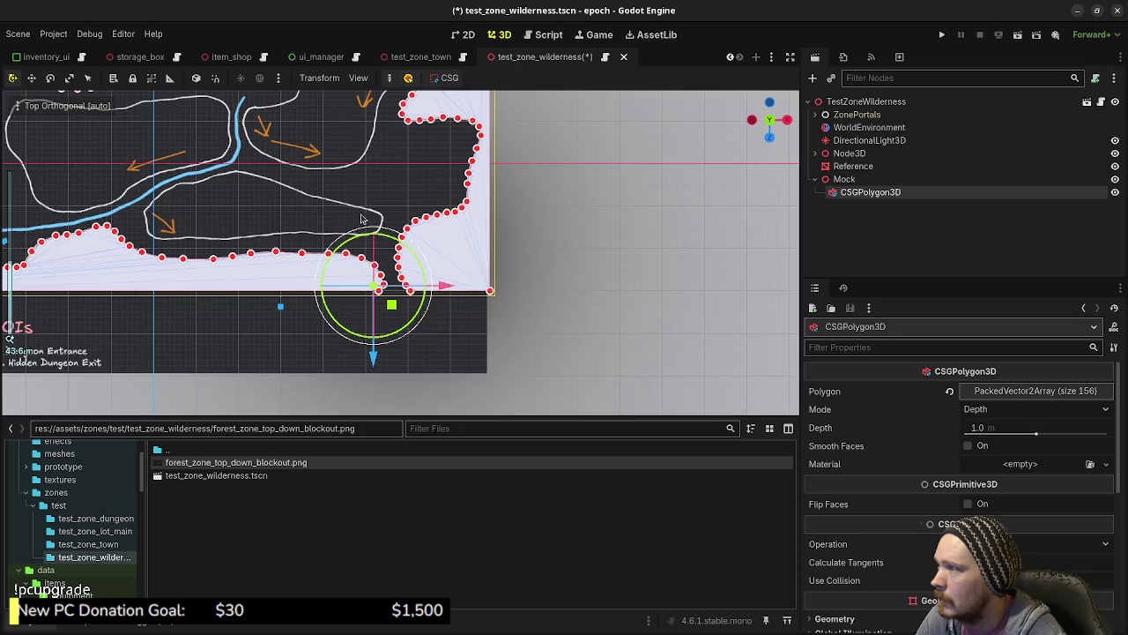
scroll(496, 250, down, 2)
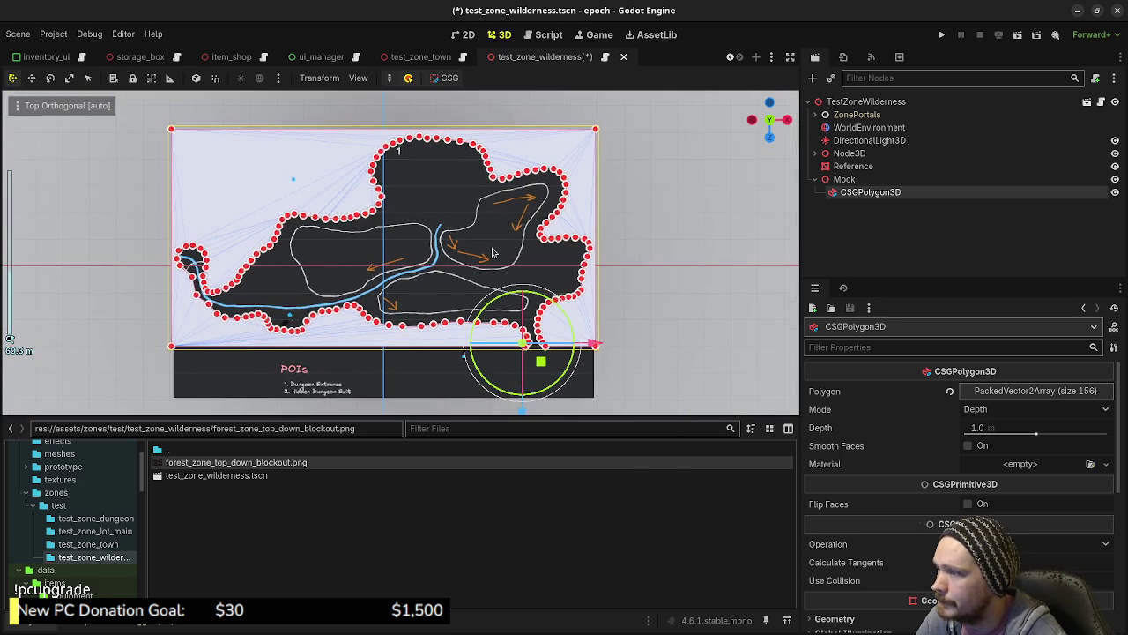
click(818, 115)
click(861, 127)
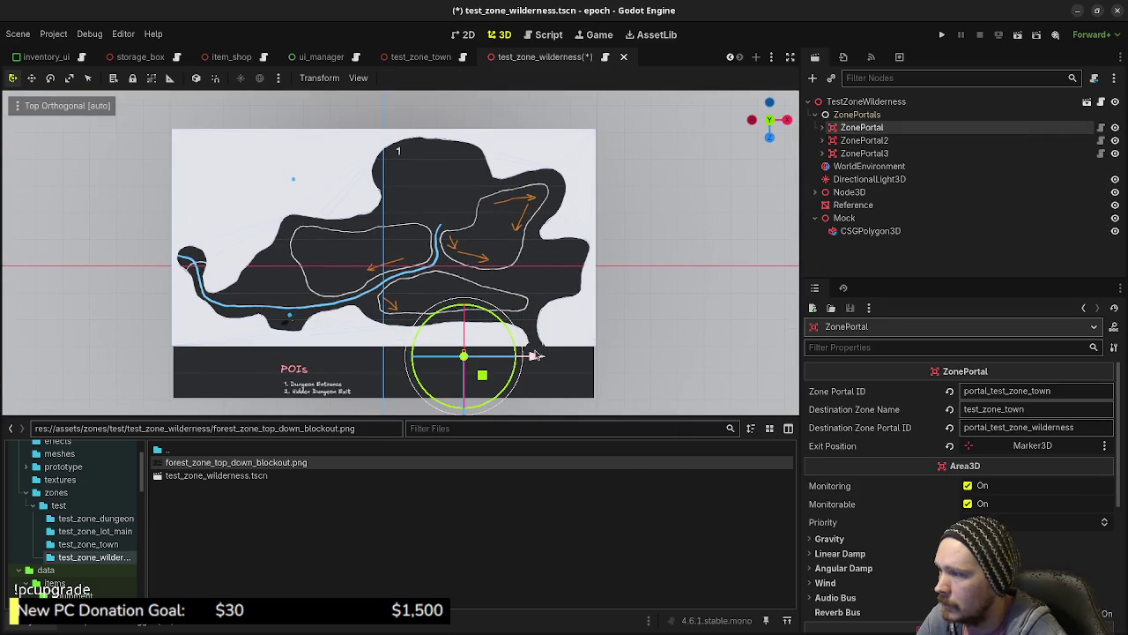
drag(537, 355, 587, 356)
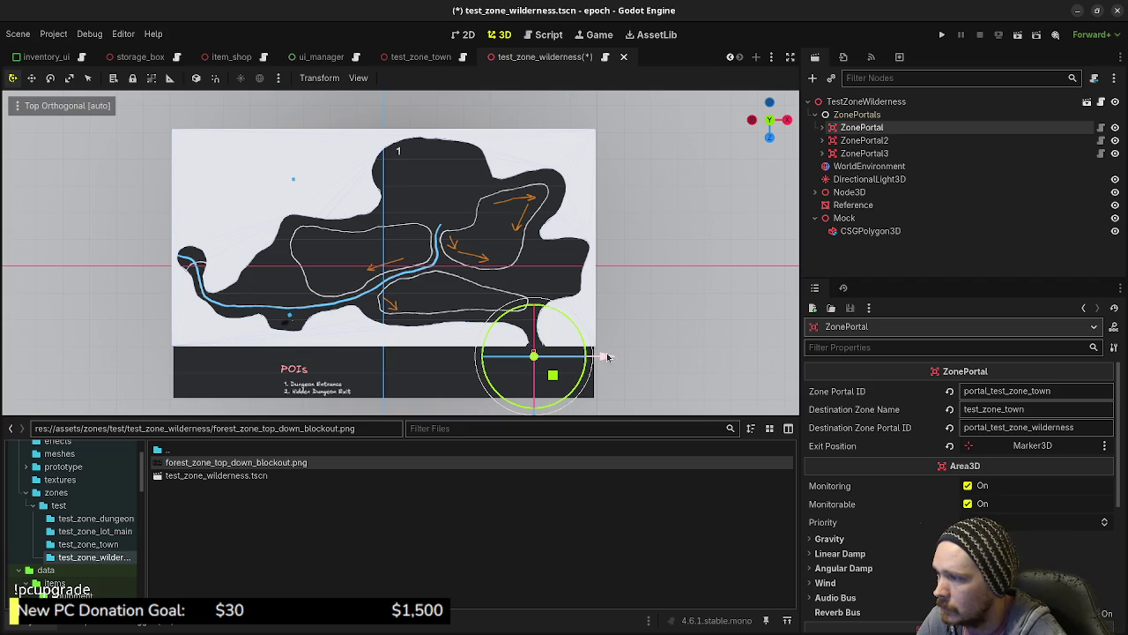
scroll(582, 334, down, 3)
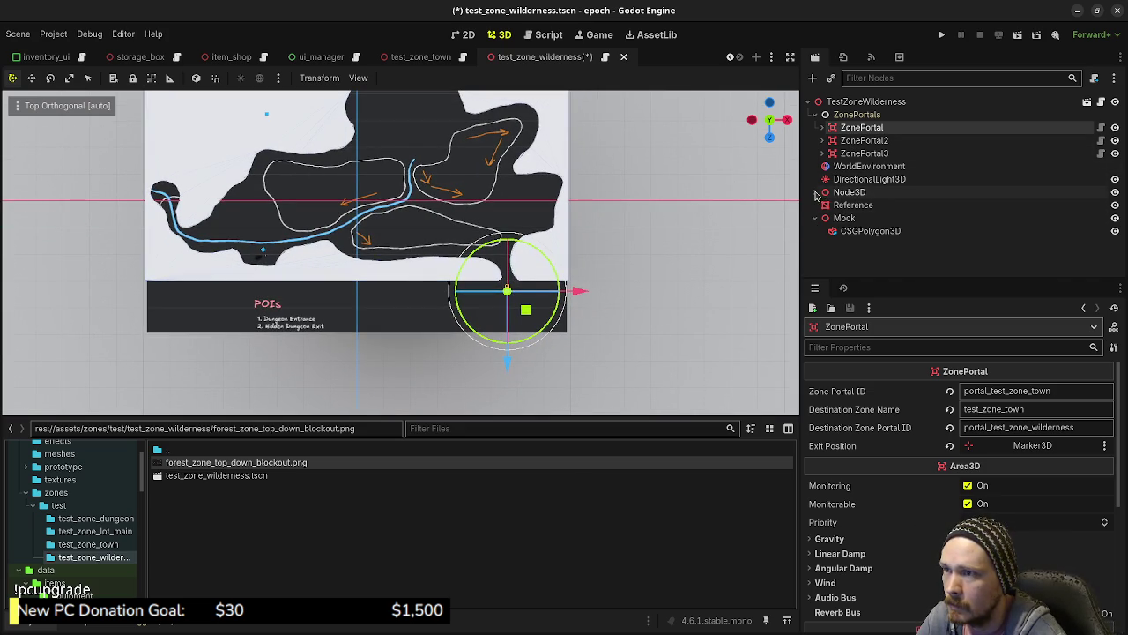
click(841, 217)
- Add a CSGBox3D under Mock and set its X and Z size to 128
key(ctrl+a)
text(cs)
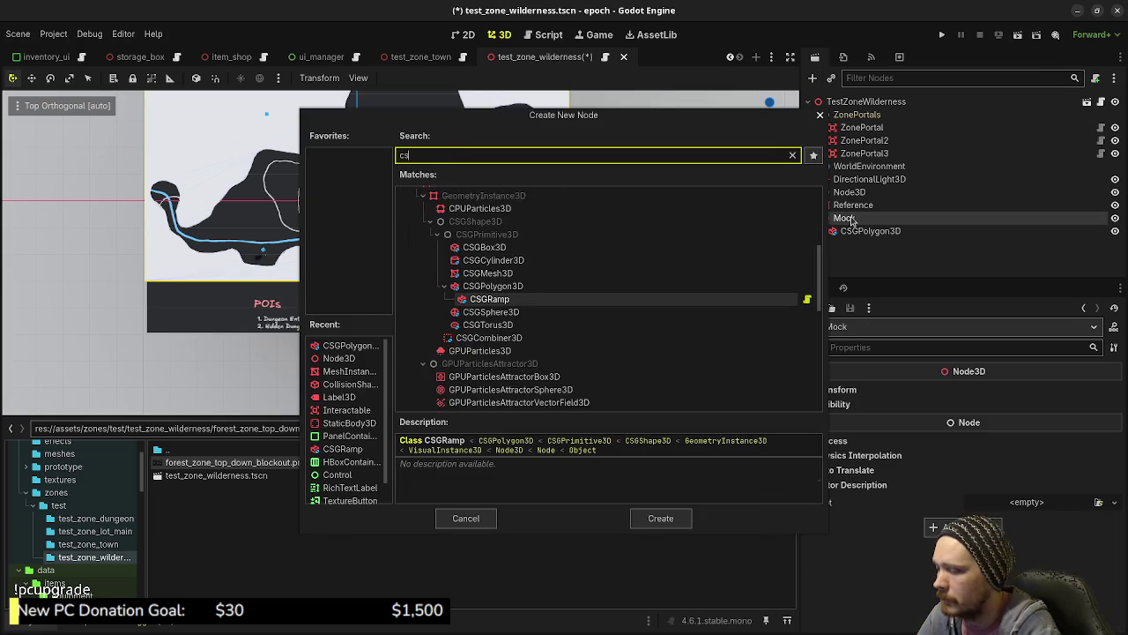
text(gbox)
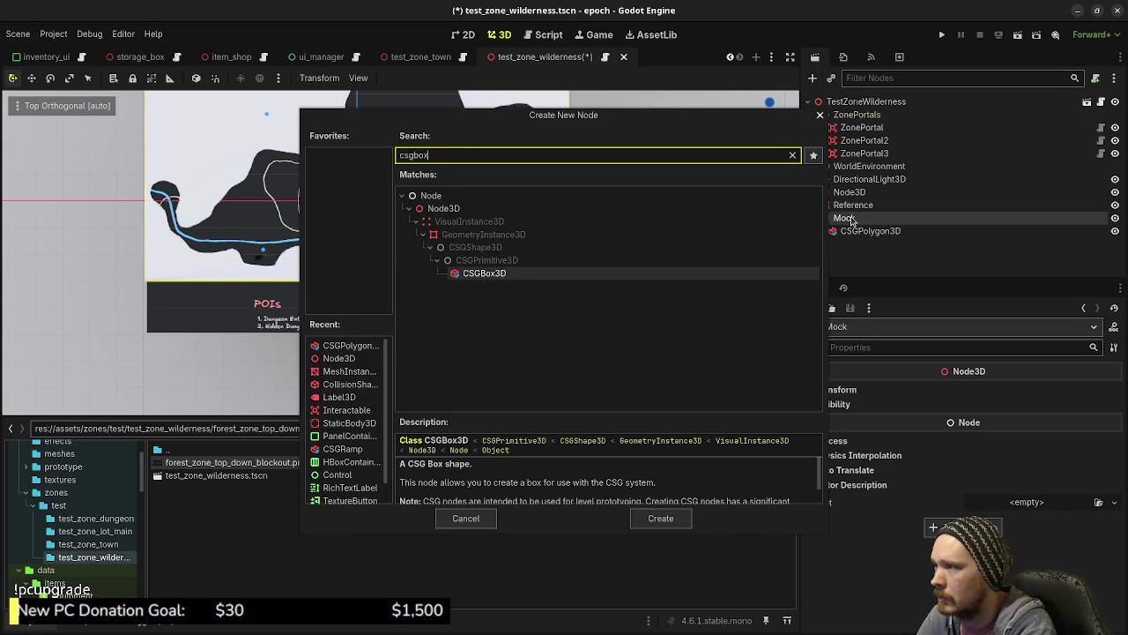
key(Return)
click(853, 411)
text(8)
key(Tab)
key(Return)
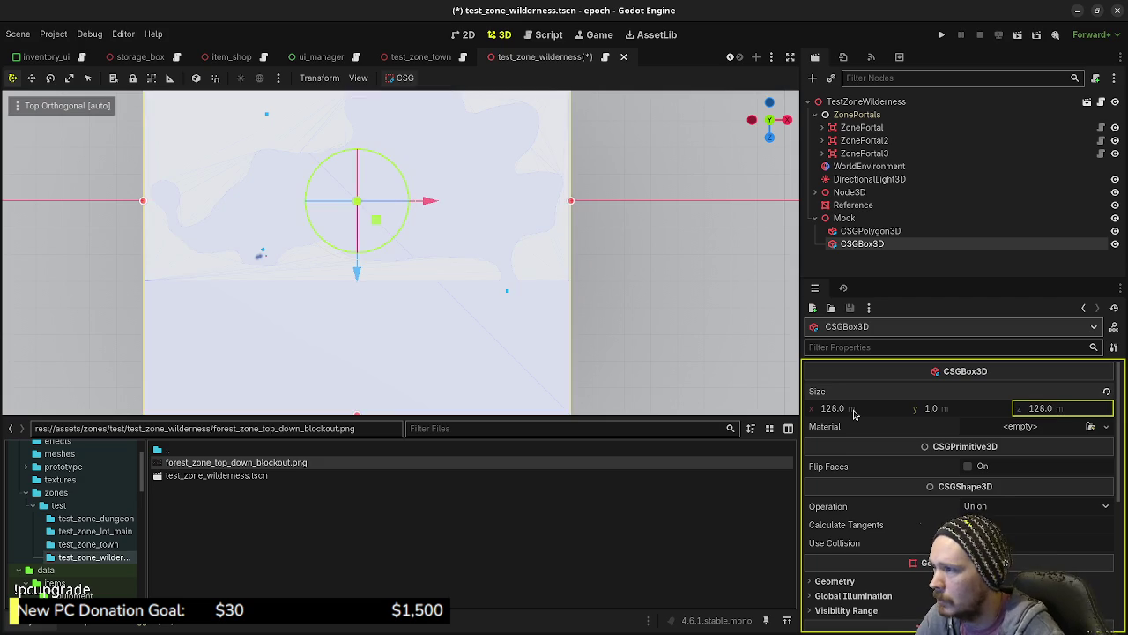
- Lower the box's Y position beneath the map and enable Use Collision on it
scroll(464, 328, down, 3)
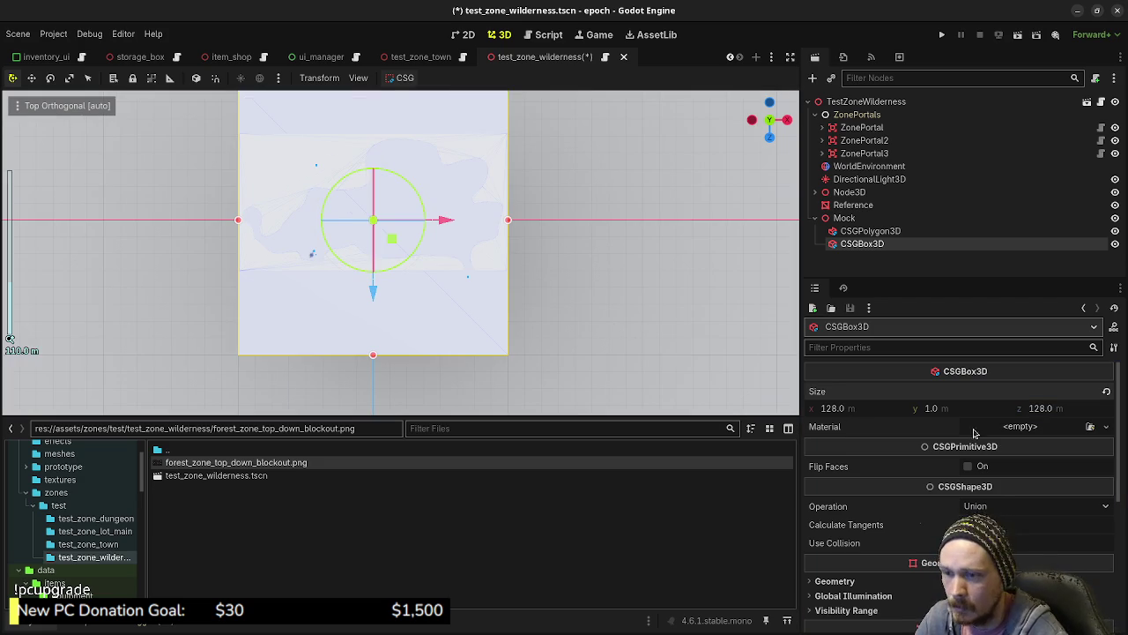
scroll(927, 466, down, 5)
click(874, 506)
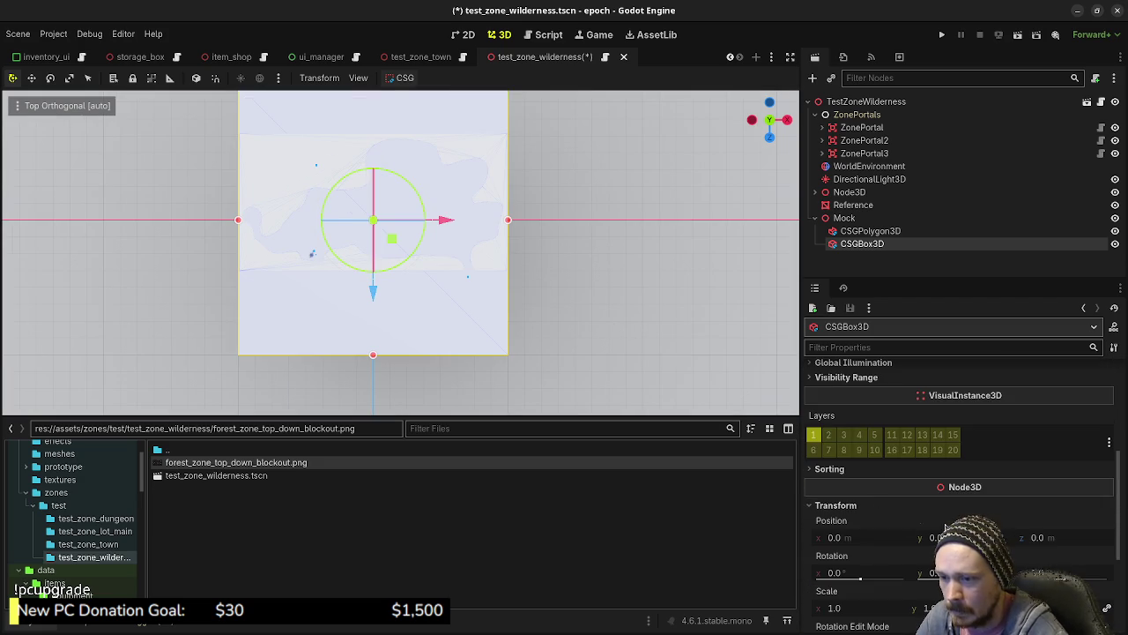
key(Return)
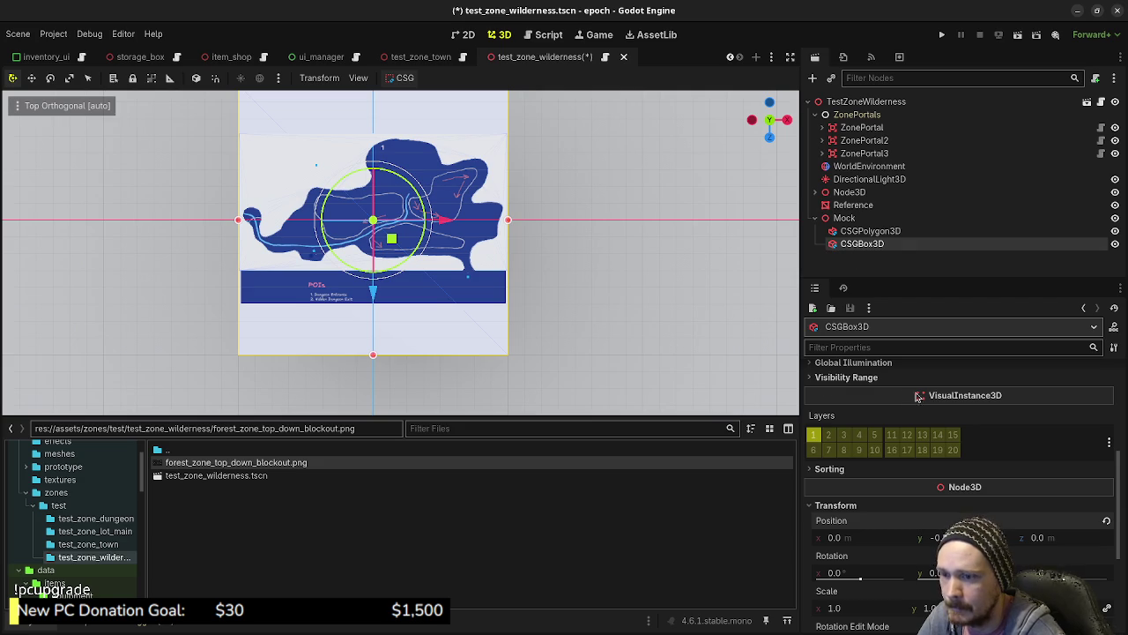
scroll(923, 449, up, 3)
click(967, 442)
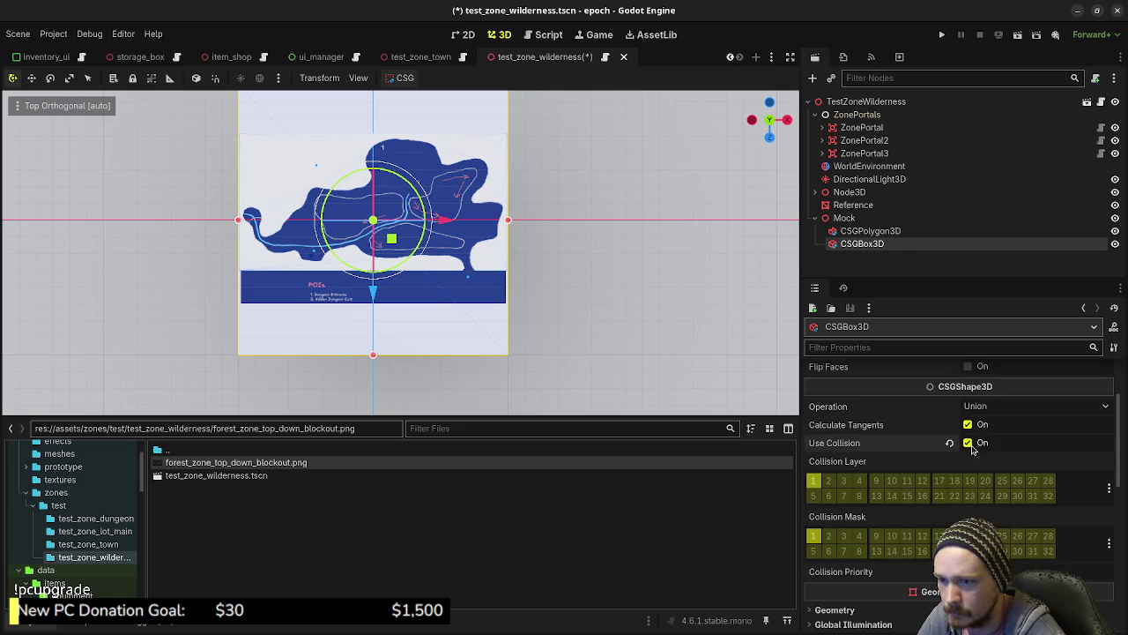
mouse_move(576, 340)
mouse_down()
mouse_move(581, 305)
mouse_move(702, 321)
mouse_up()
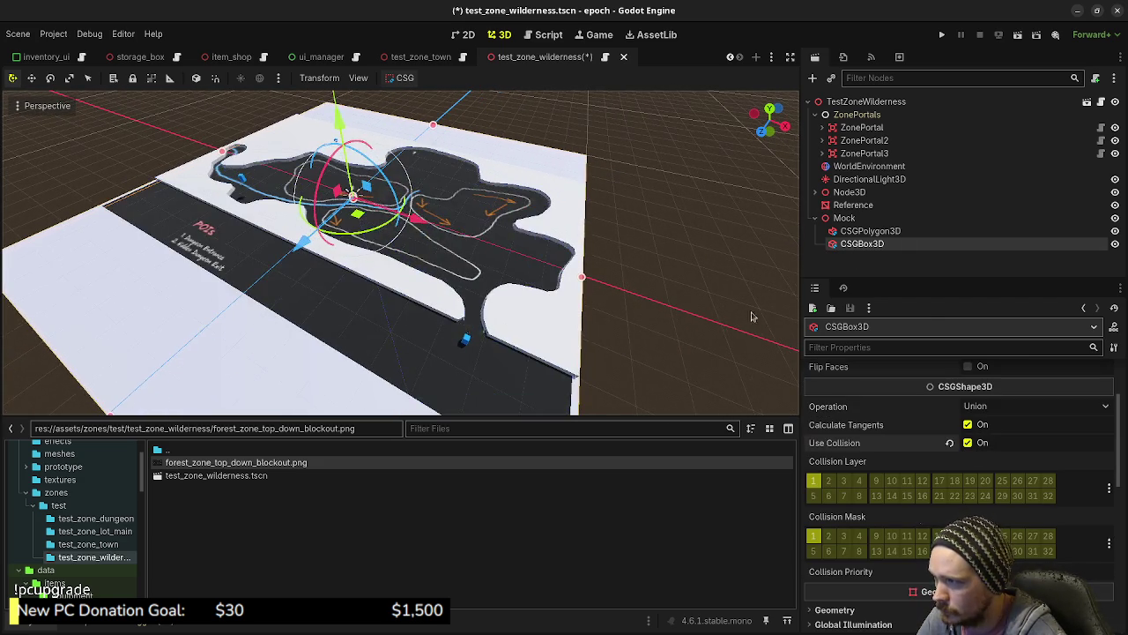
- Check the Reference map node in the orbited view and save the scene
click(853, 205)
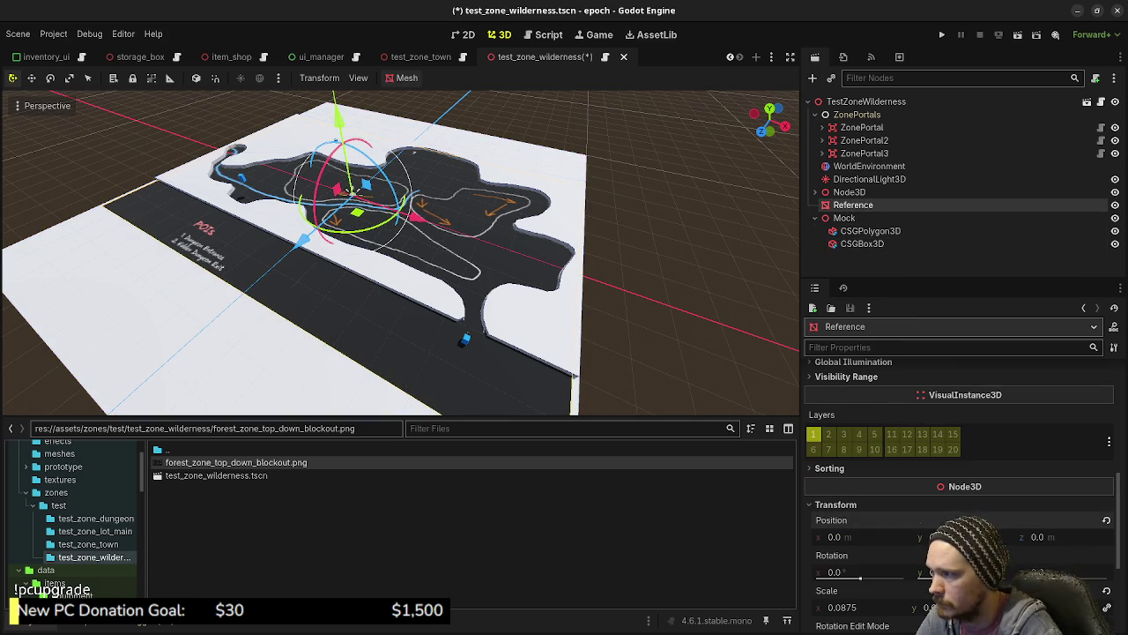
drag(732, 328, 577, 245)
key(ctrl+s)
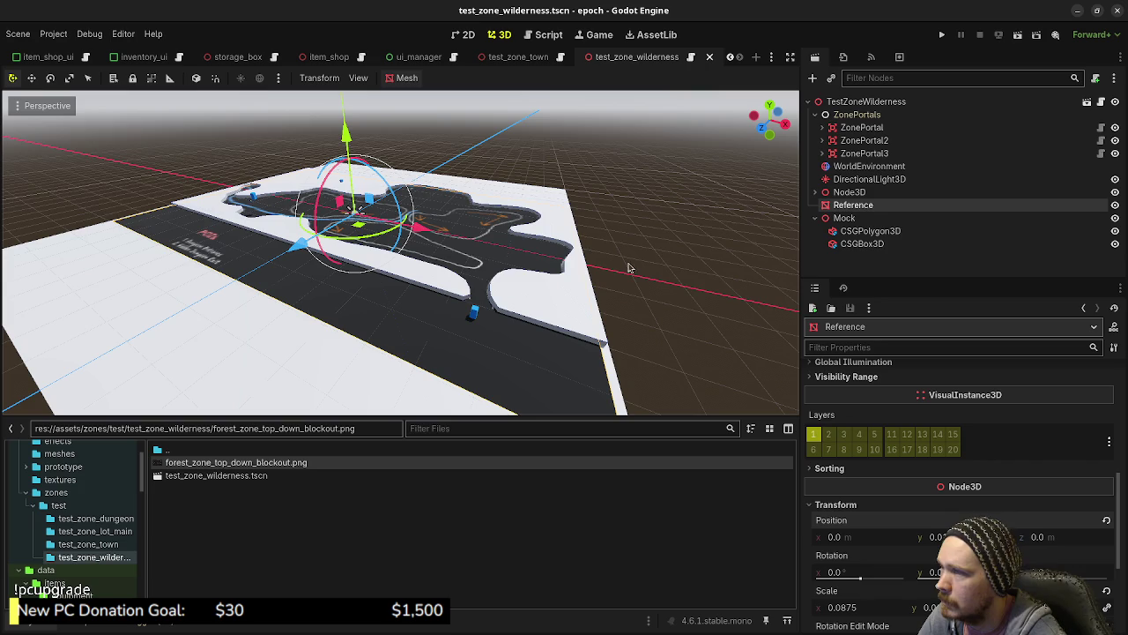
- Set the CSGPolygon3D wall depth to 3, save, and run the project
click(868, 231)
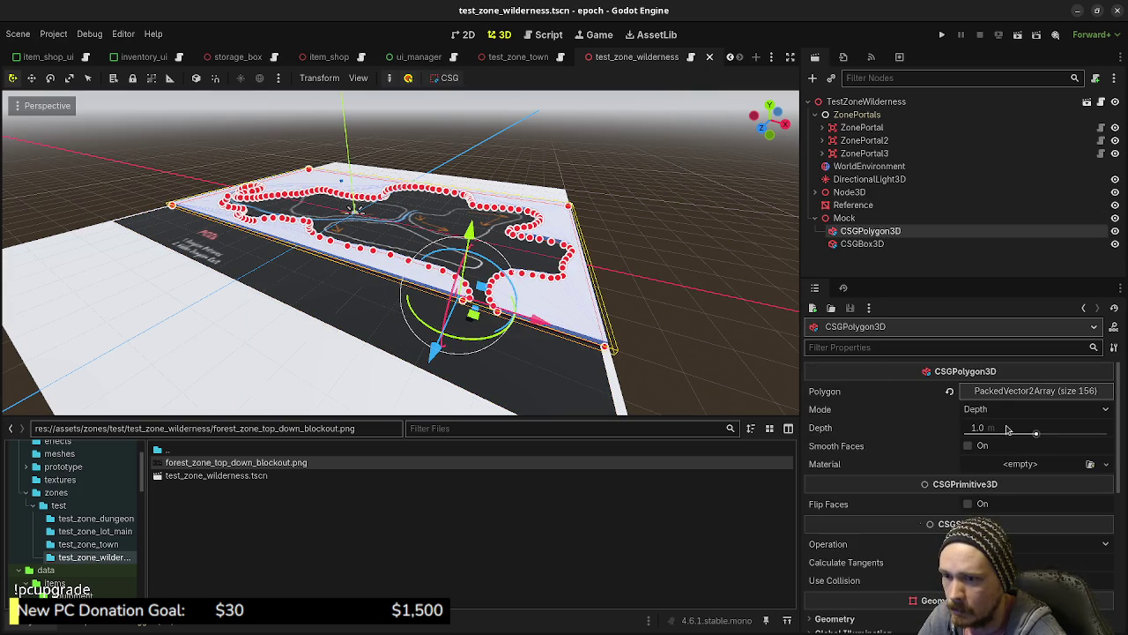
text(3)
key(Return)
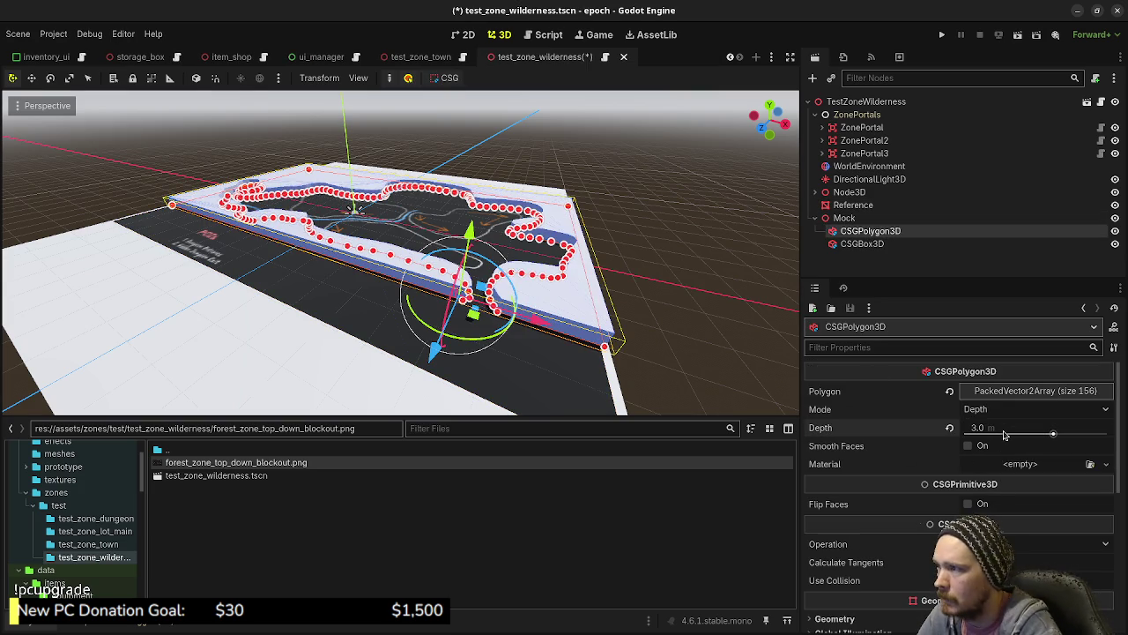
click(666, 246)
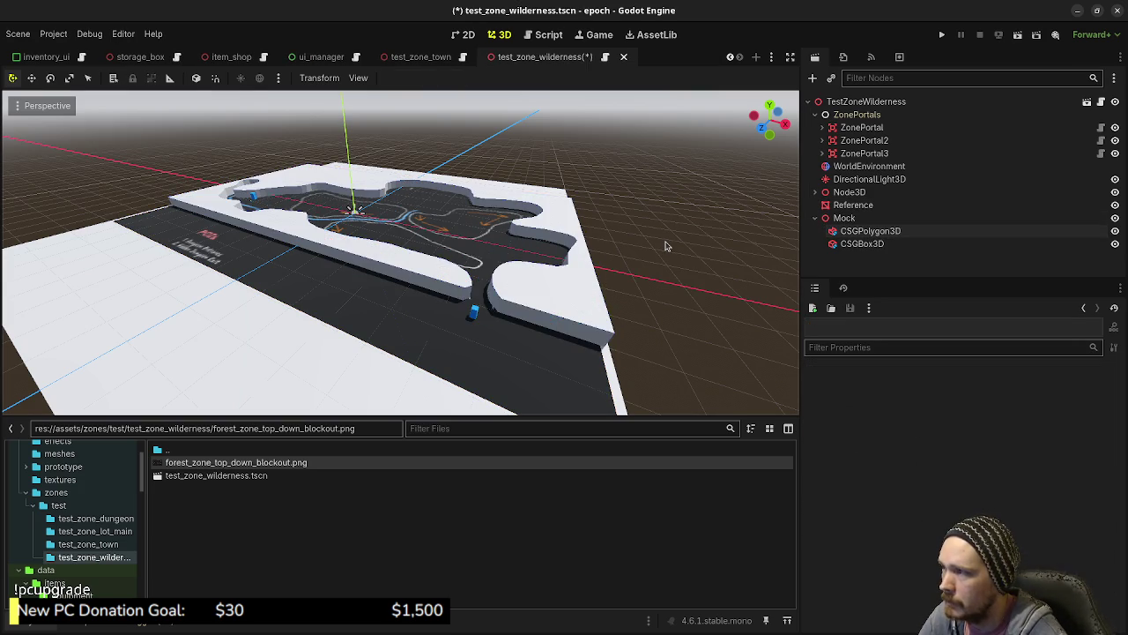
key(ctrl+s)
drag(446, 243, 446, 287)
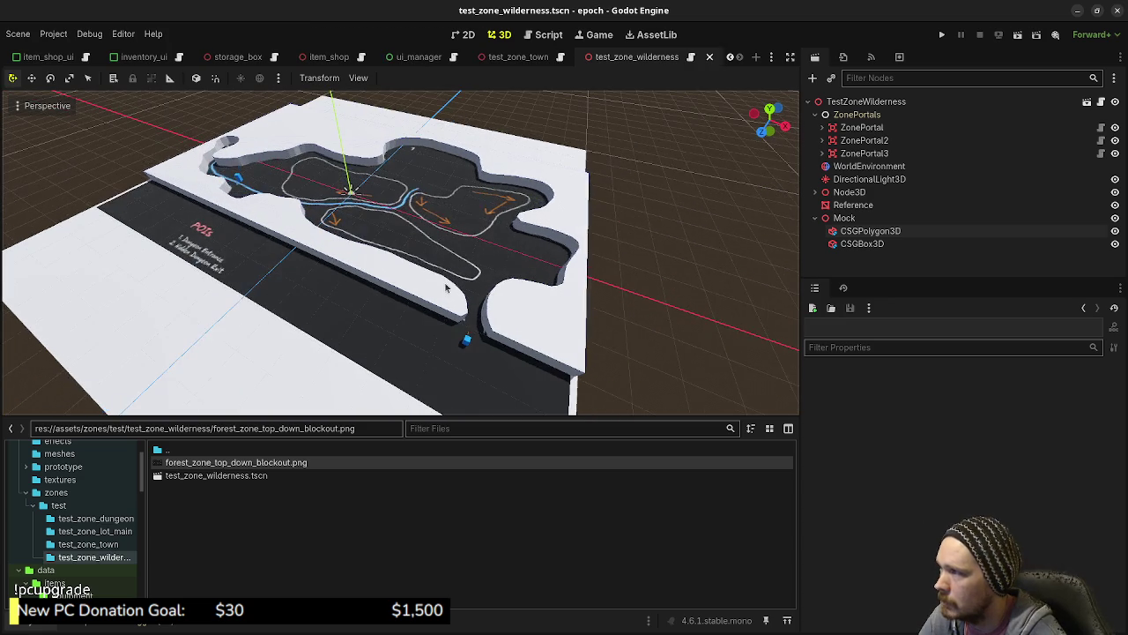
click(941, 36)
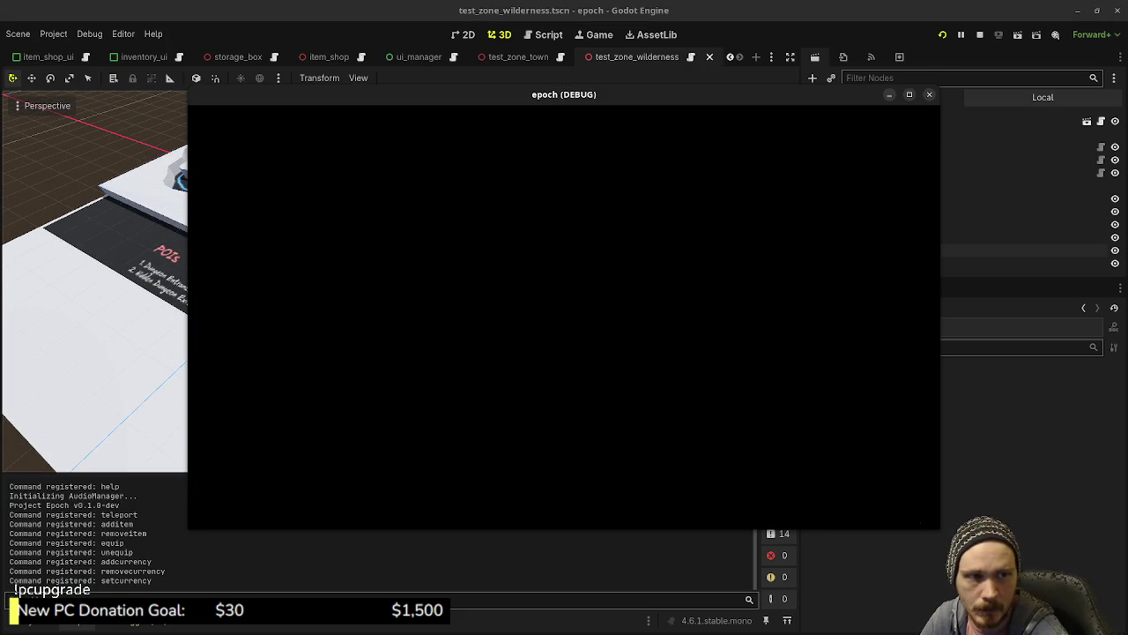
- Walk and sprint through the starting room and corridor toward the blue portal box
key(w)
key(shift+w)
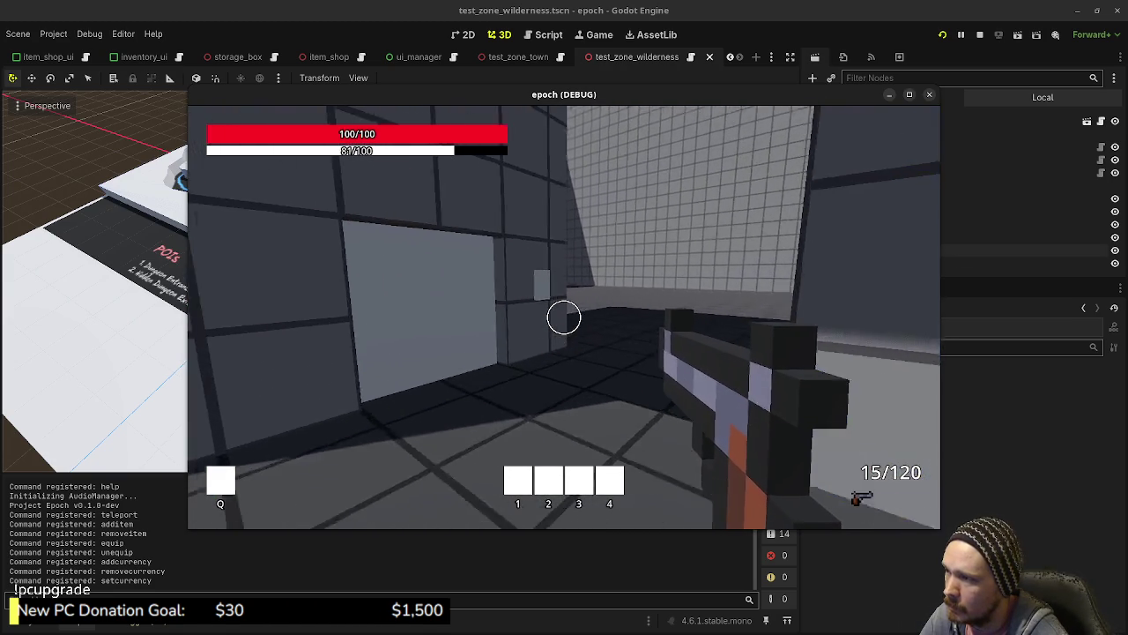
key(w)
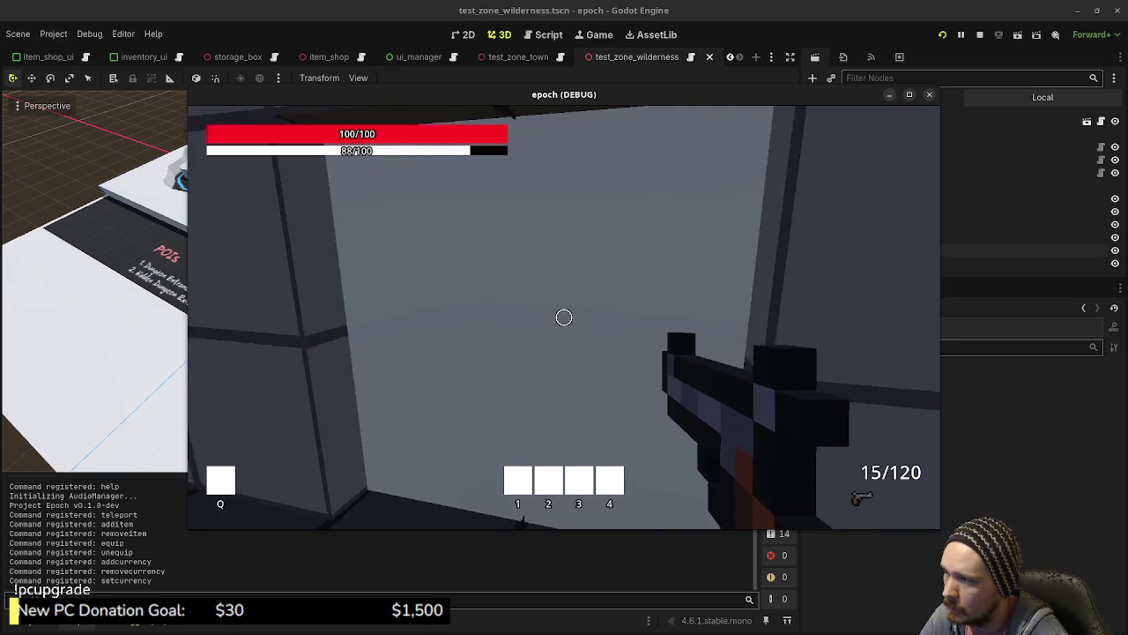
key(w)
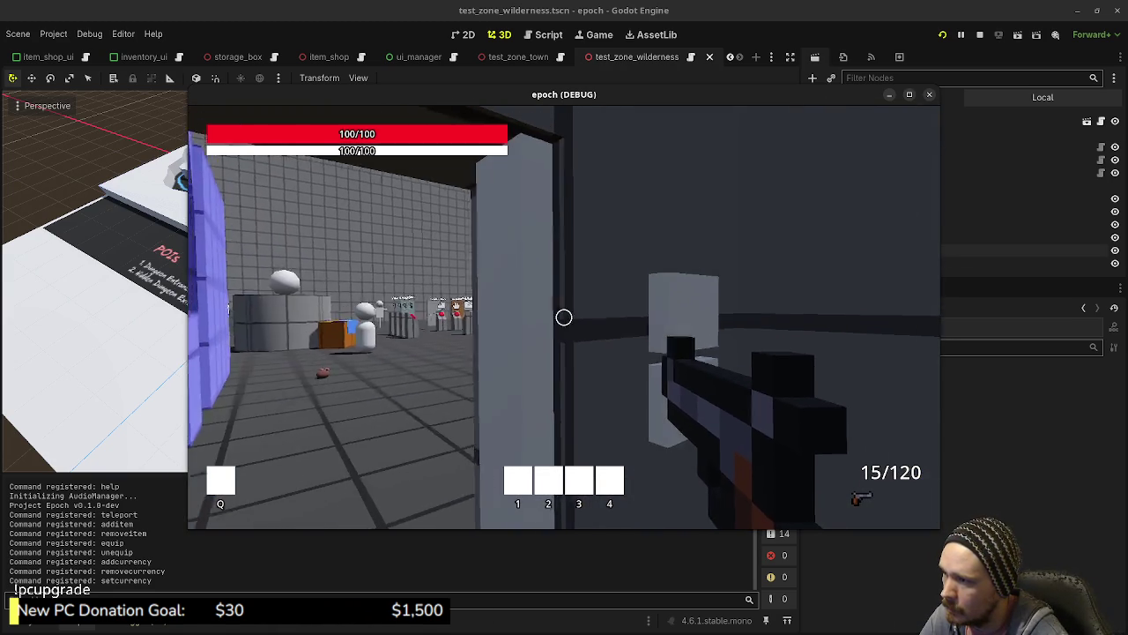
key(w)
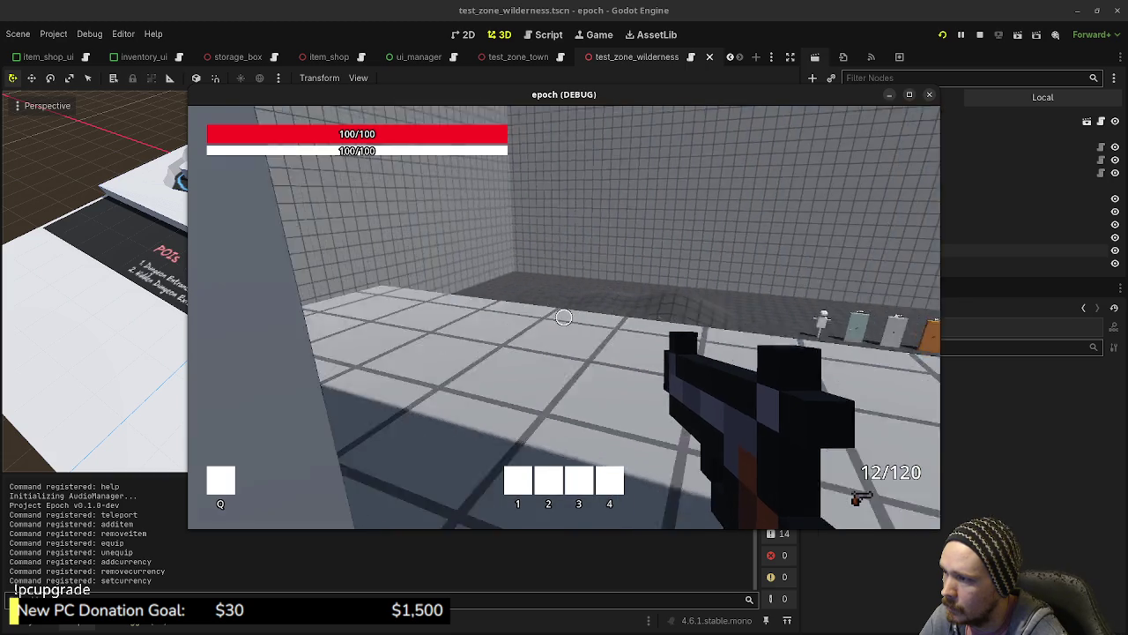
key(shift+w)
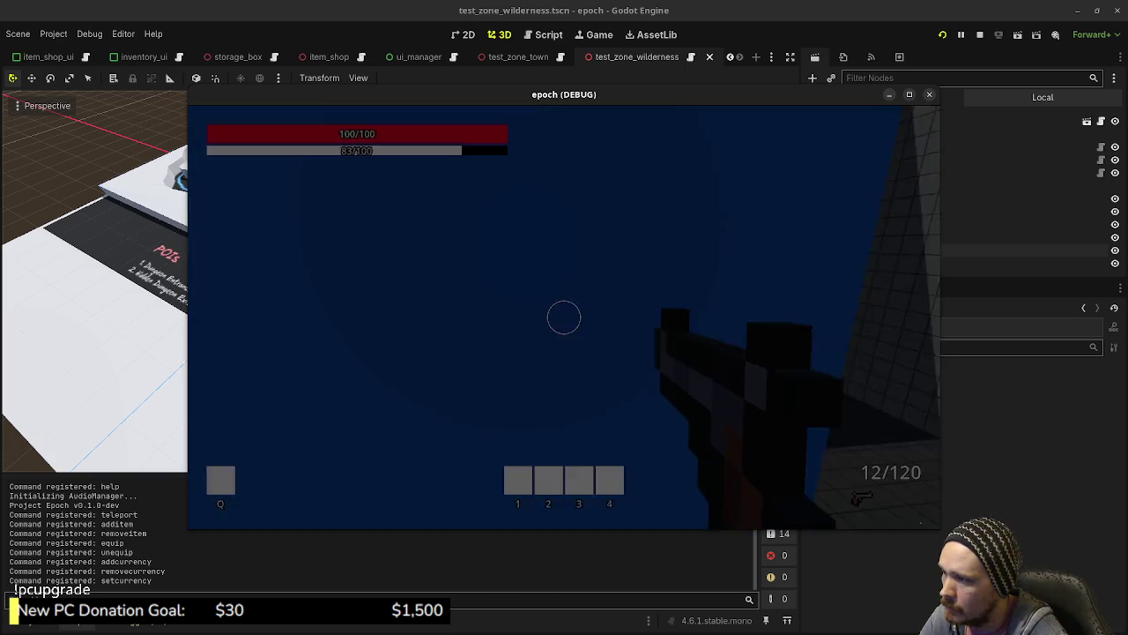
mouse_move(564, 317)
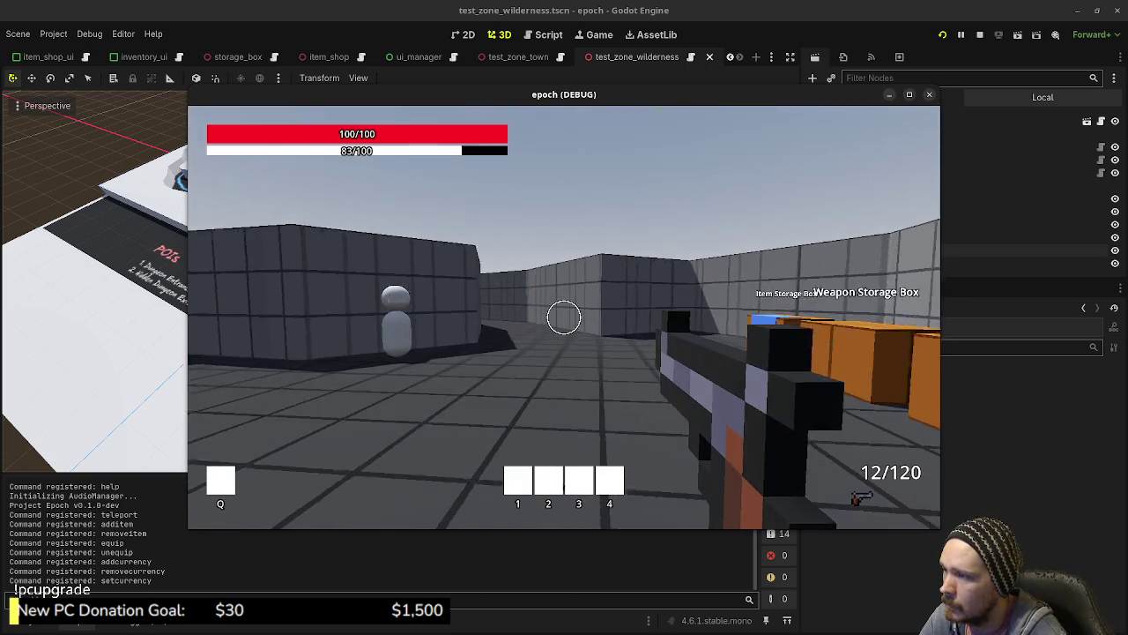
key(shift+w)
key(shift+w)
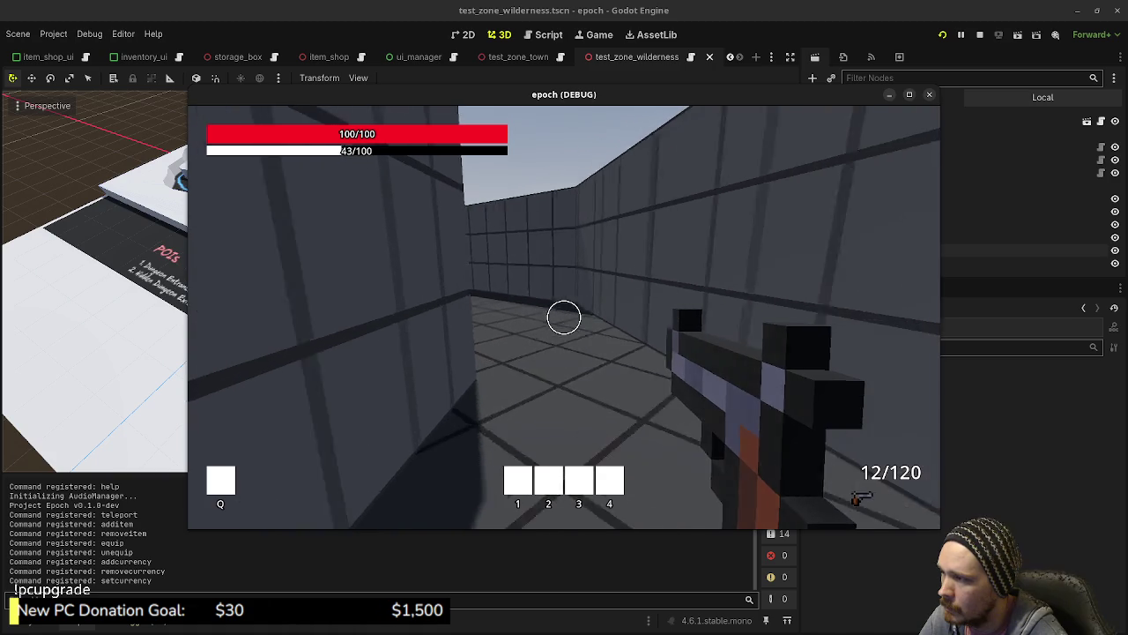
key(shift+w)
- Enter the portal and walk the wilderness road and blue path beside the curved wall
key(w)
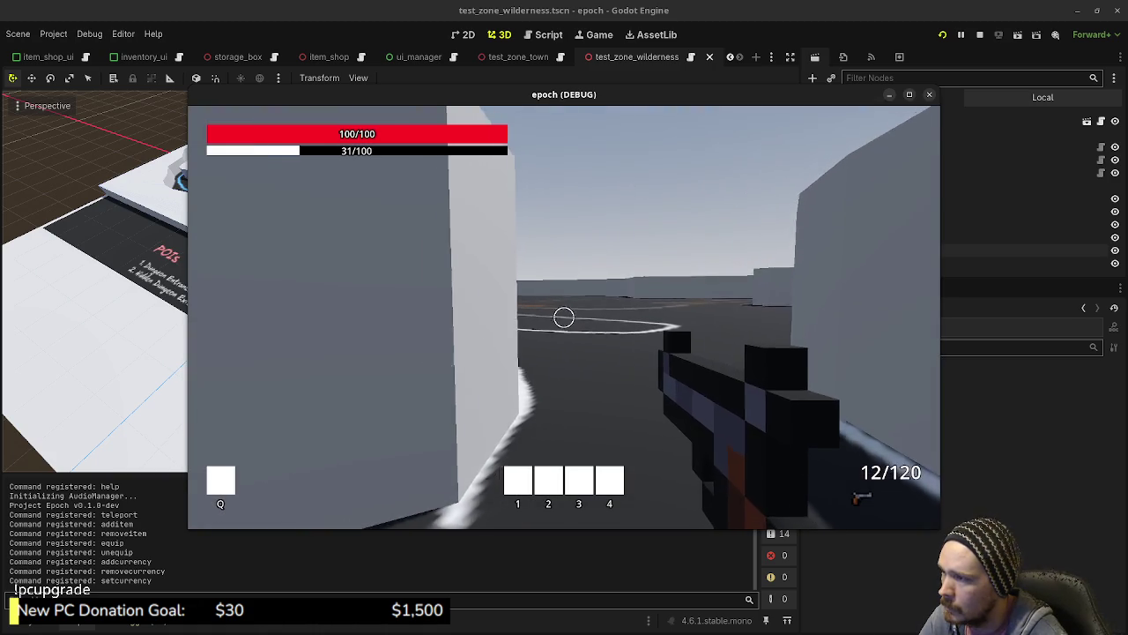
key(w)
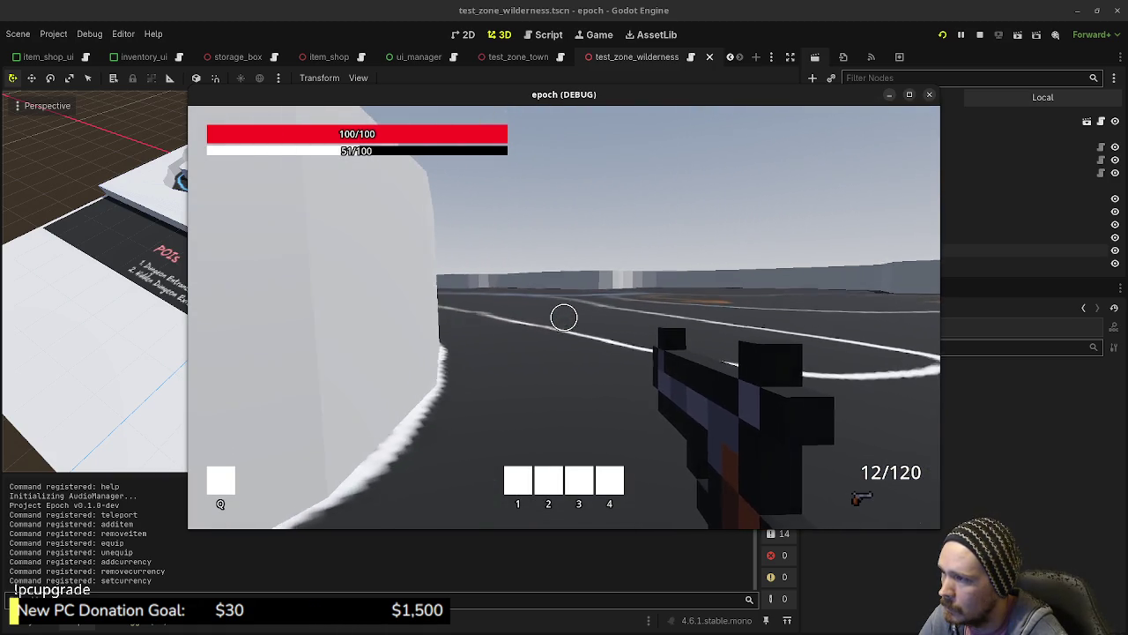
key(w)
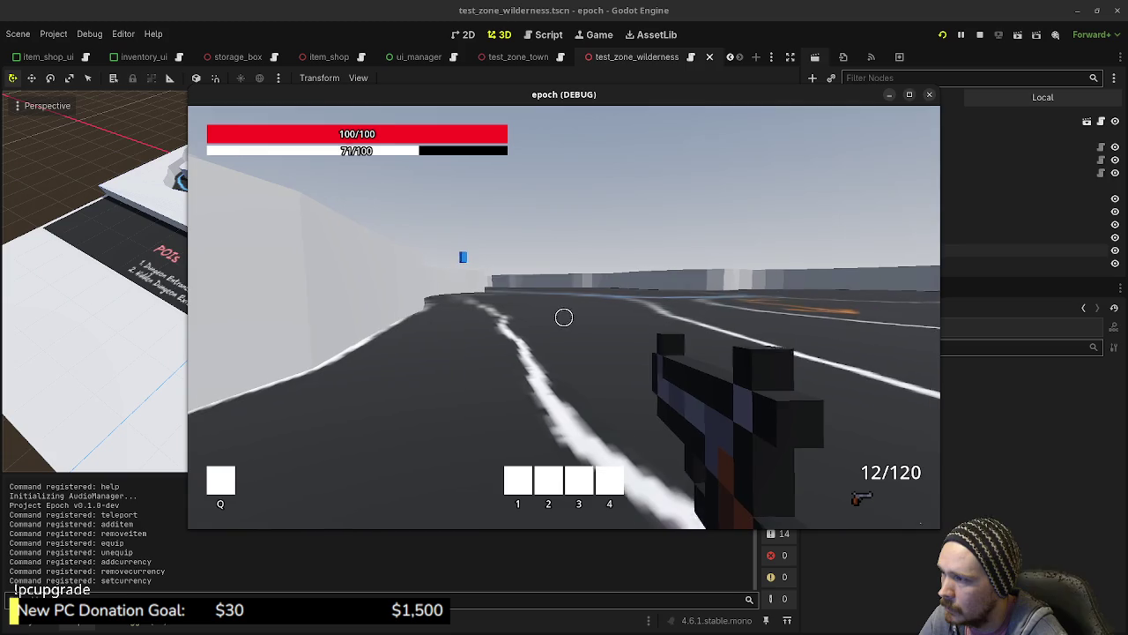
key(w)
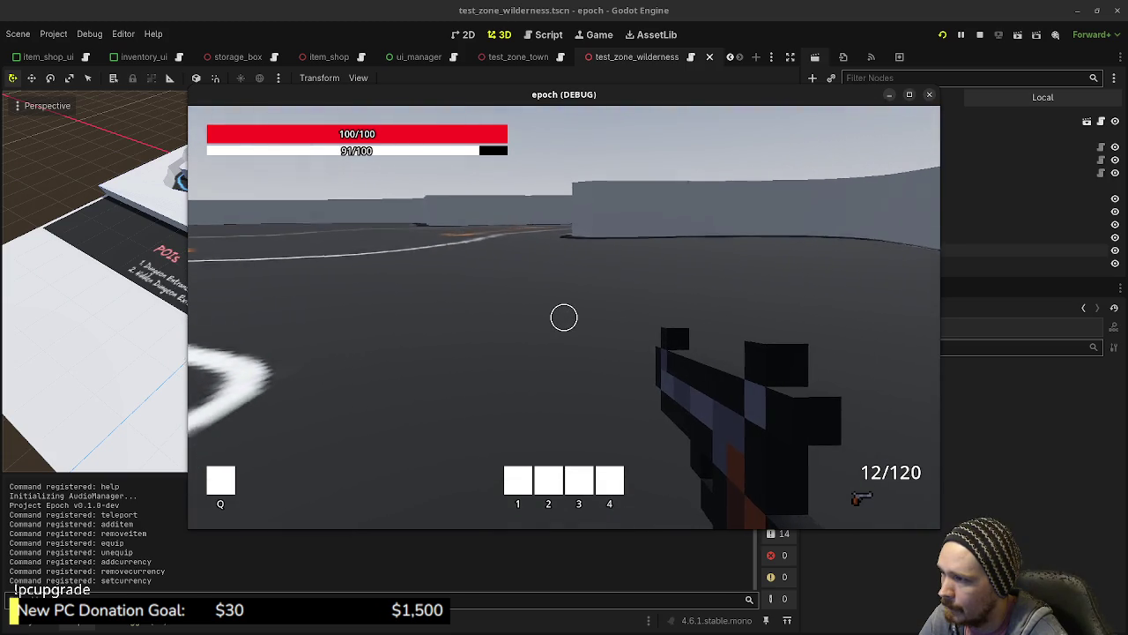
key(w)
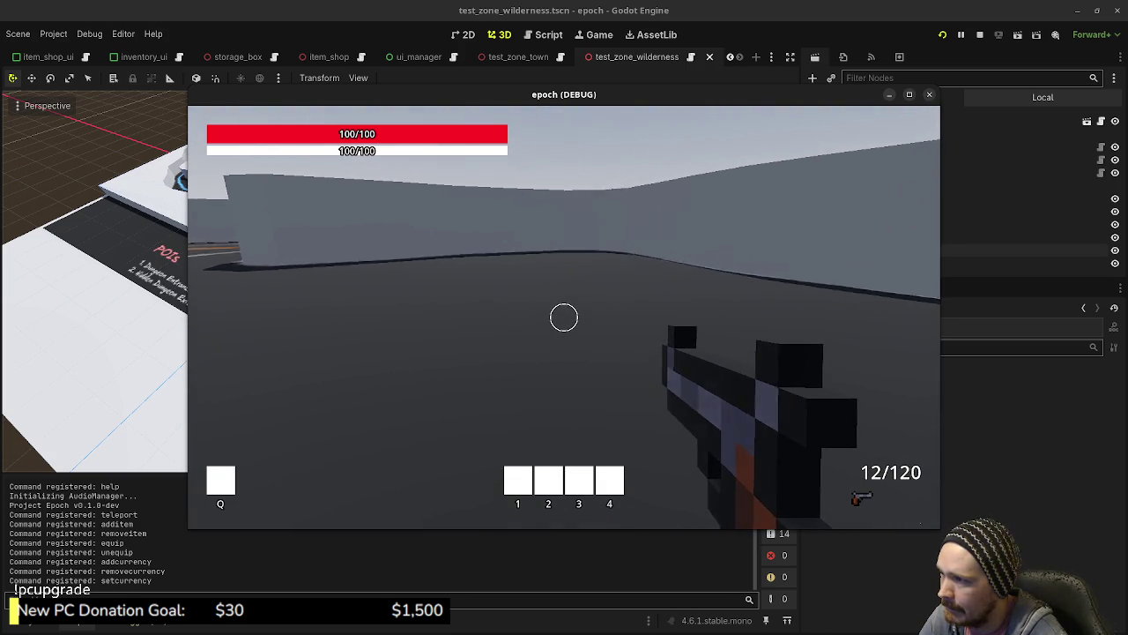
key(w)
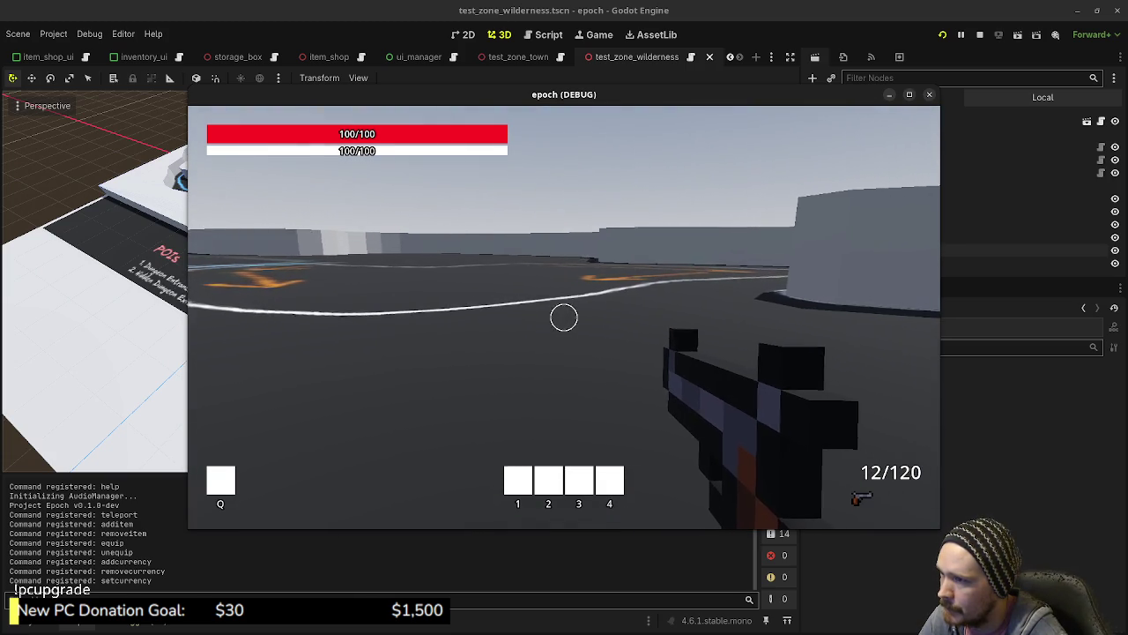
key(shift+w)
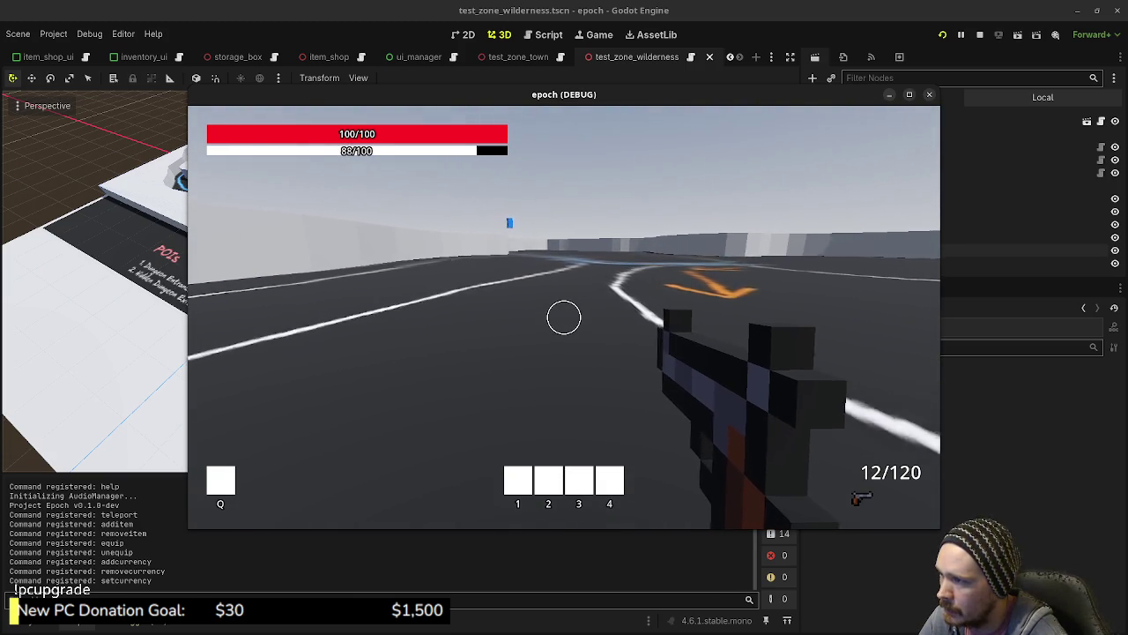
key(shift+w)
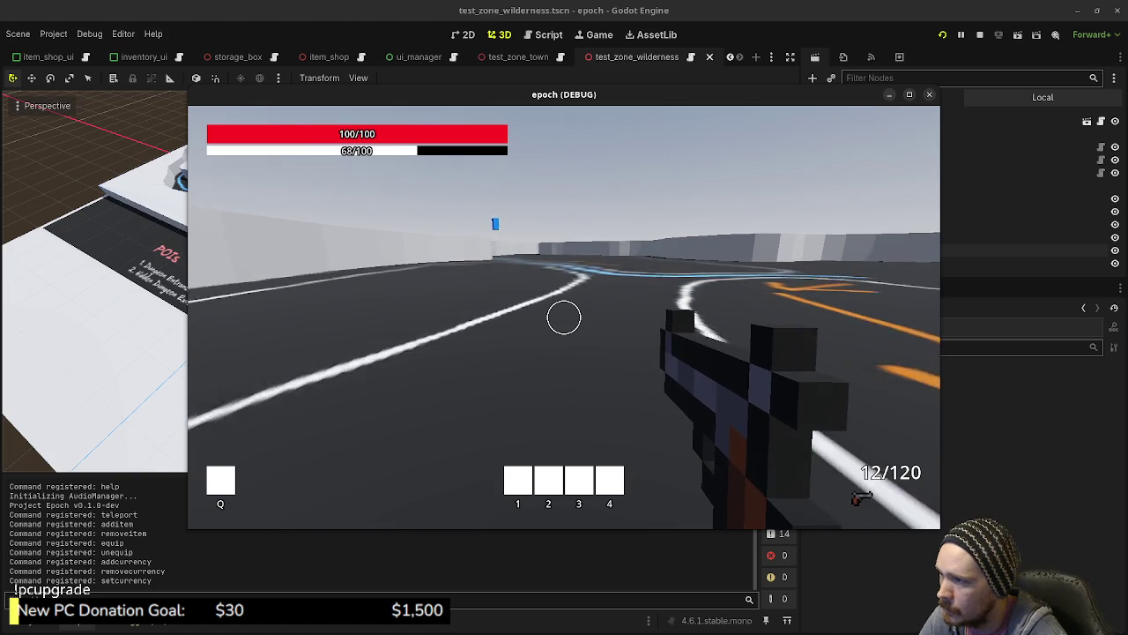
key(shift+w)
key(w)
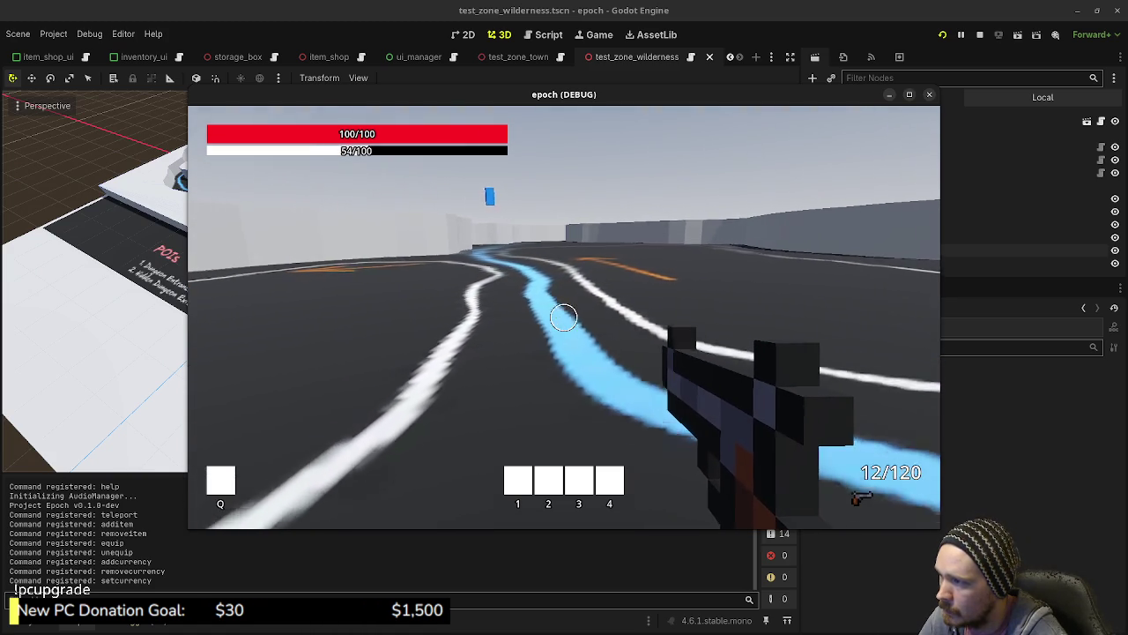
key(w)
key(w)
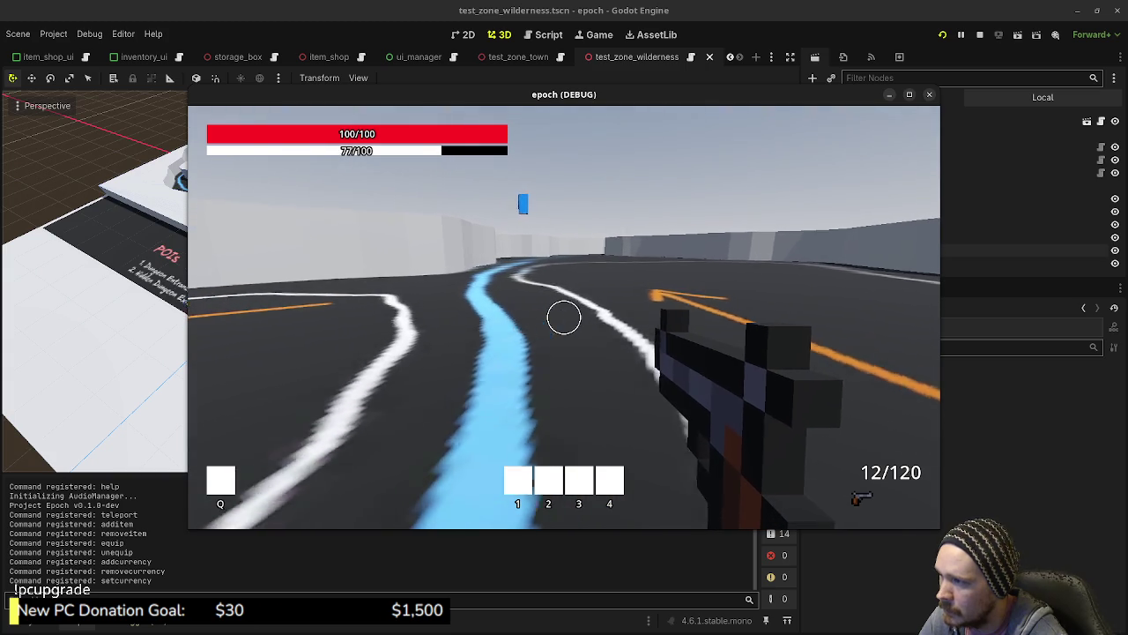
key(w)
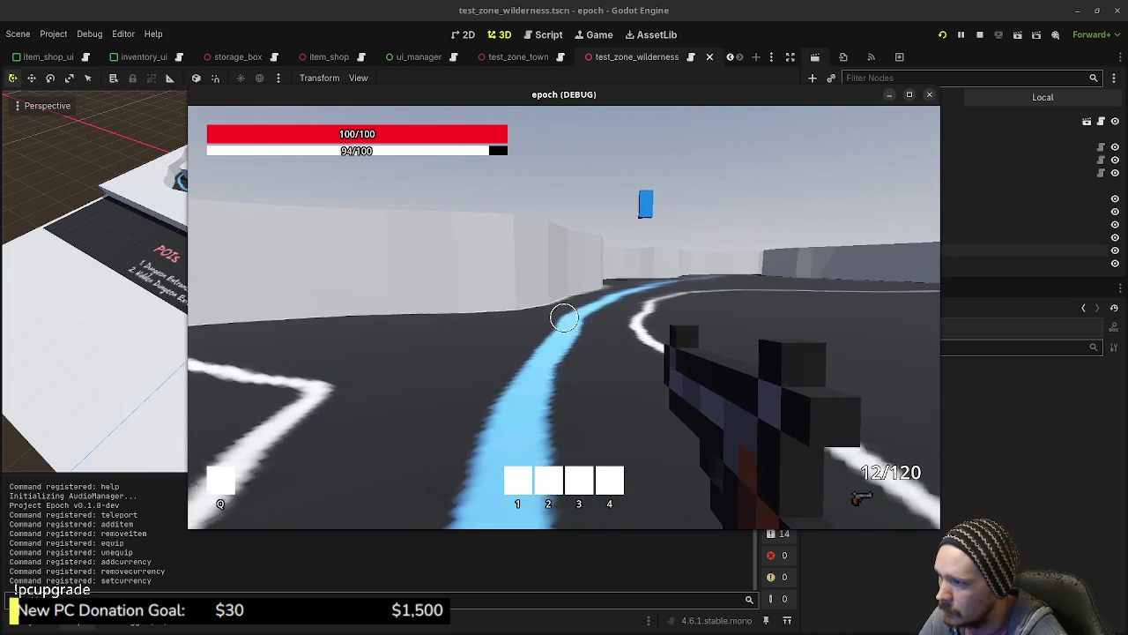
key(w)
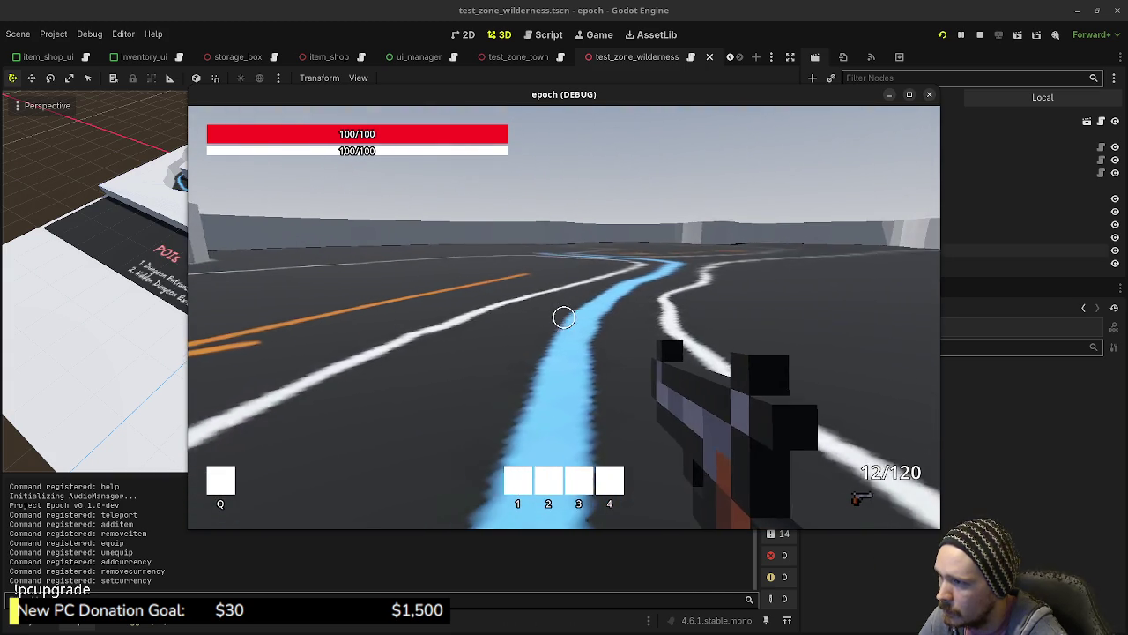
key(w)
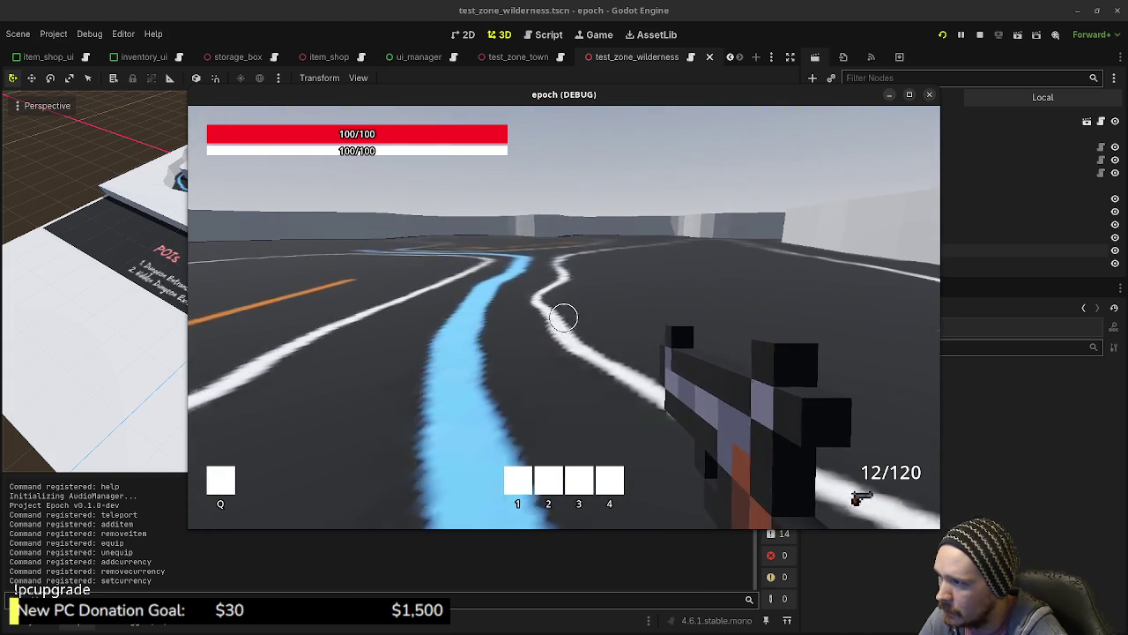
key(w)
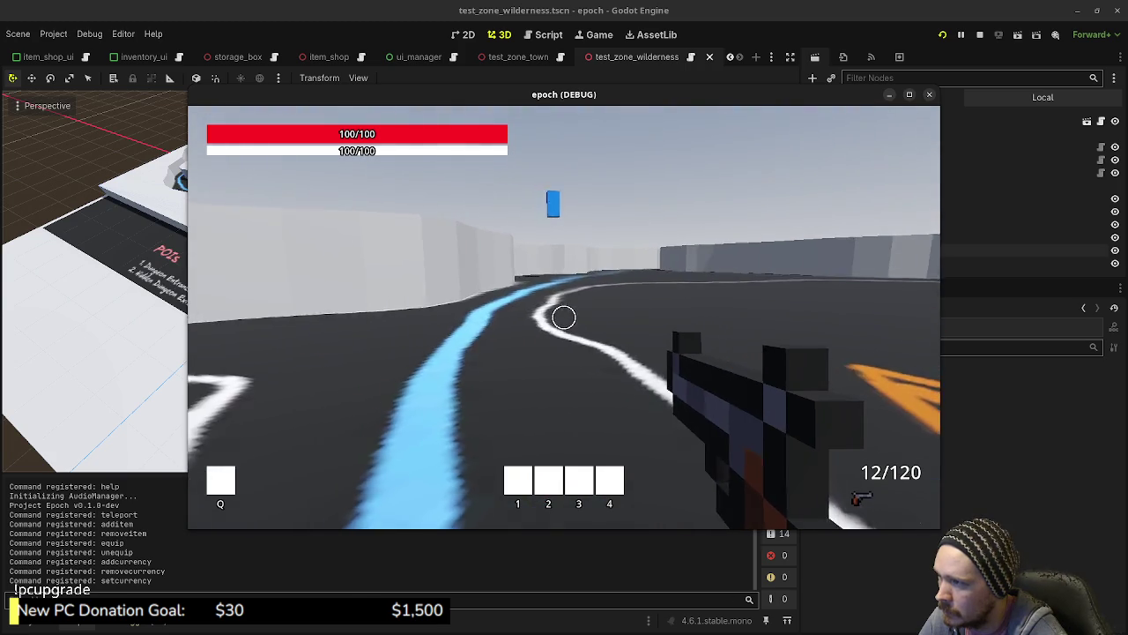
- Sprint along the blue path through the walled corridor's curves, walking to regain stamina
key(shift+w)
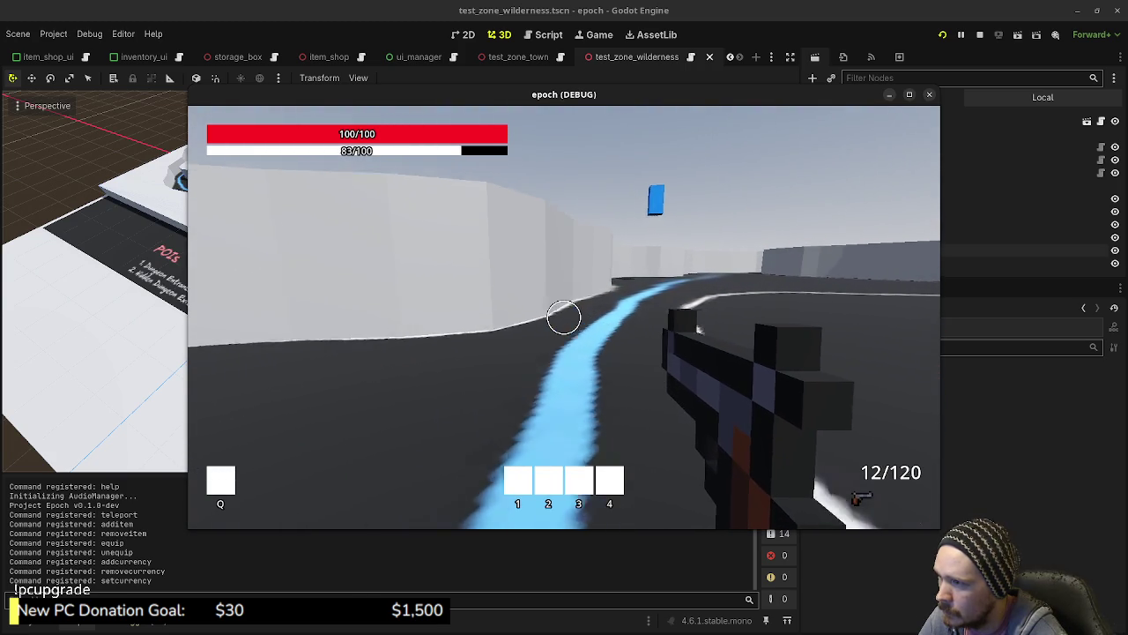
key(shift+w)
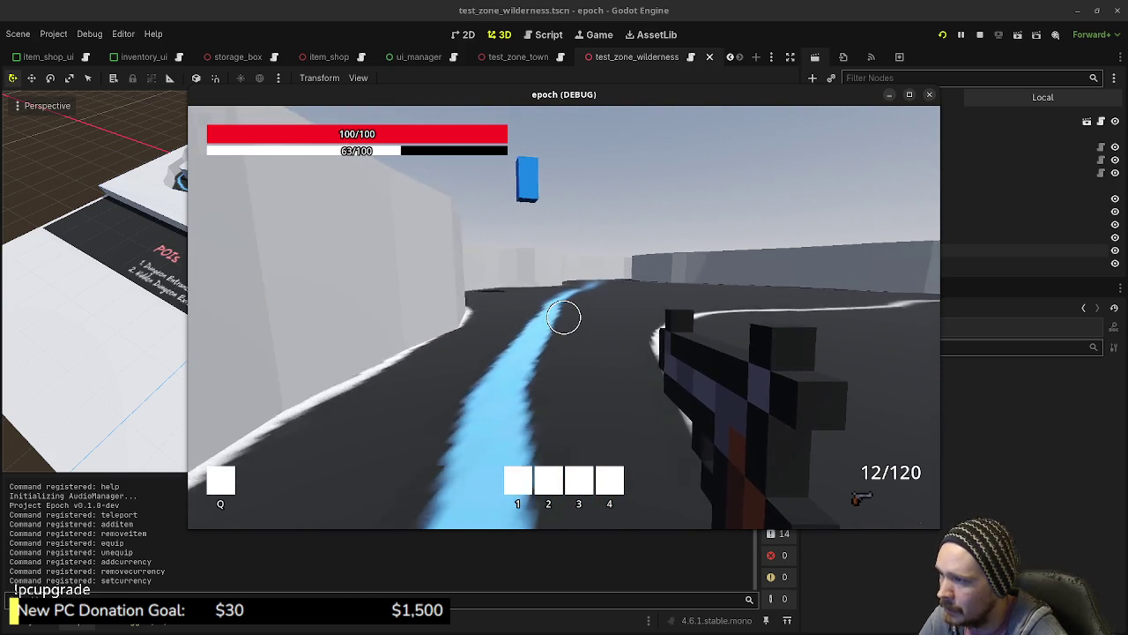
key(shift+w)
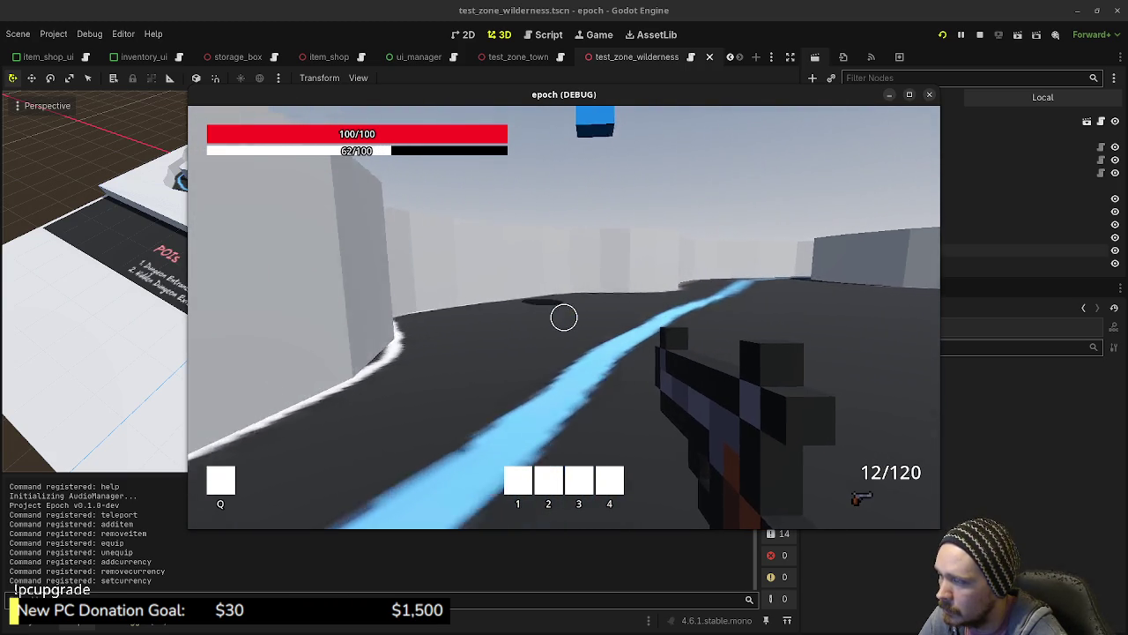
key(w)
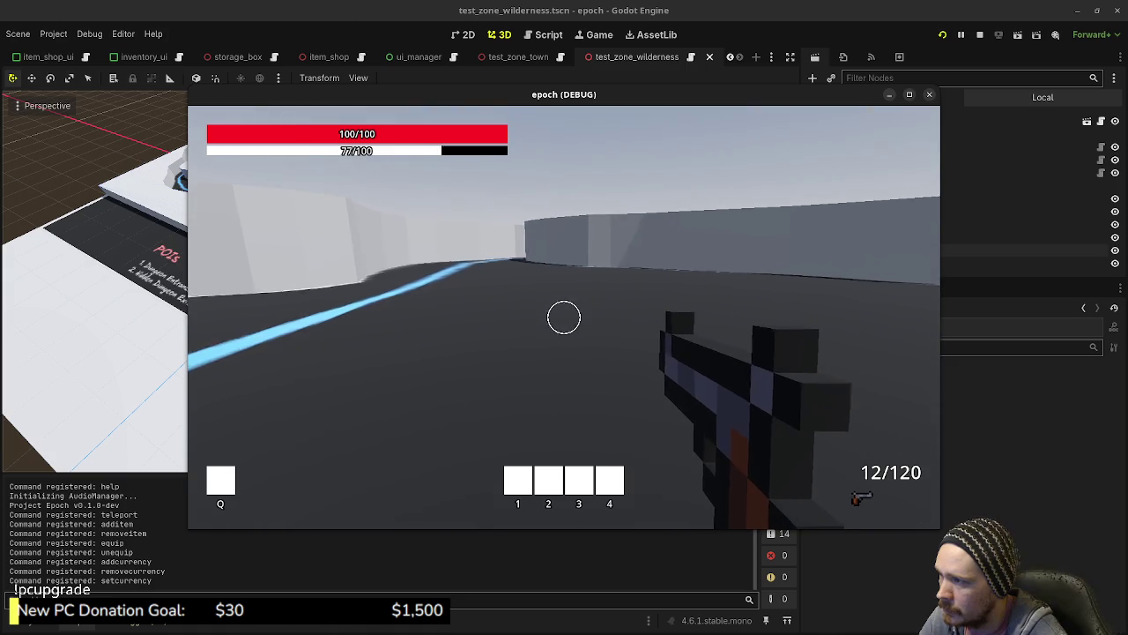
key(shift+w)
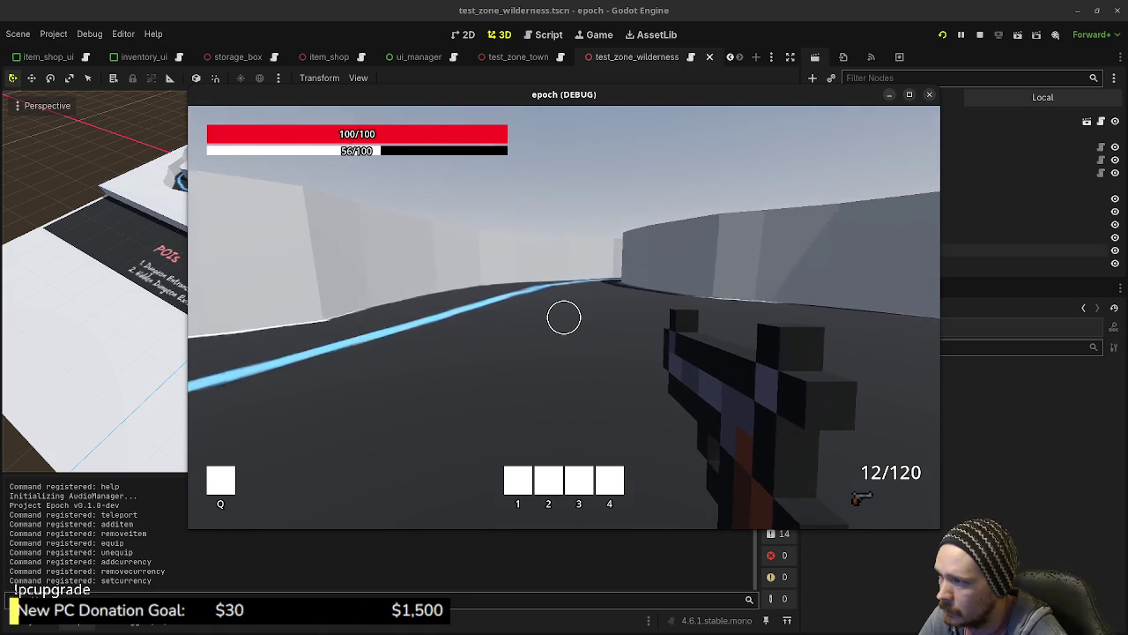
key(shift+w)
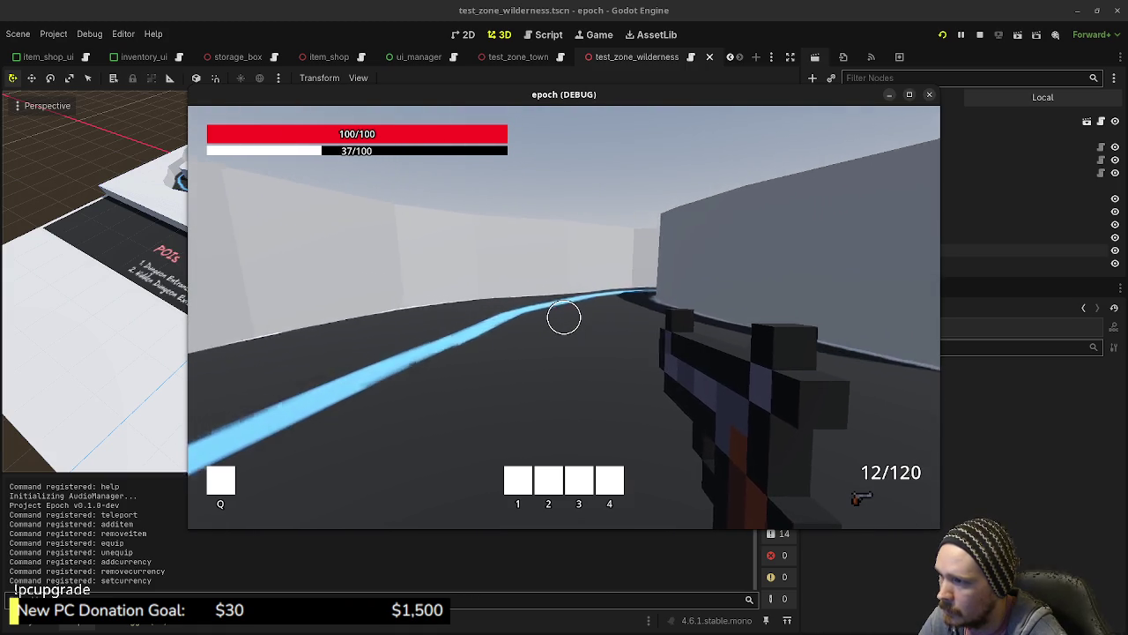
key(shift+w)
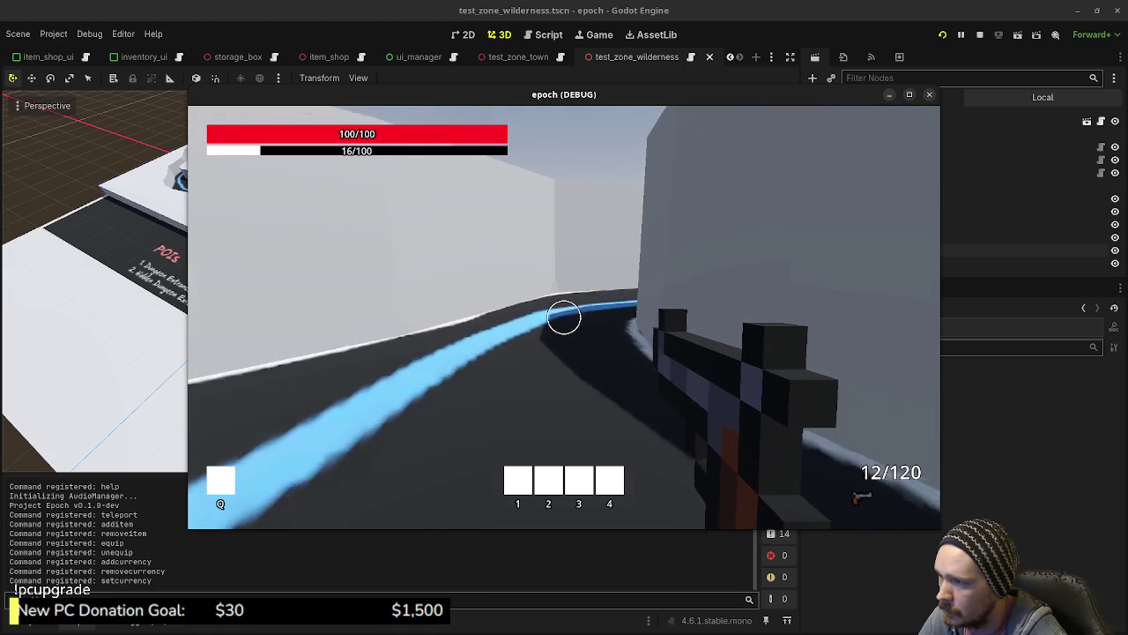
key(shift+w)
key(w)
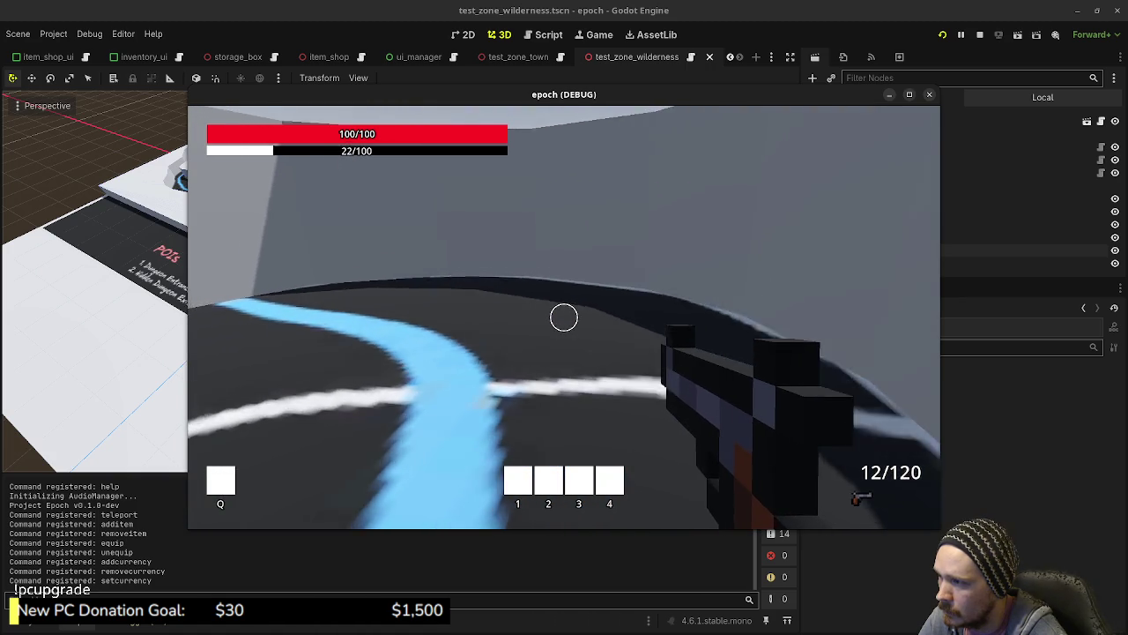
key(w)
key(shift+w)
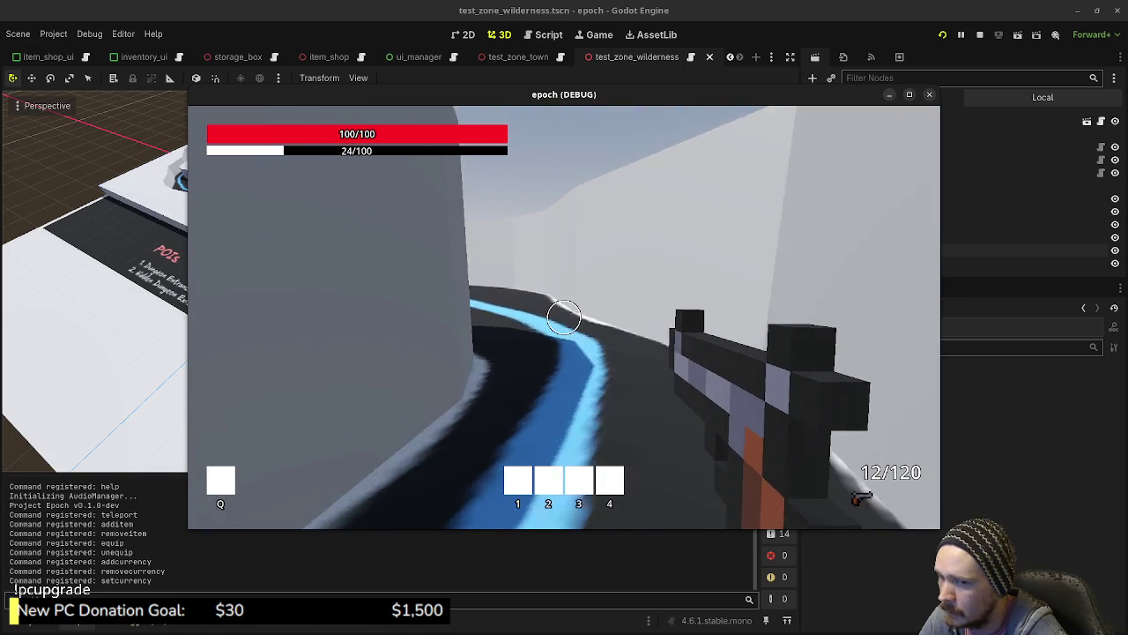
key(shift+w)
key(w)
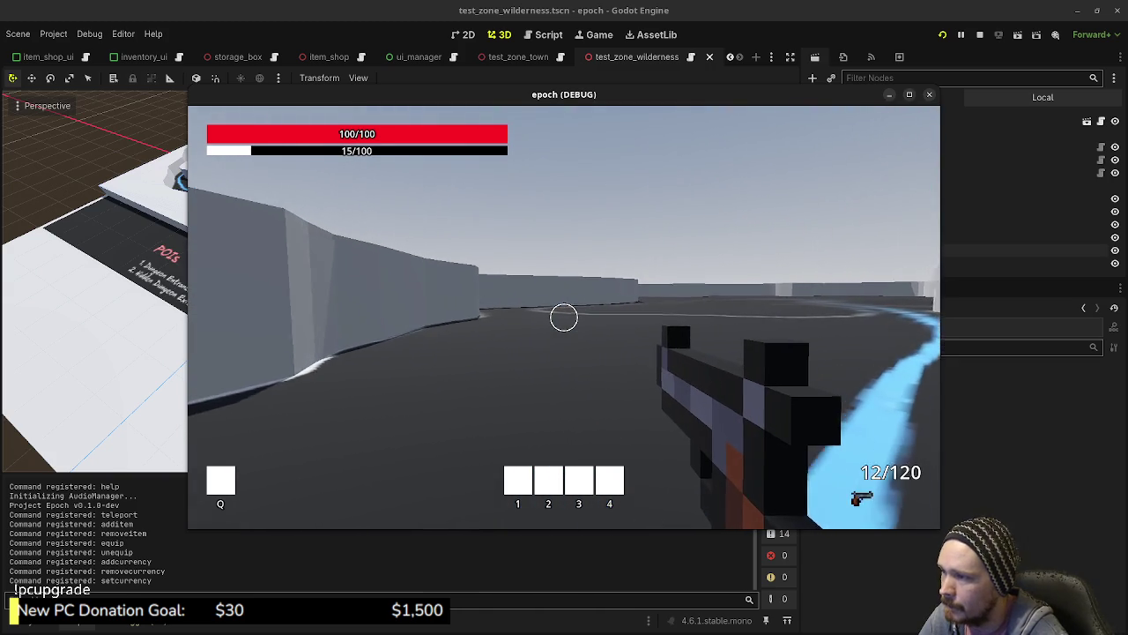
key(w)
key(shift+w)
key(shift+w)
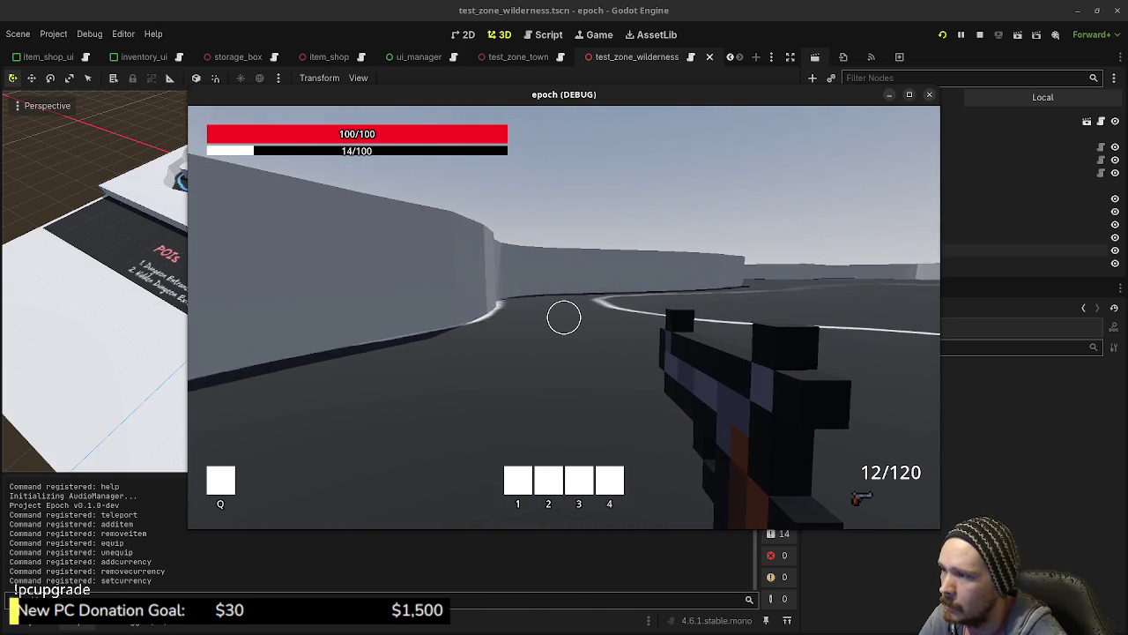
key(shift+w)
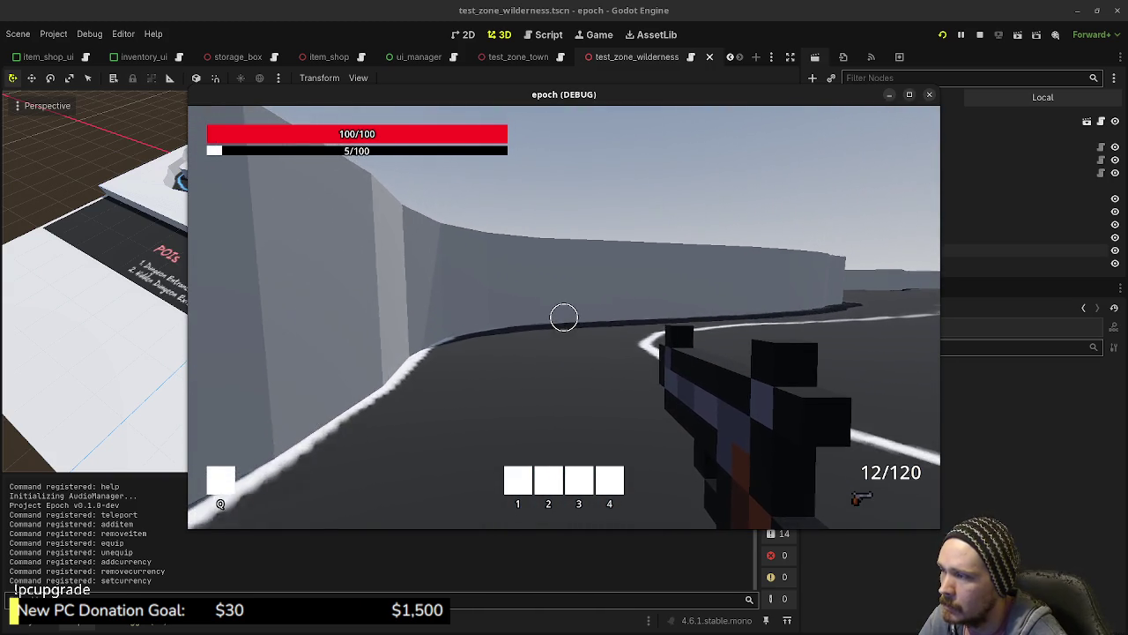
- Follow the white path into the open arena and sprint across it toward the blue marker
key(w)
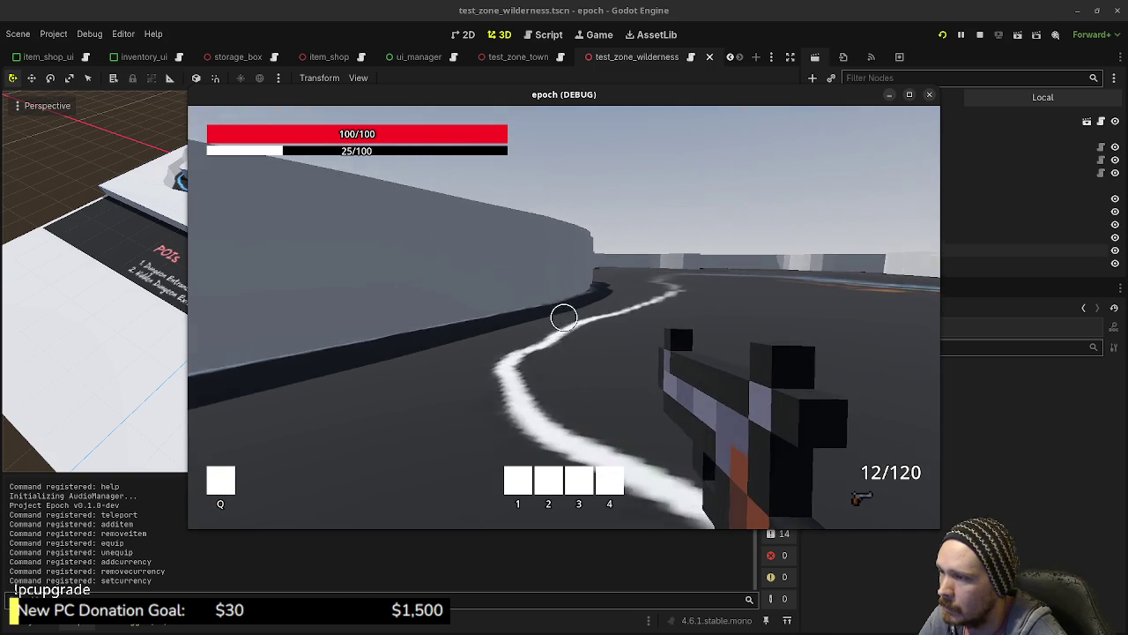
key(w)
key(shift+w)
key(shift+w)
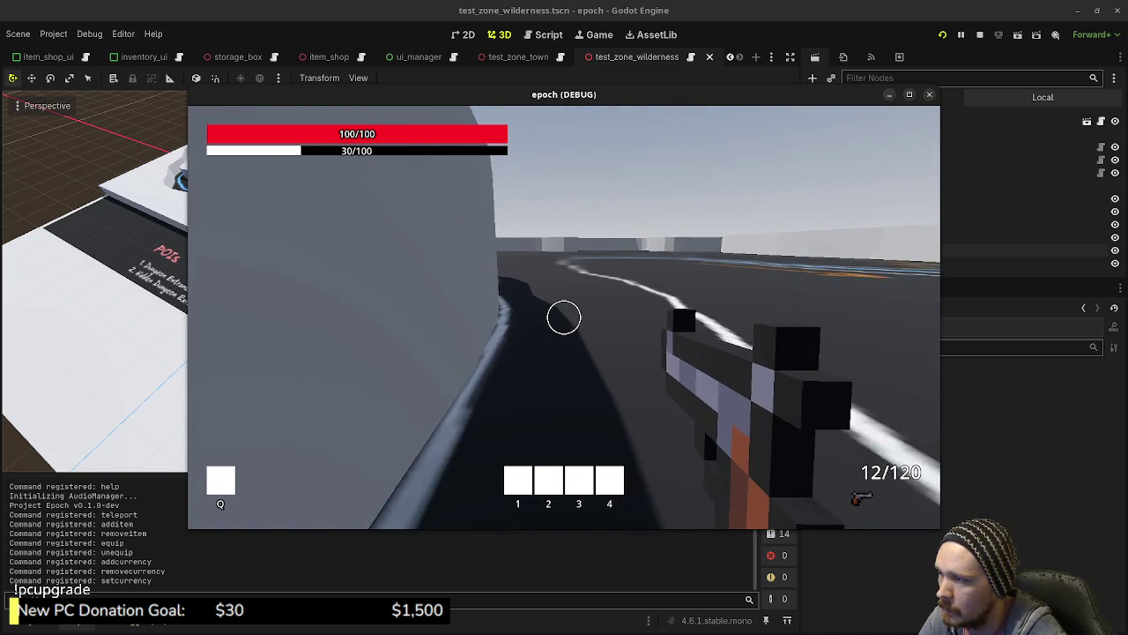
key(shift+w)
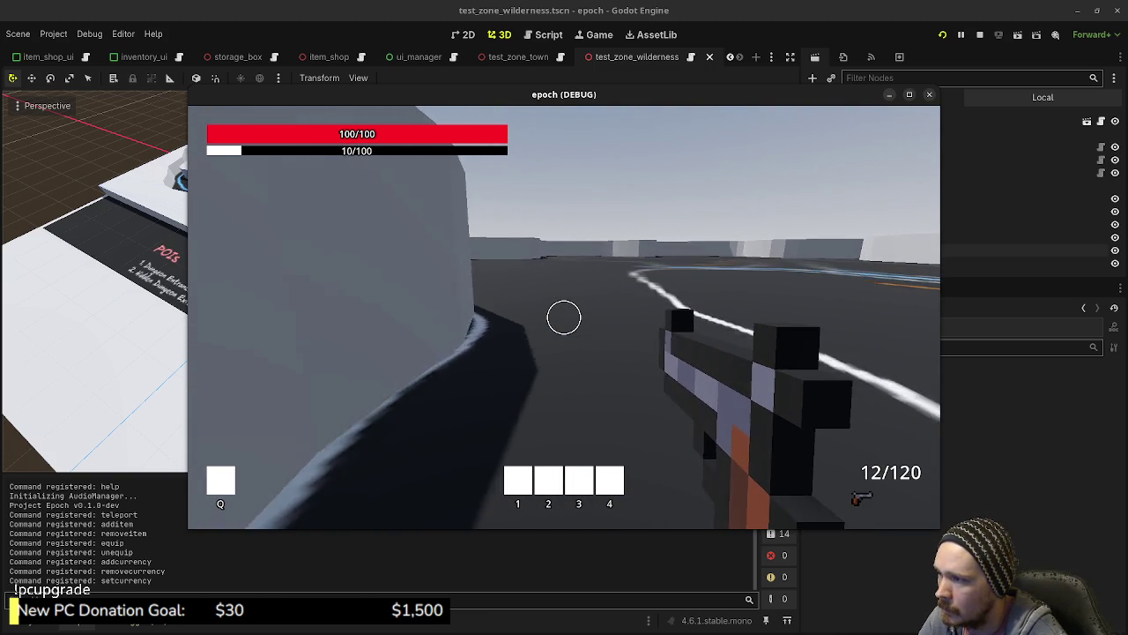
key(w)
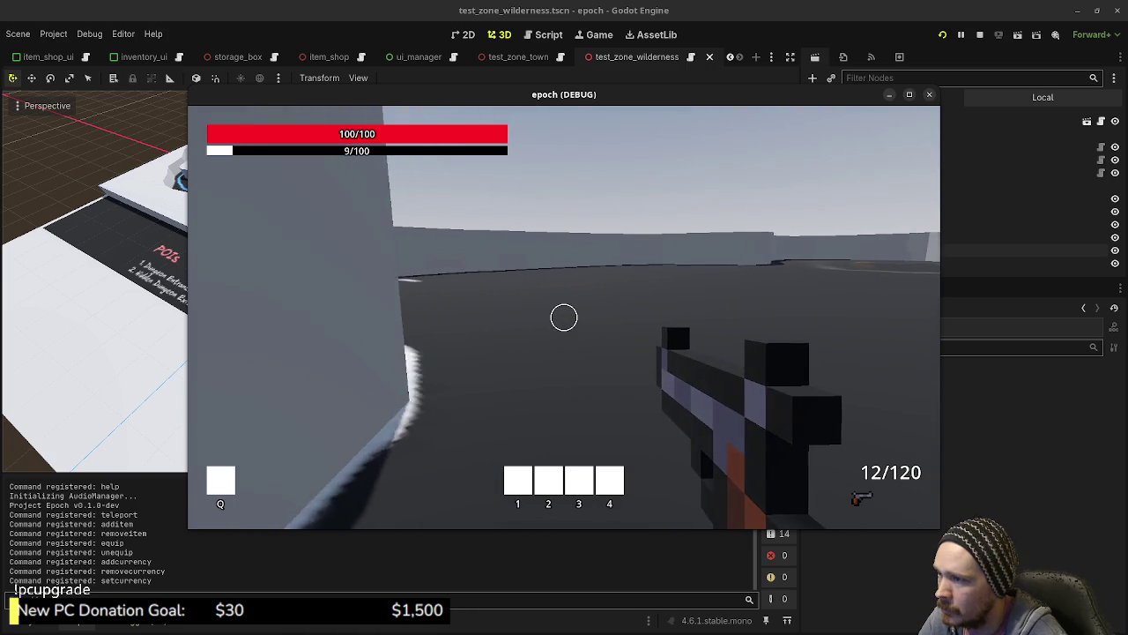
key(w)
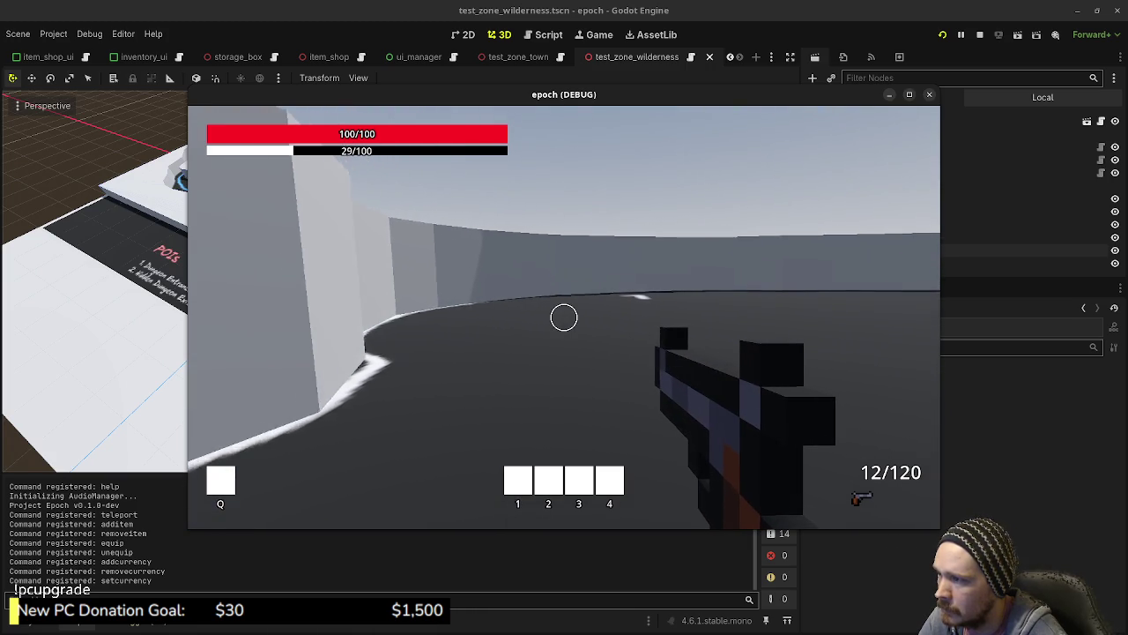
key(w)
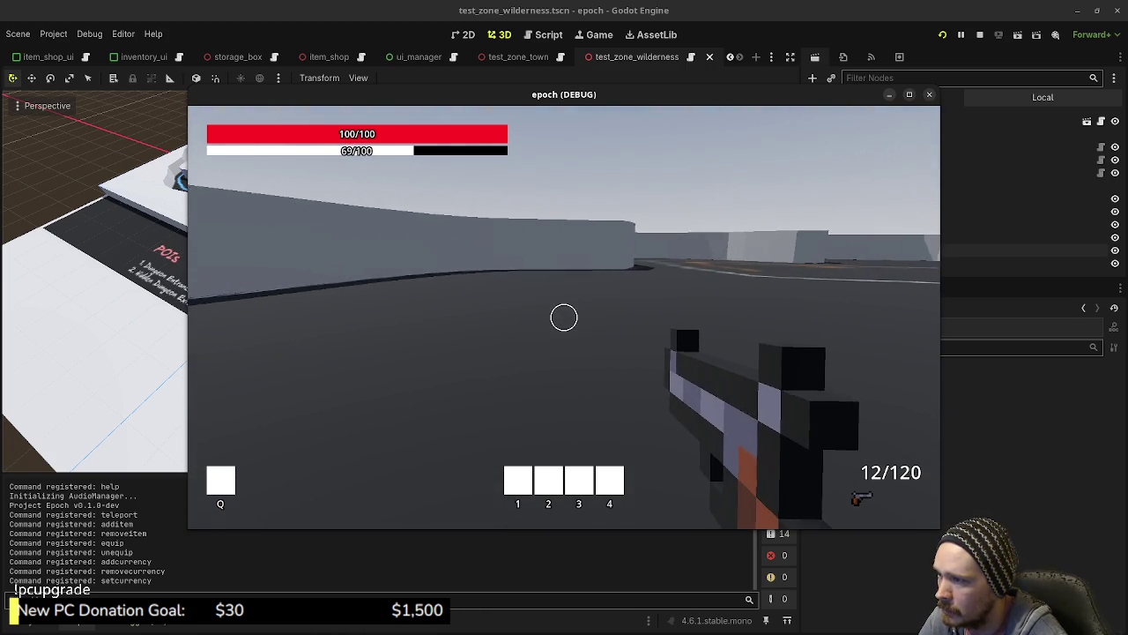
key(w)
key(shift+w)
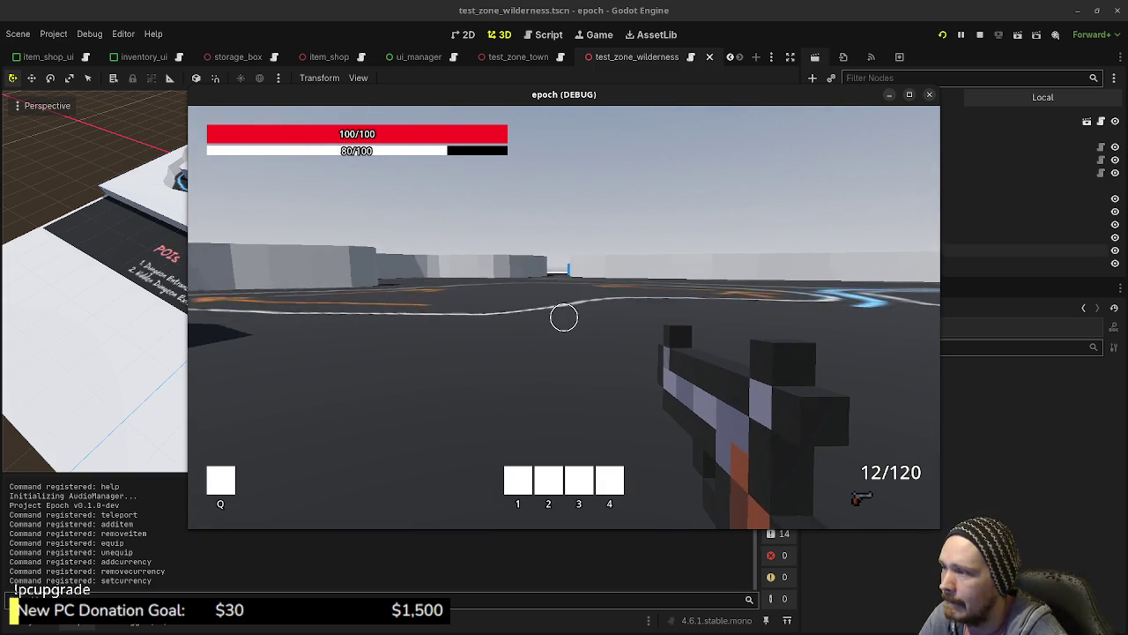
key(w)
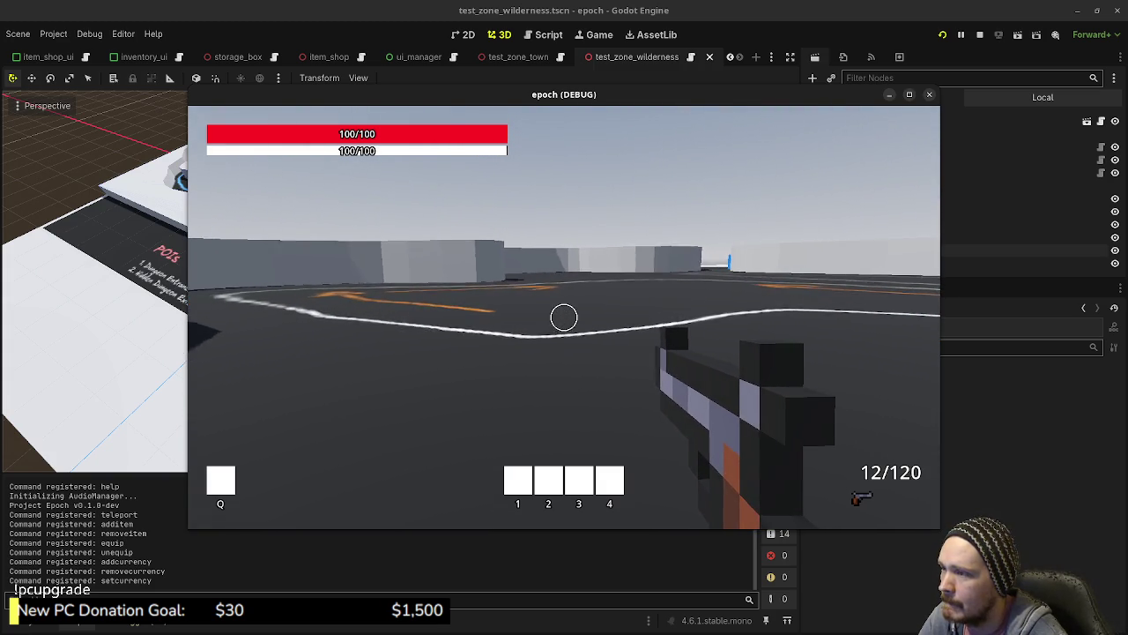
key(w)
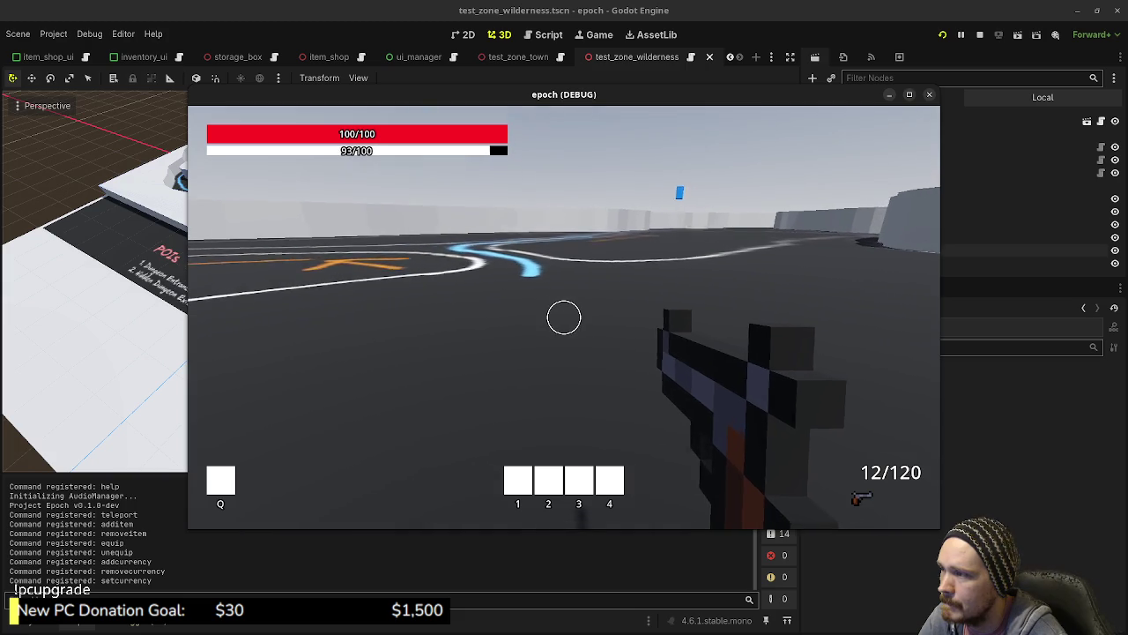
key(w)
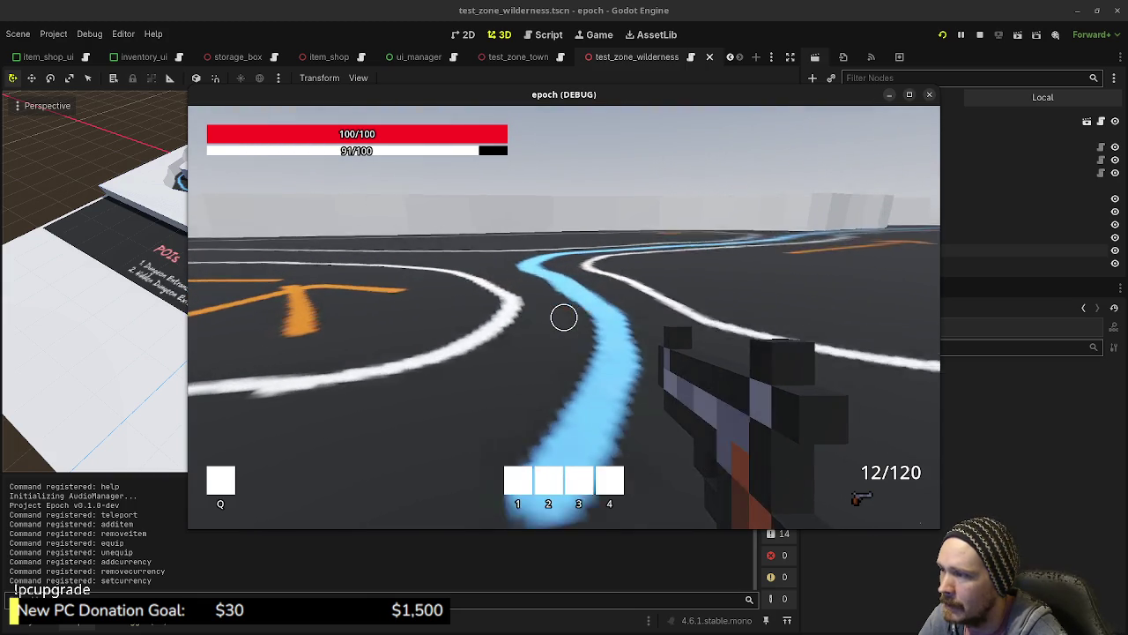
key(shift+w)
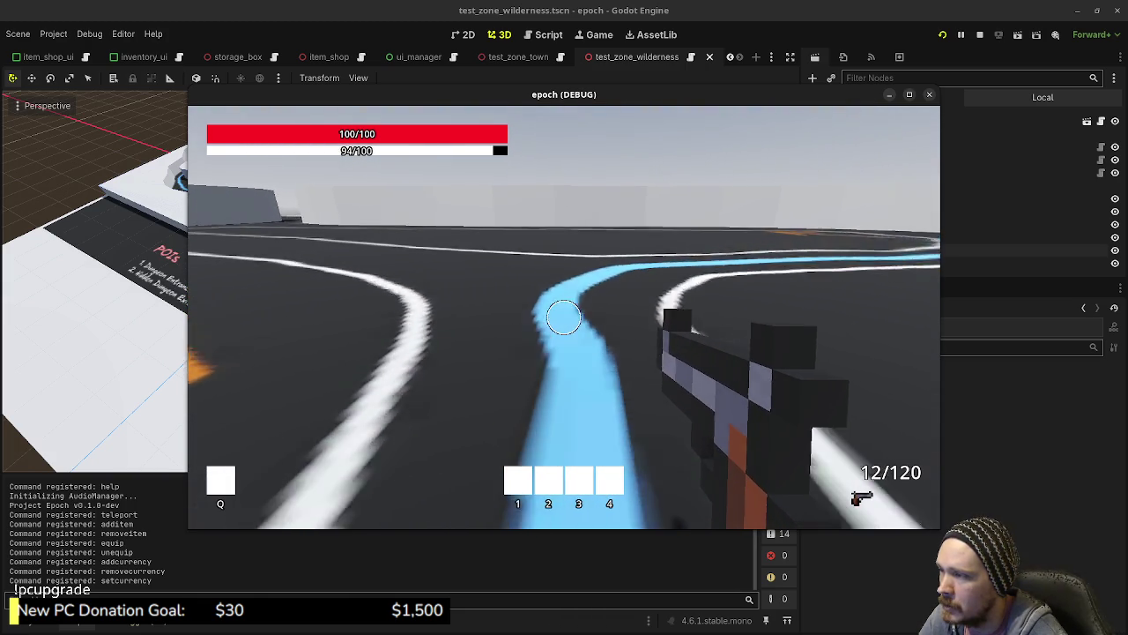
key(shift+w)
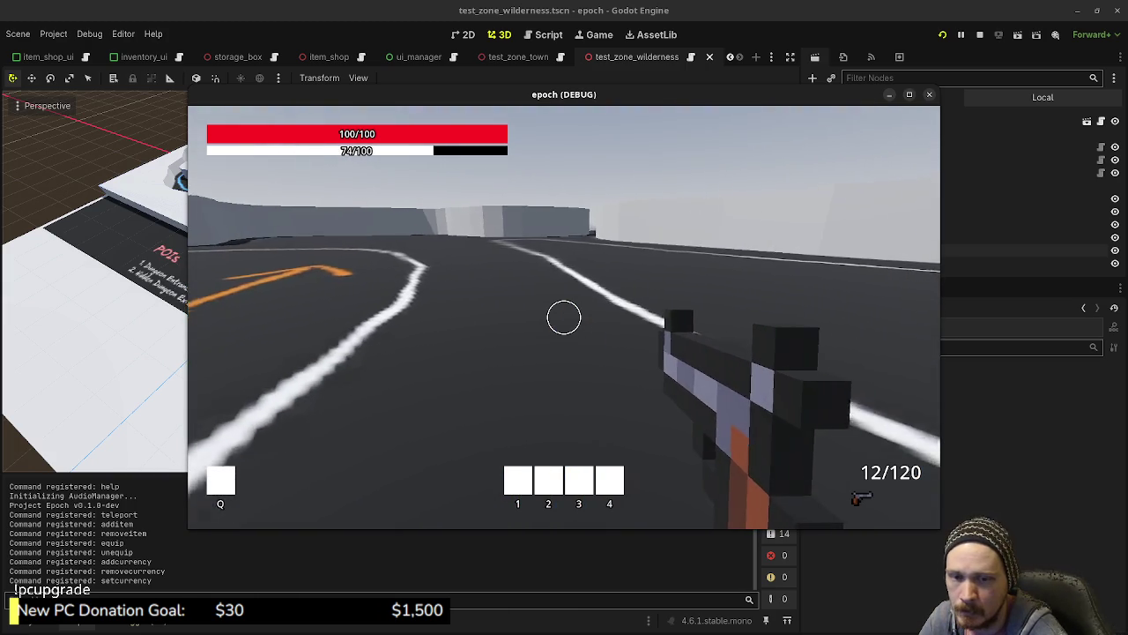
key(w)
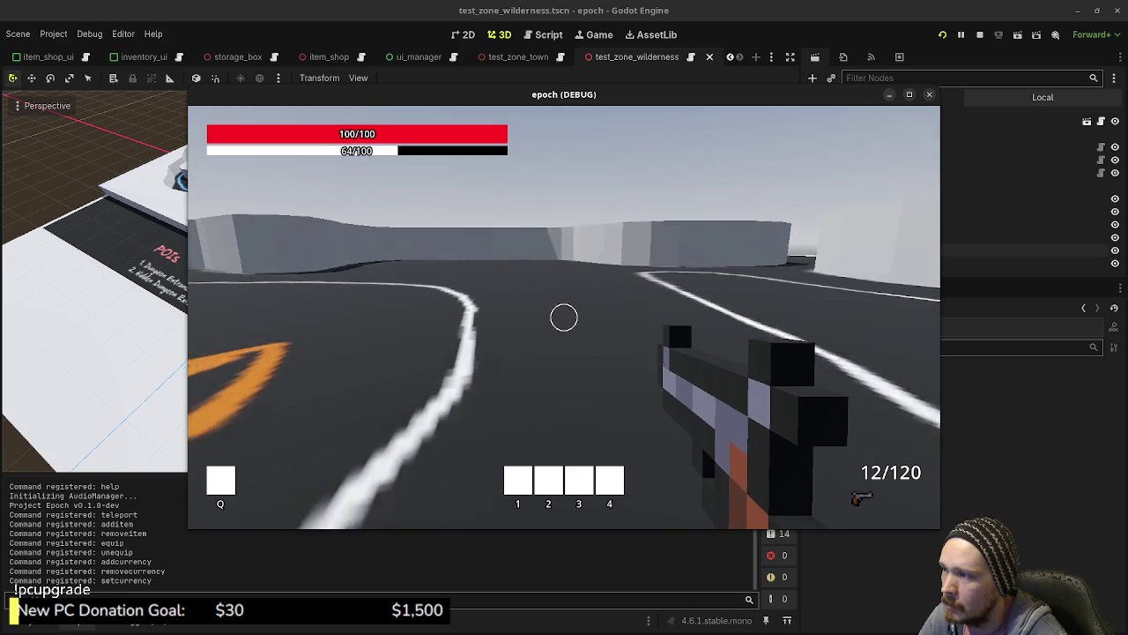
key(shift+w)
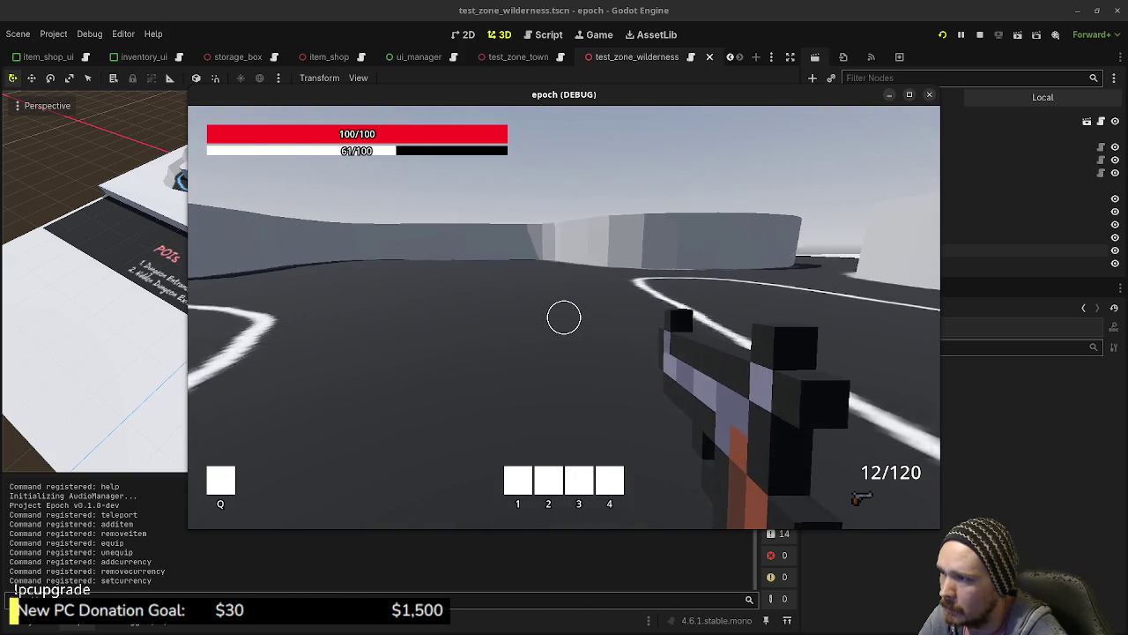
key(w)
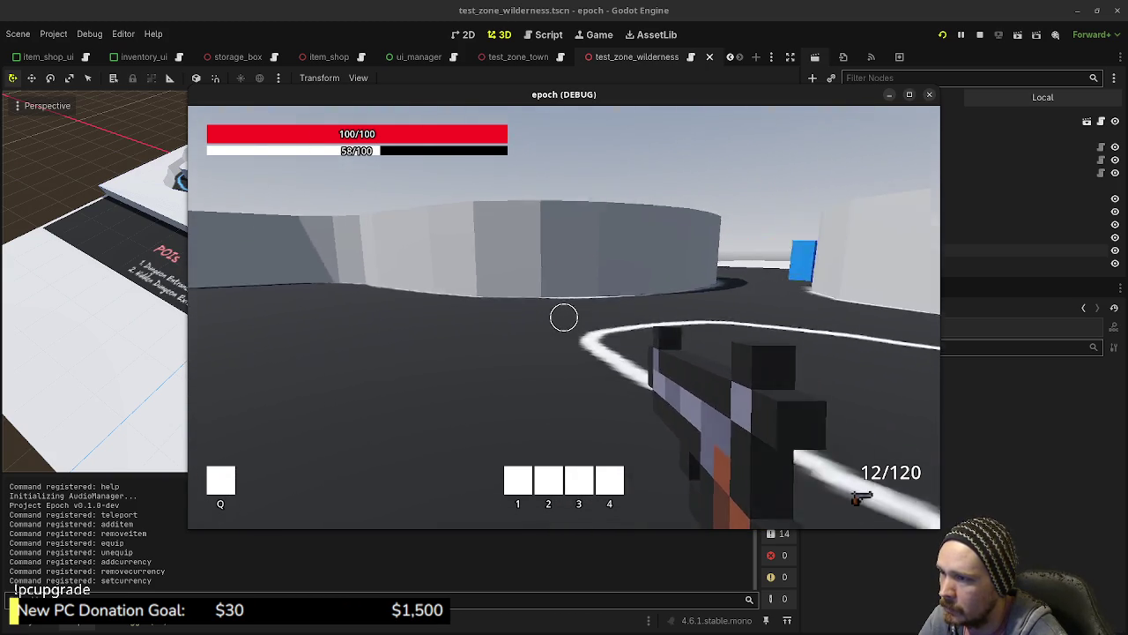
key(shift+w)
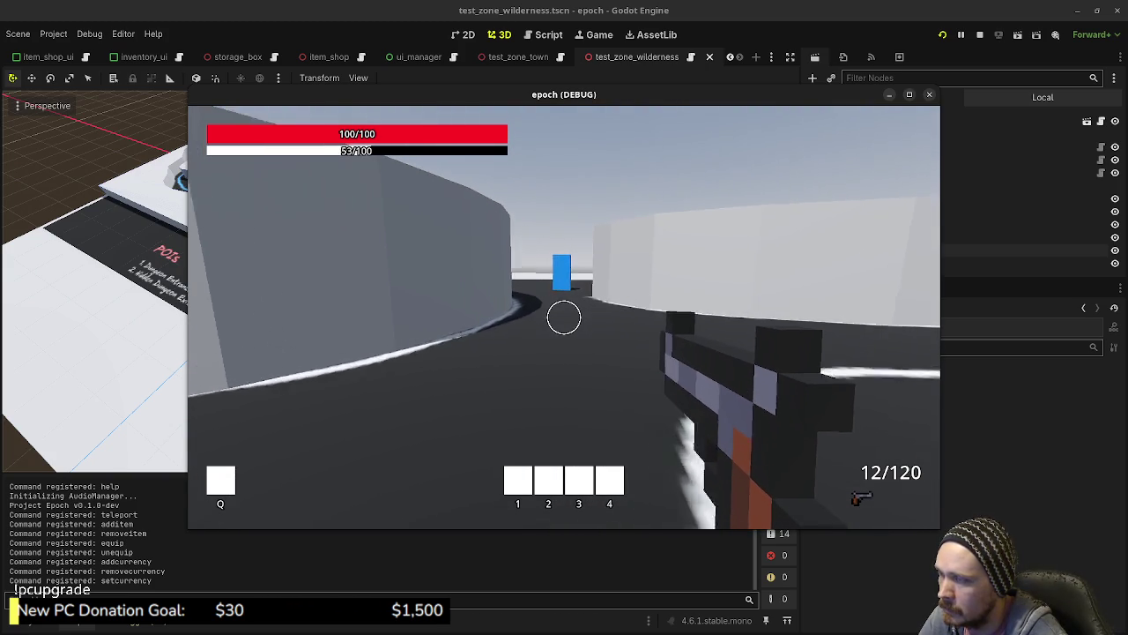
key(shift+w)
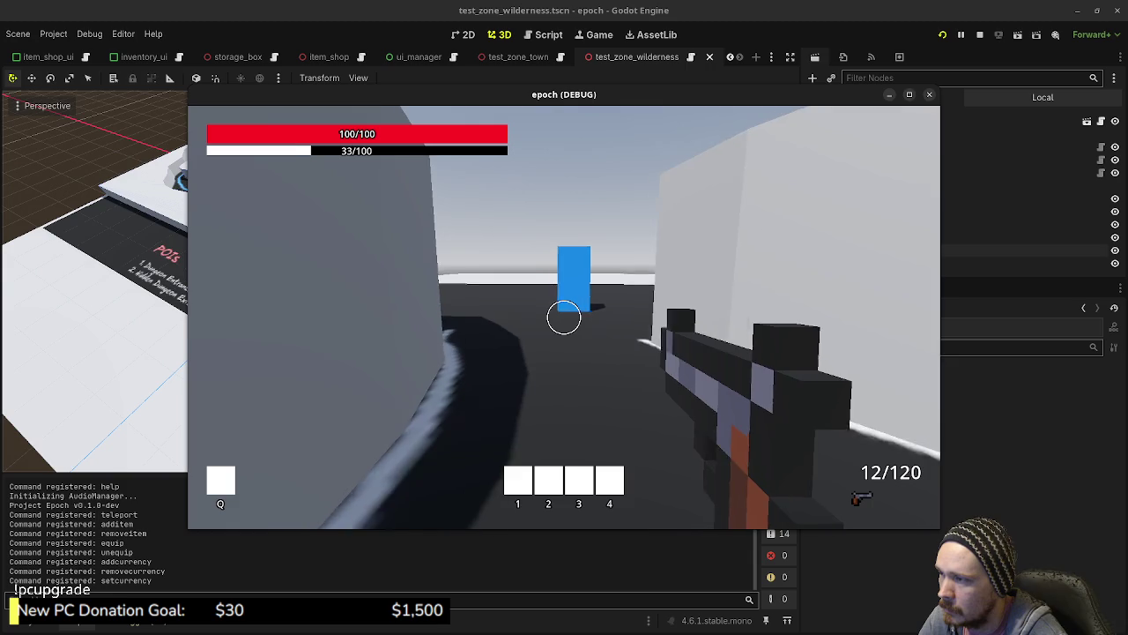
key(w)
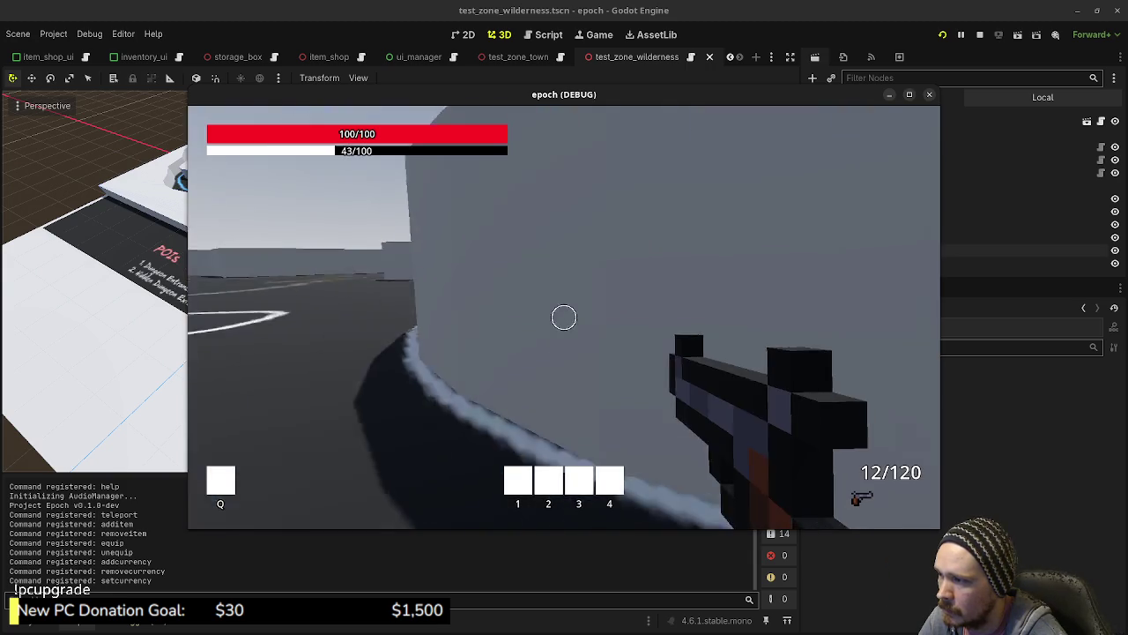
- Maximize the game window and sprint out into the arena along the track
click(909, 97)
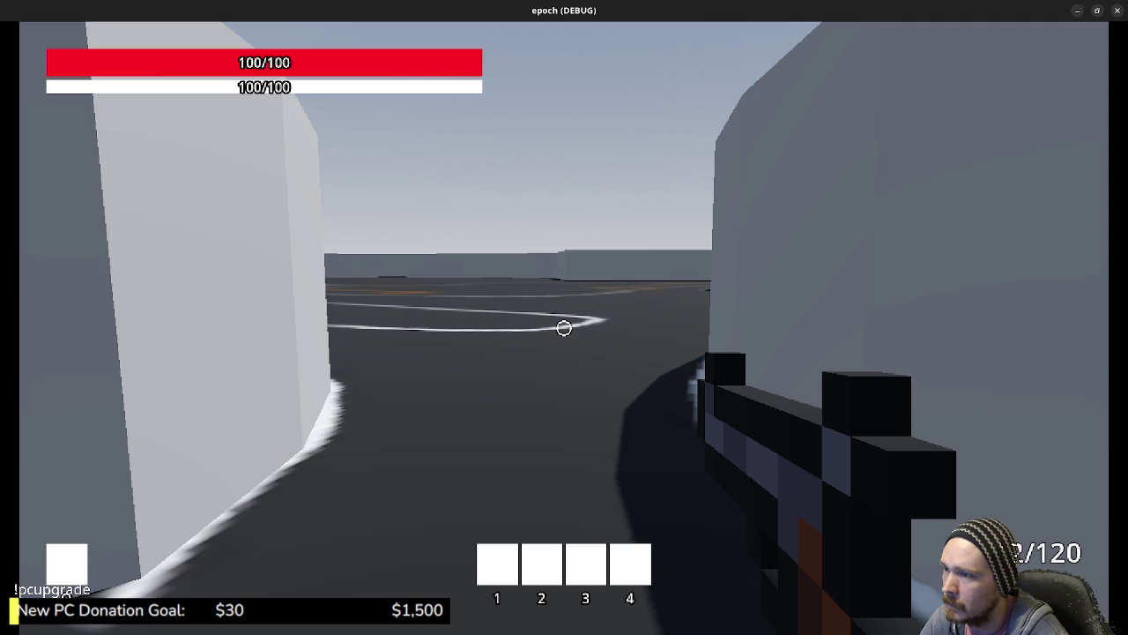
key(shift+w)
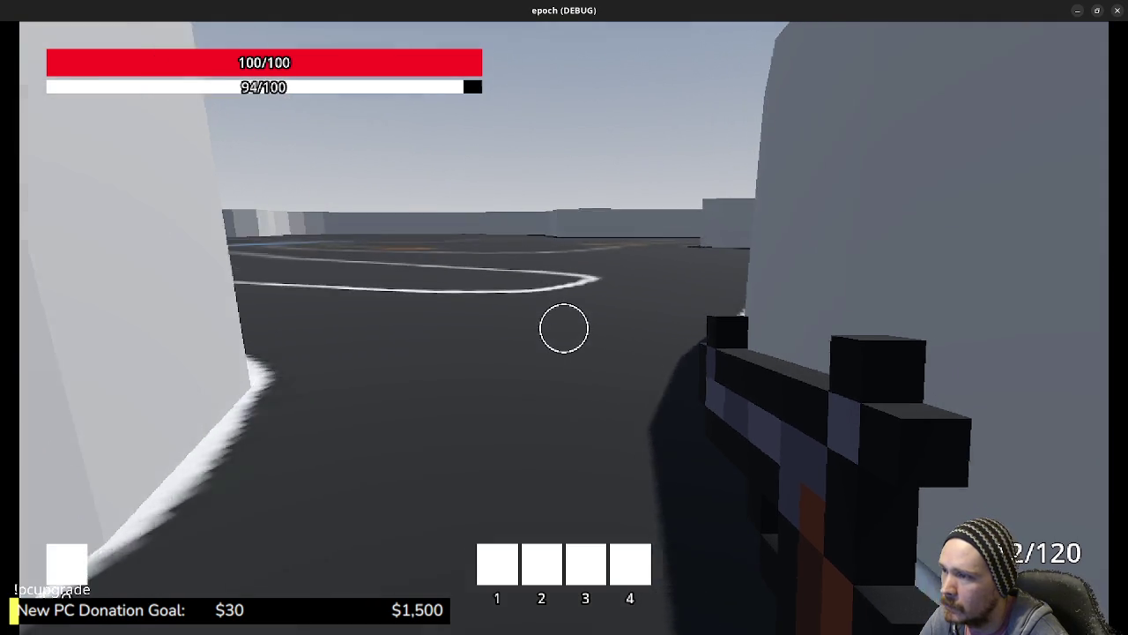
key(shift+w)
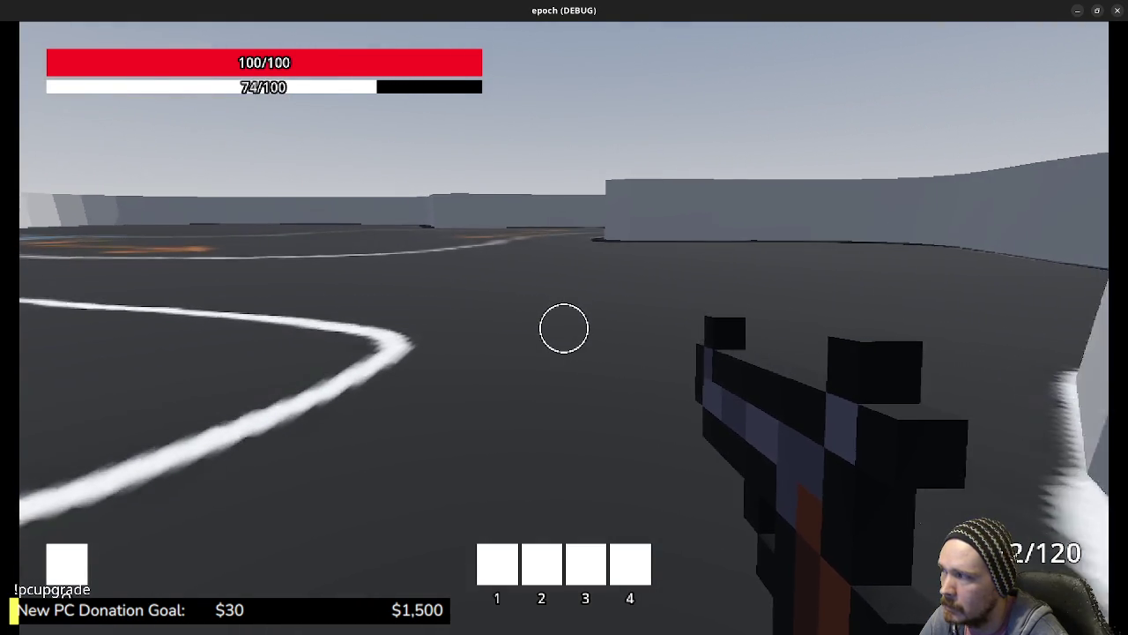
key(shift+w)
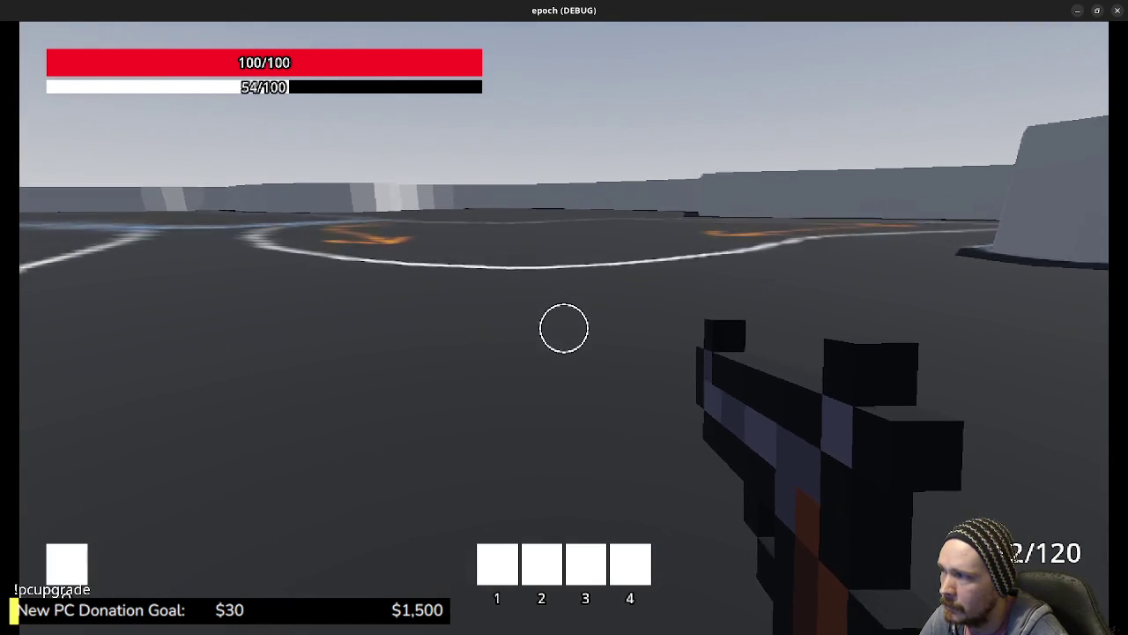
key(shift+w)
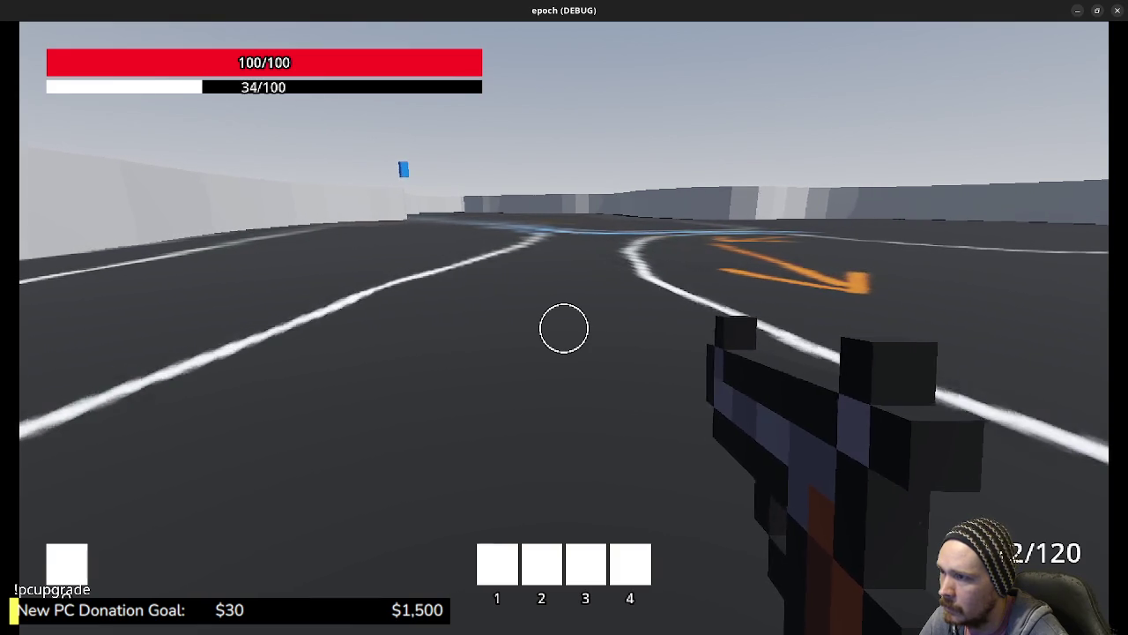
key(shift+w)
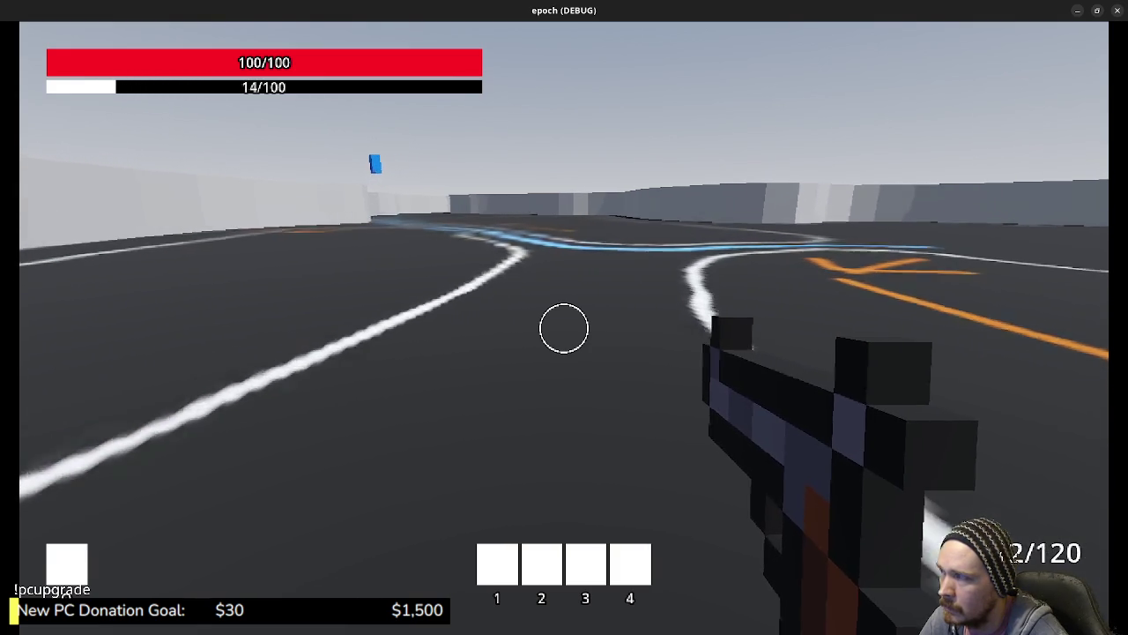
key(w)
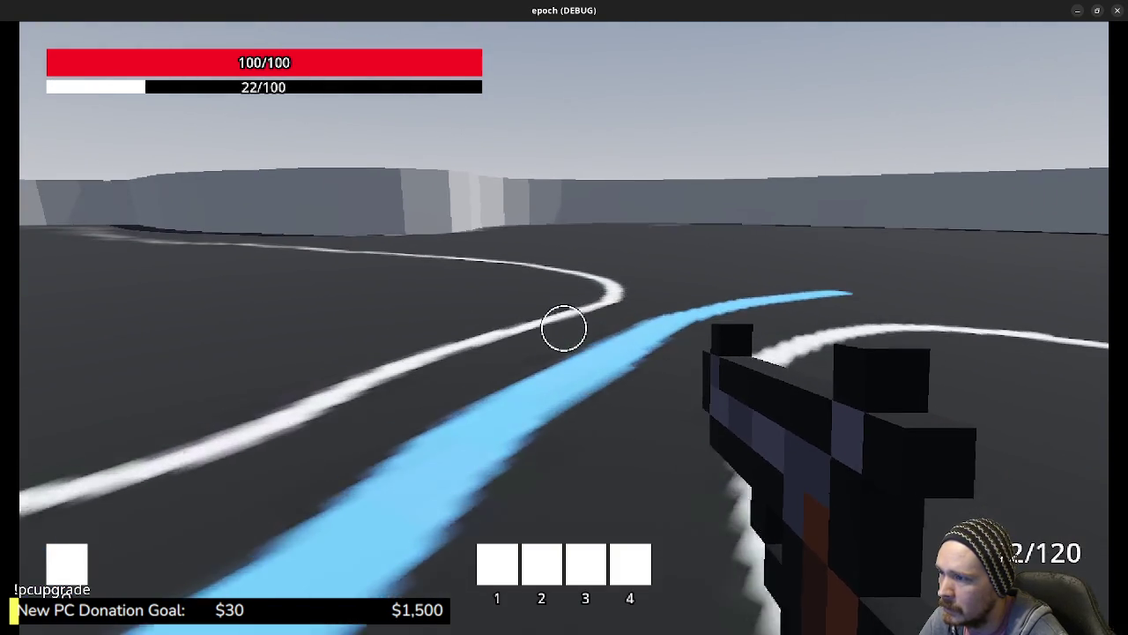
key(shift+w)
key(w)
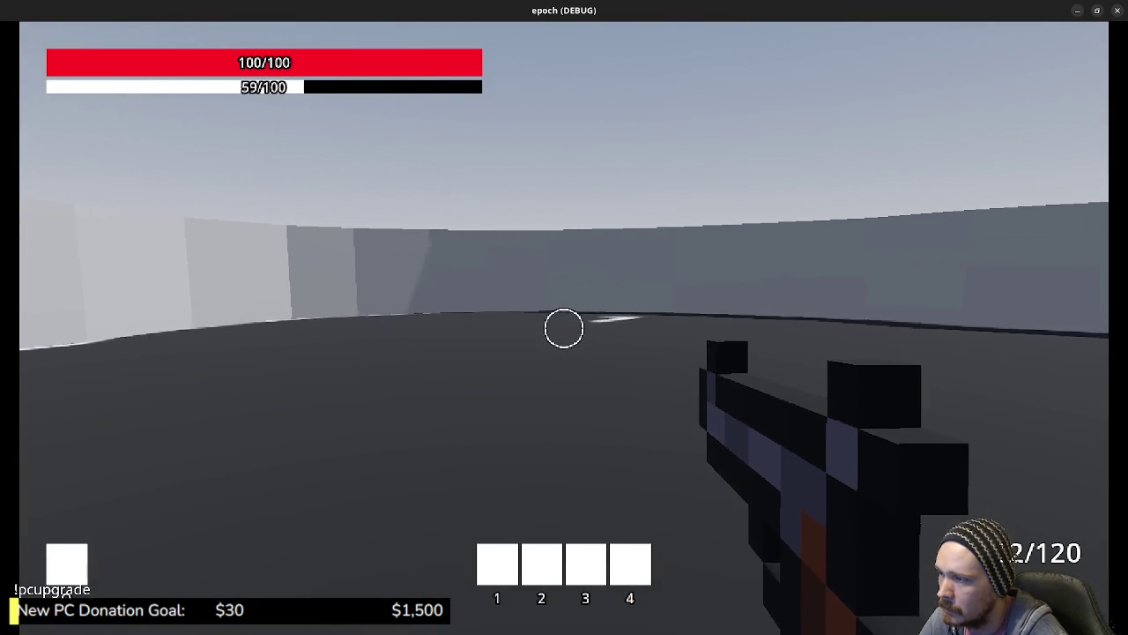
- Walk and sprint along the painted track past the curved wall and blue block
key(w)
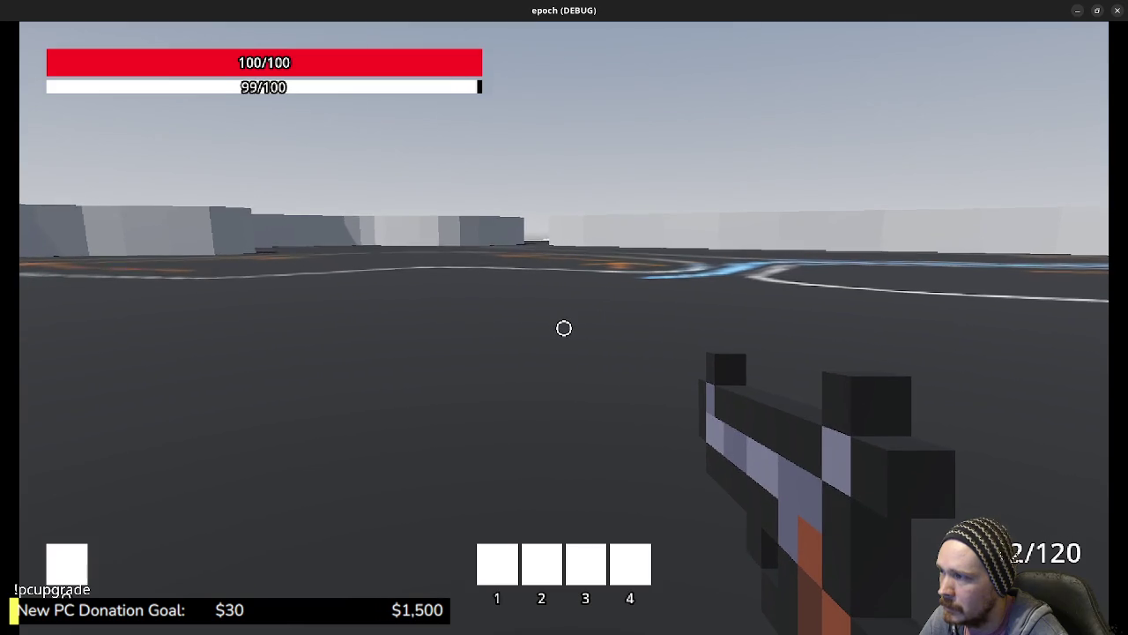
key(w)
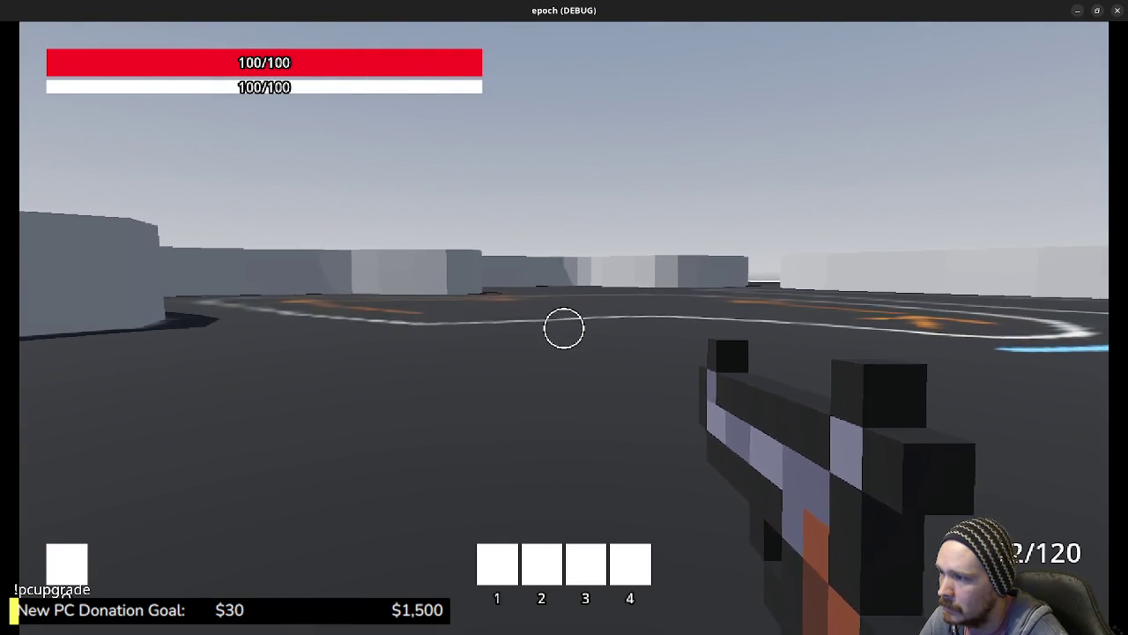
key(shift+w)
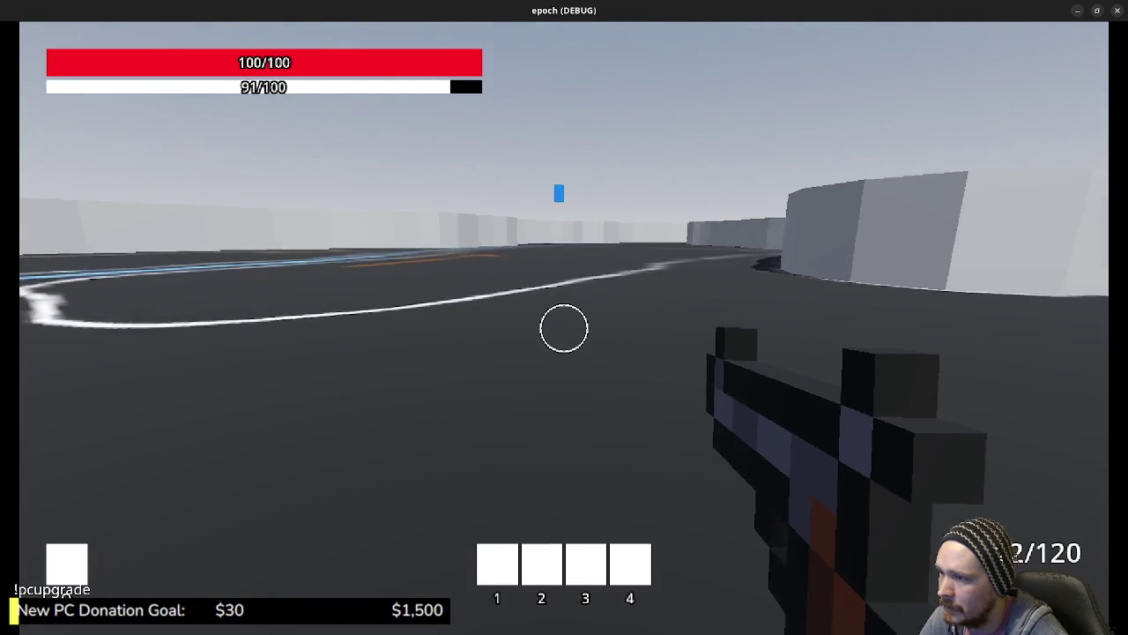
key(w)
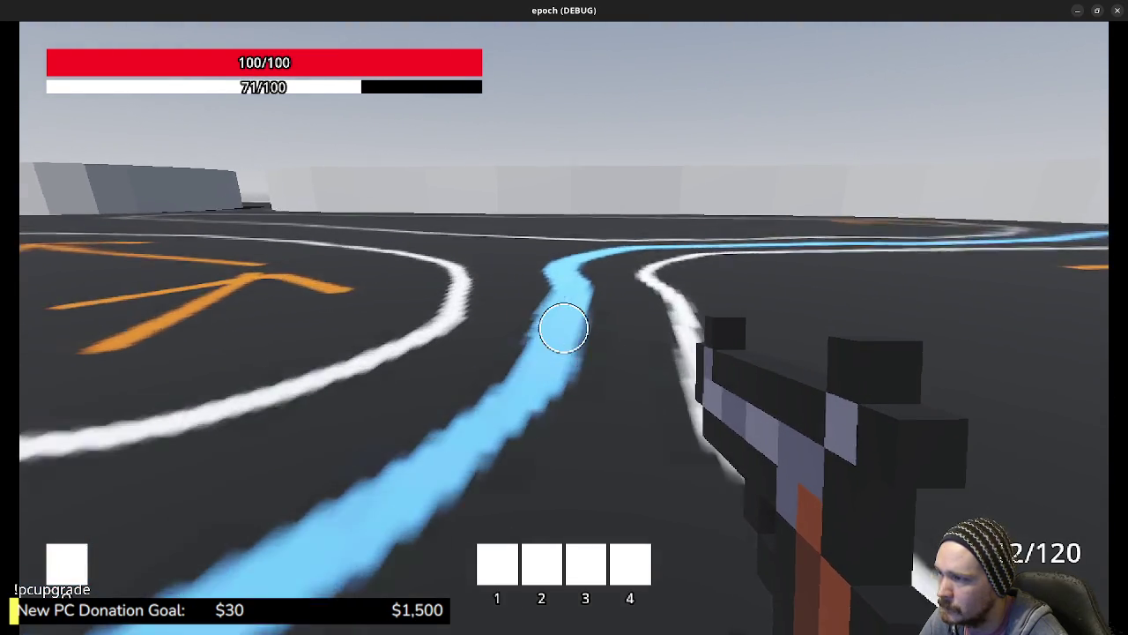
key(w)
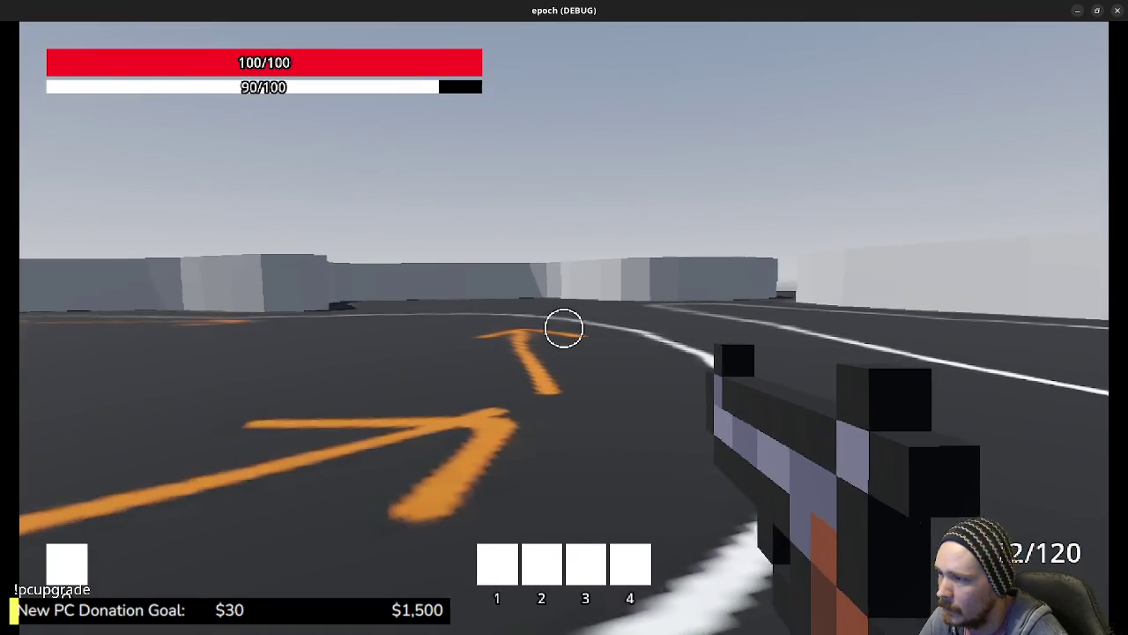
key(shift+w)
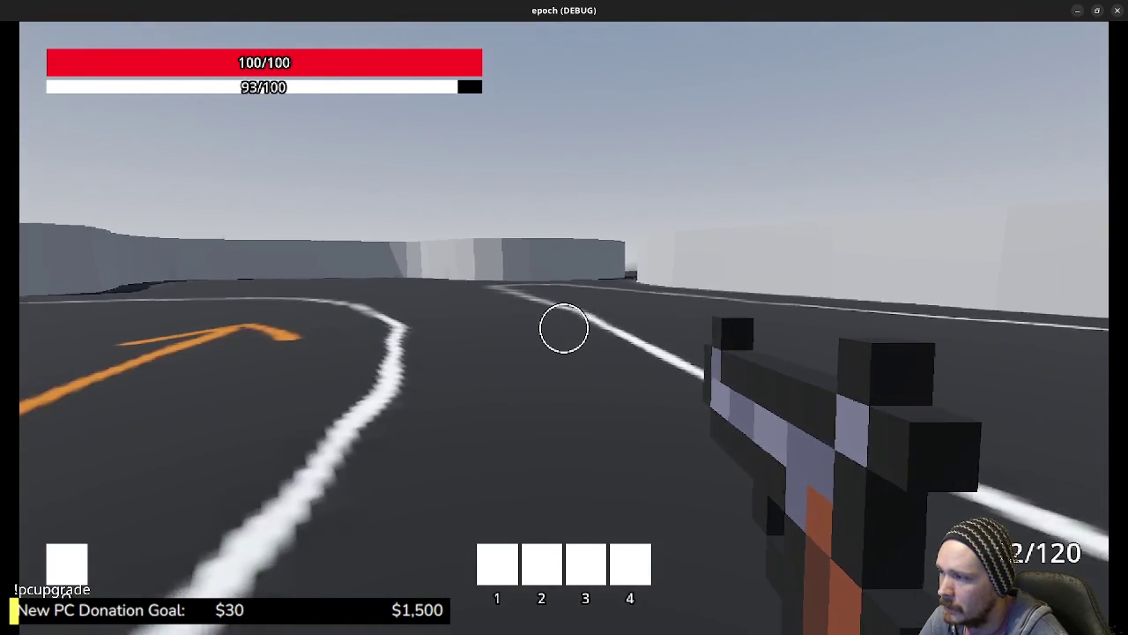
key(shift+w)
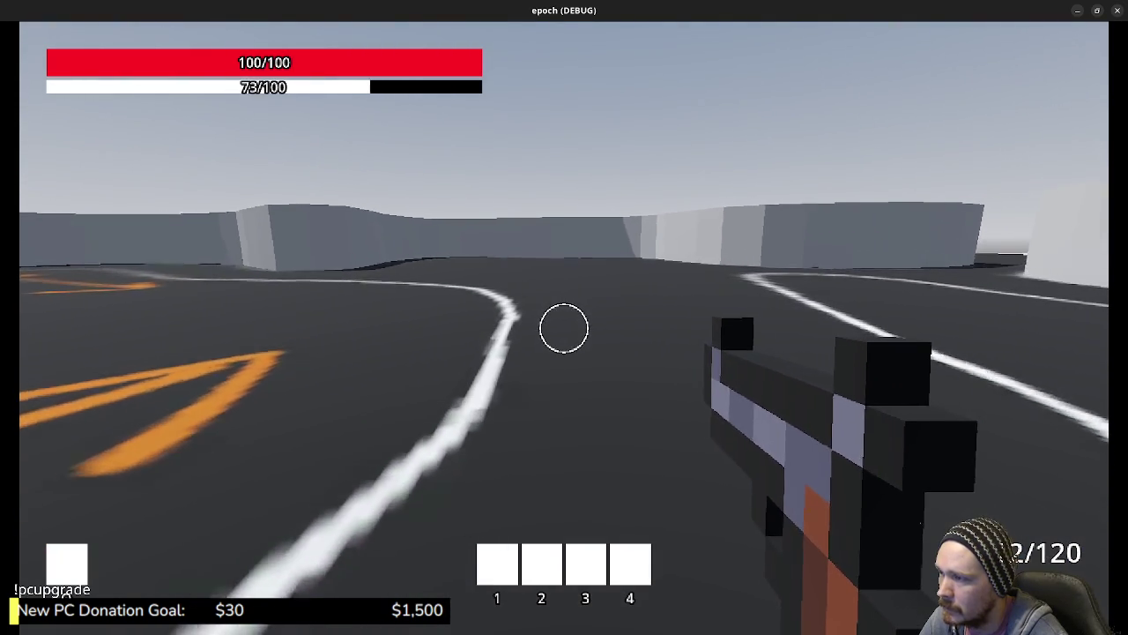
key(shift+w)
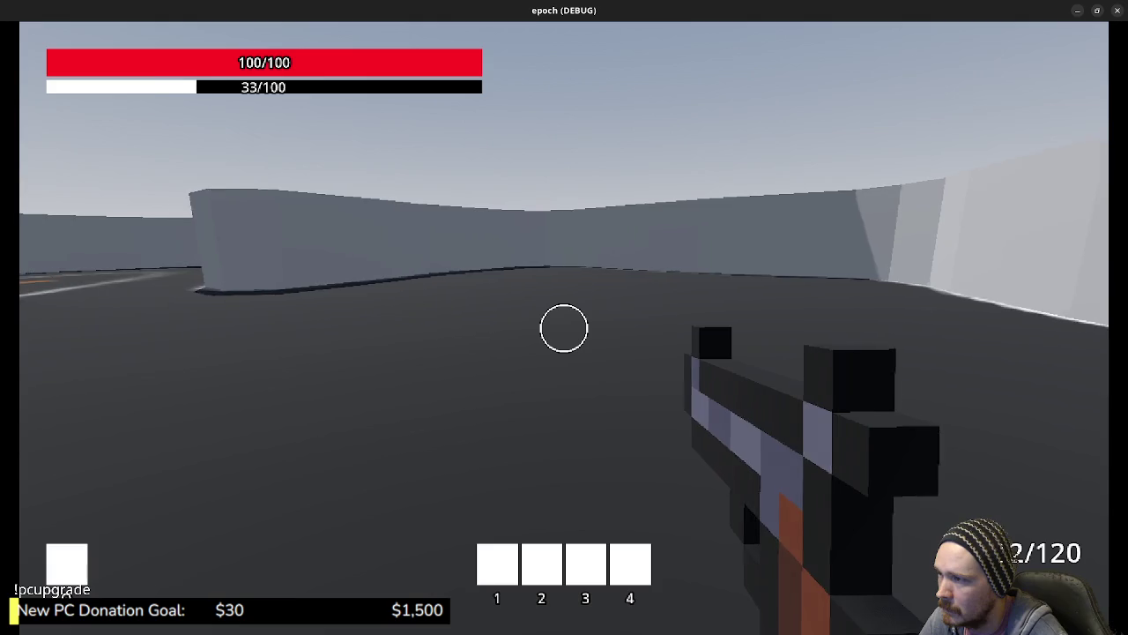
key(w)
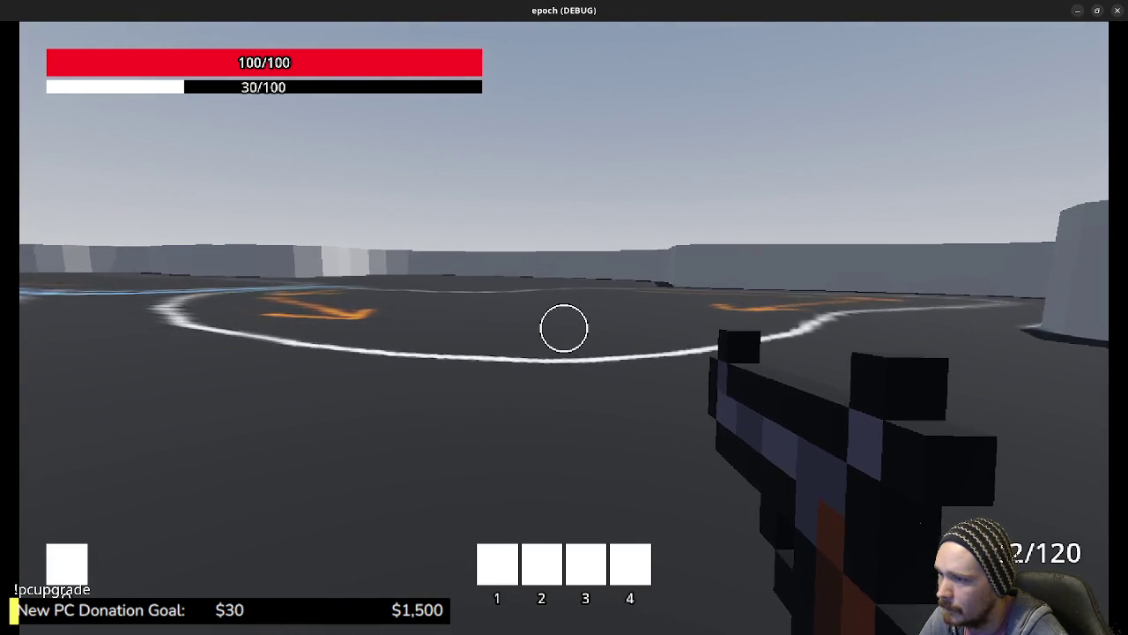
key(w)
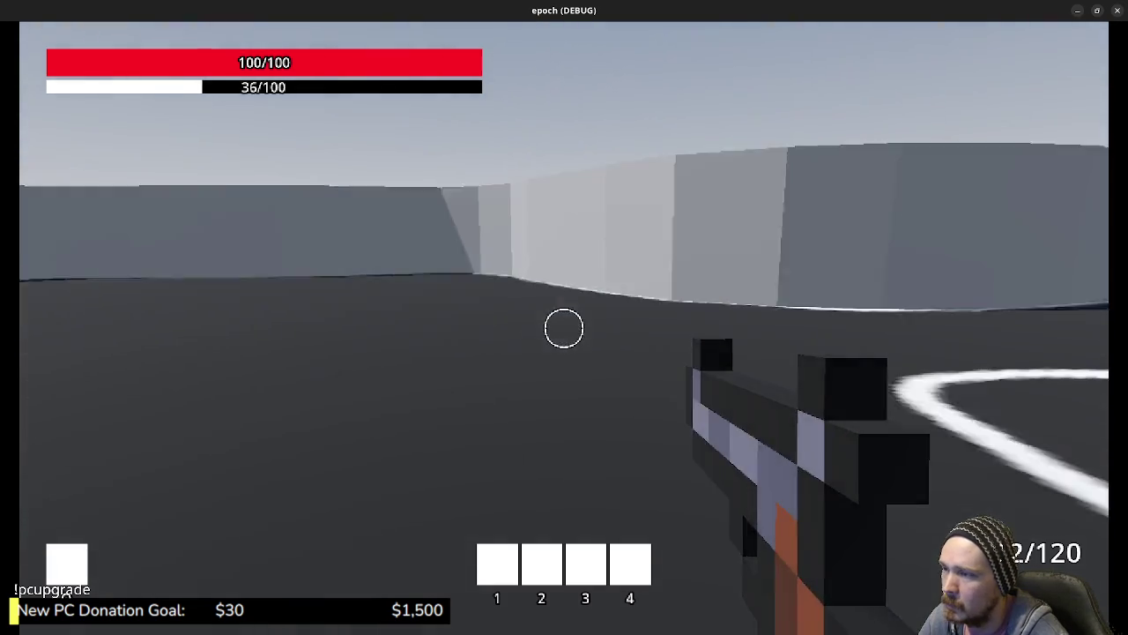
key(w)
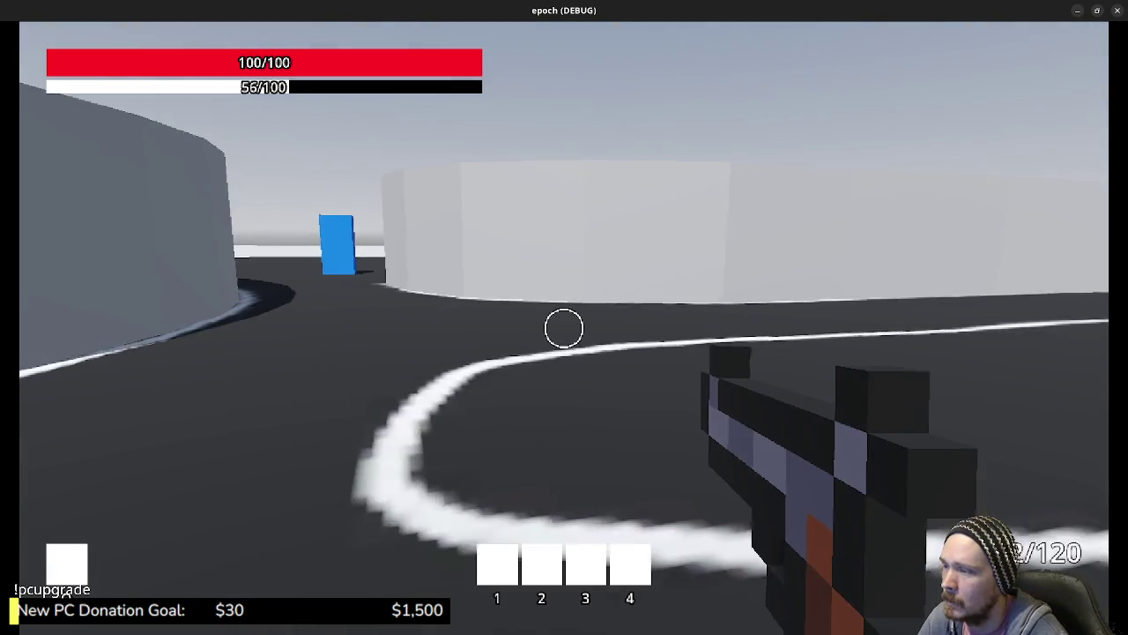
key(w)
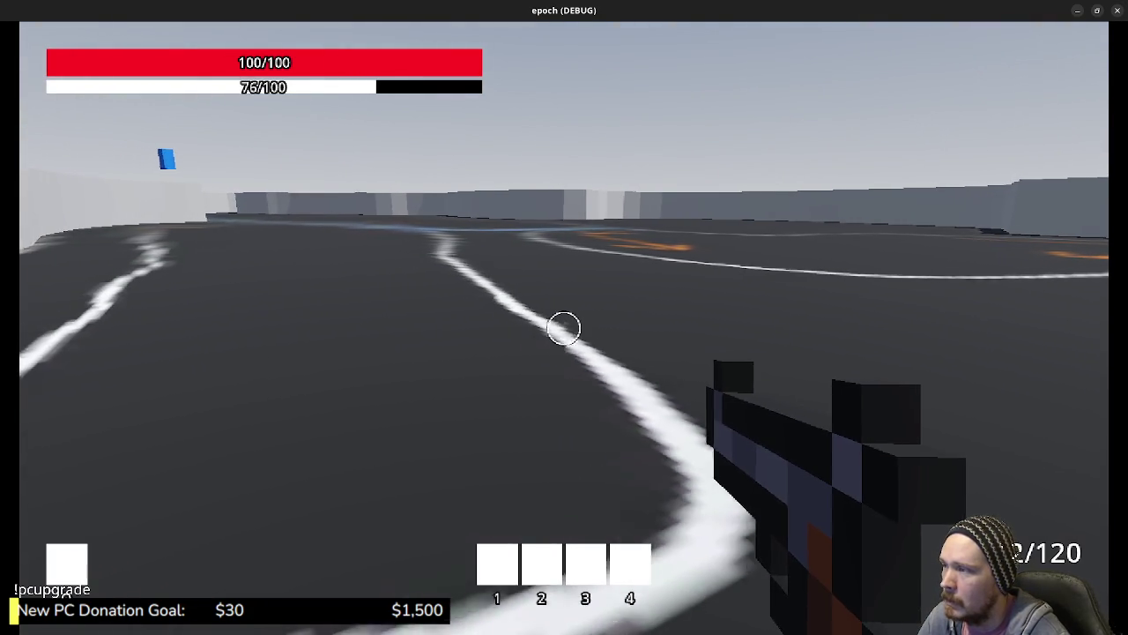
key(w)
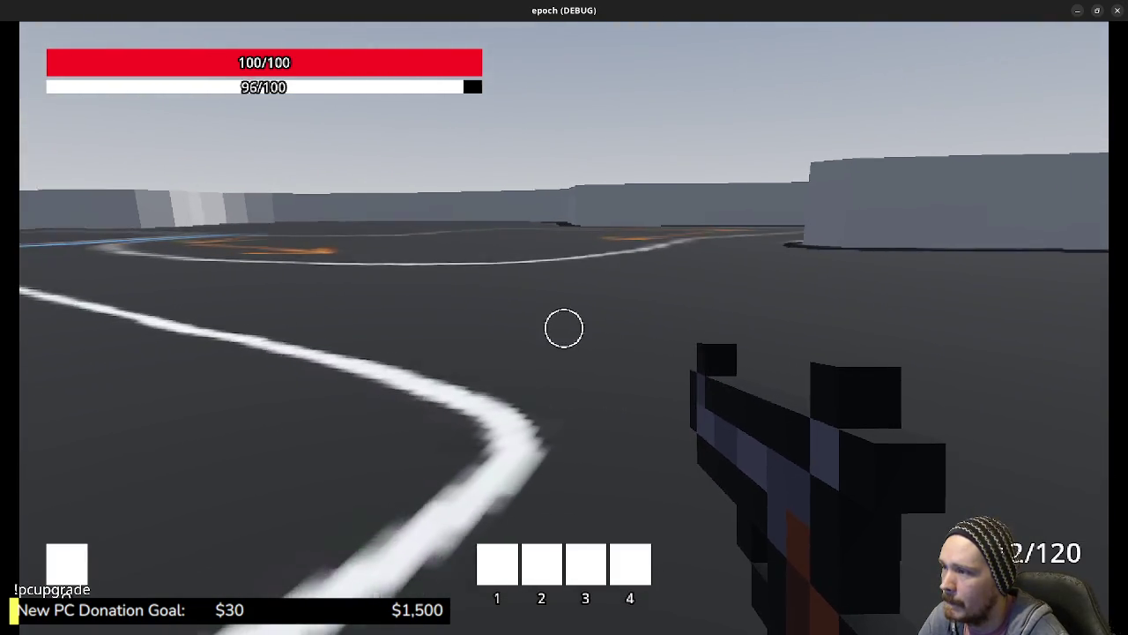
key(w)
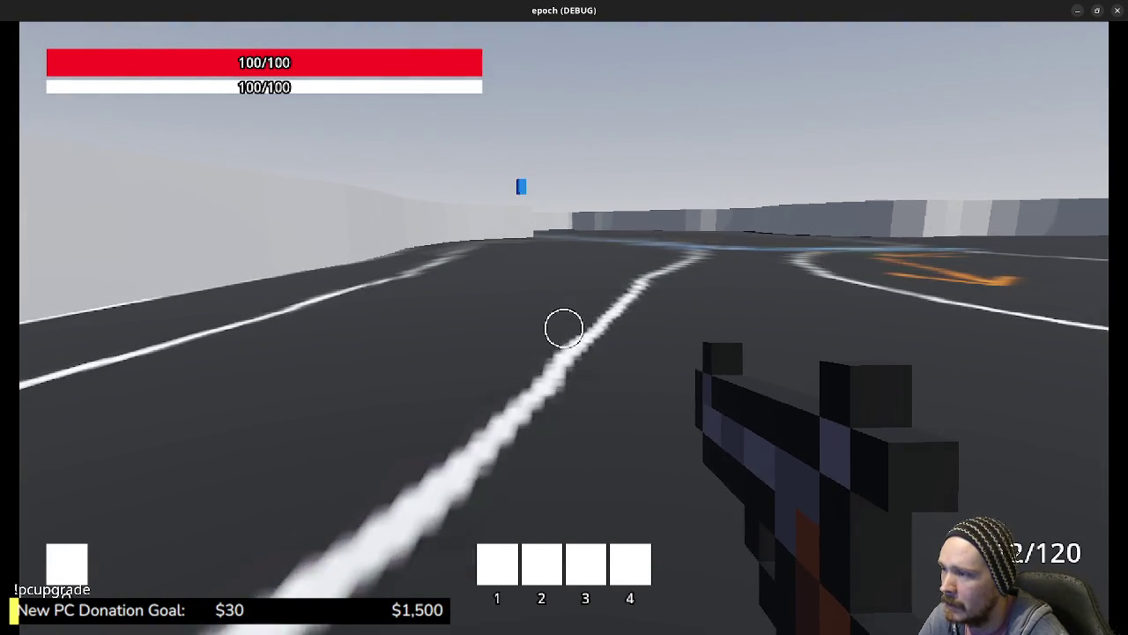
key(w)
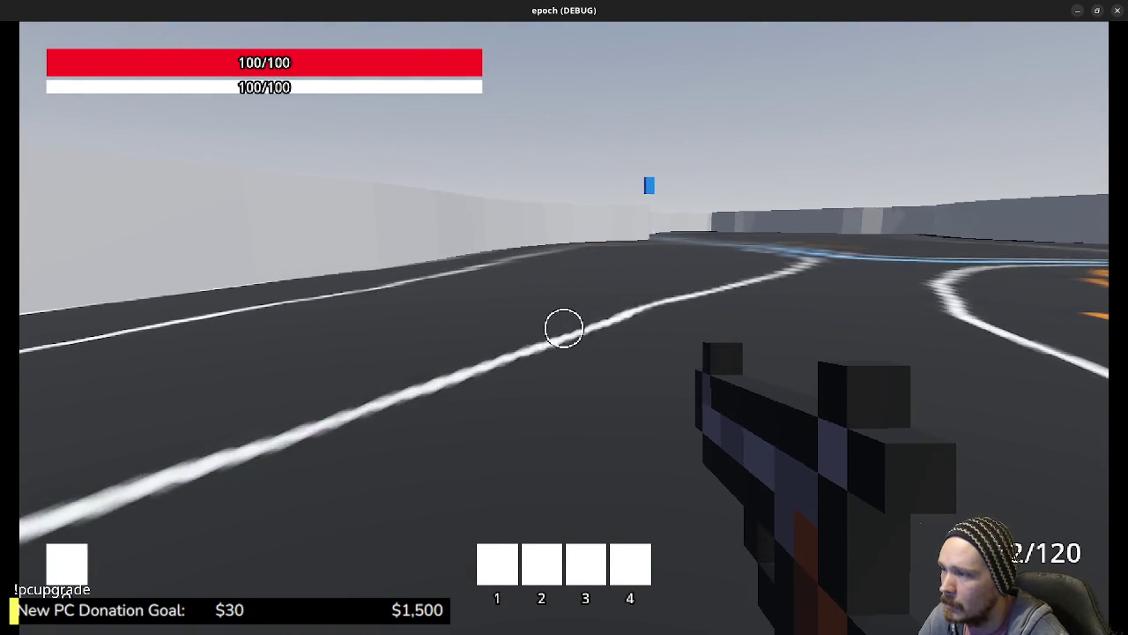
key(w)
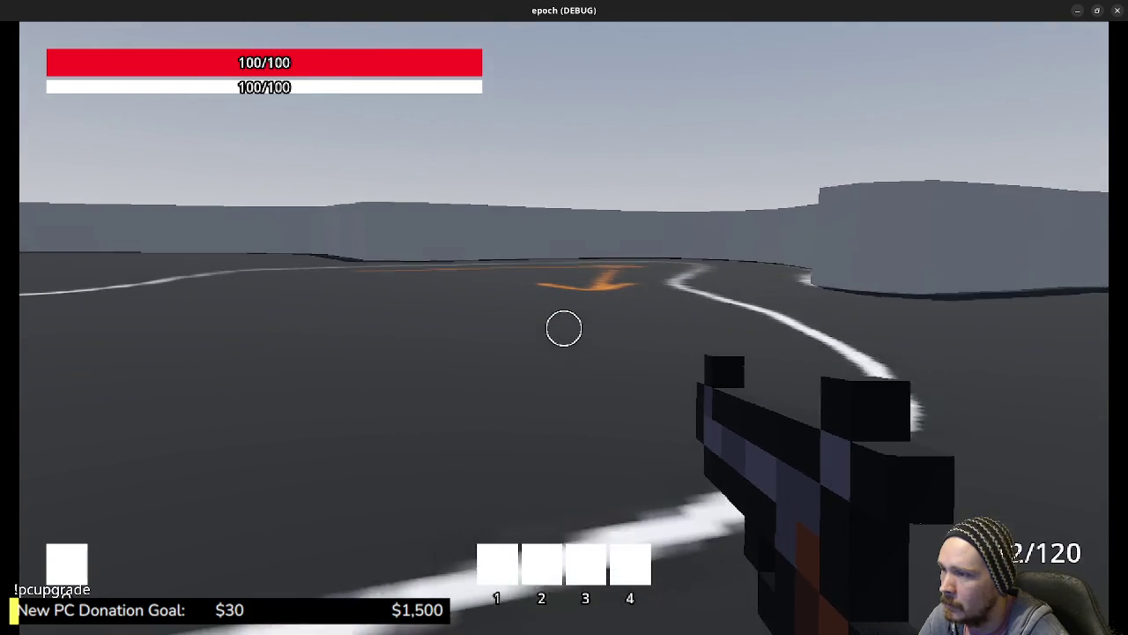
- Sprint off the track toward the wall and fire two shots at the boxes and wall
key(shift+w)
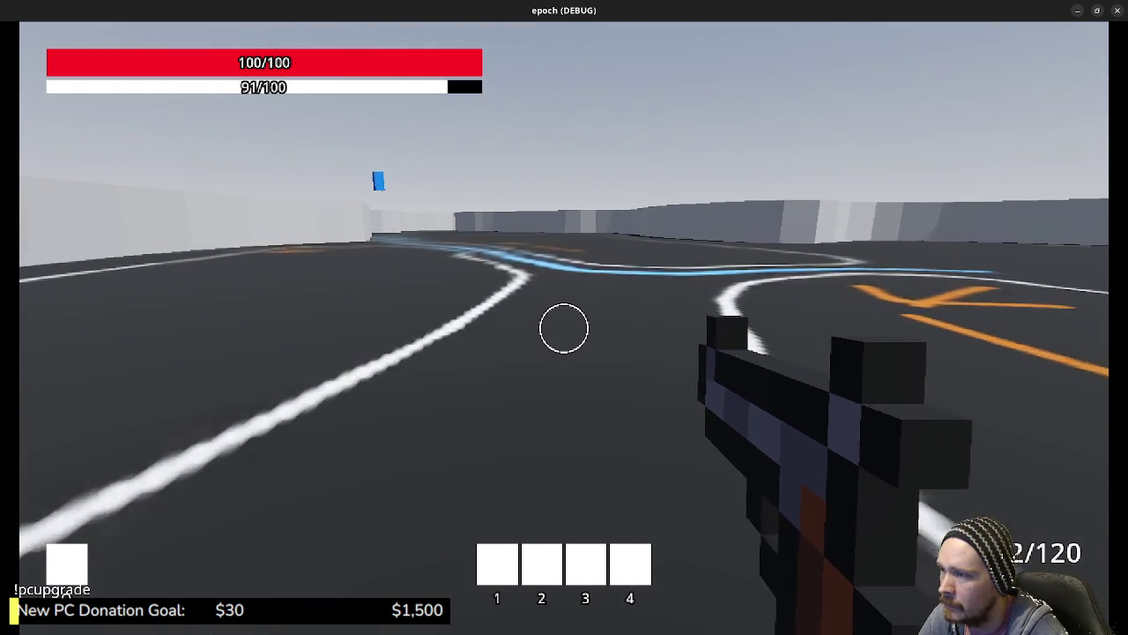
key(shift+w)
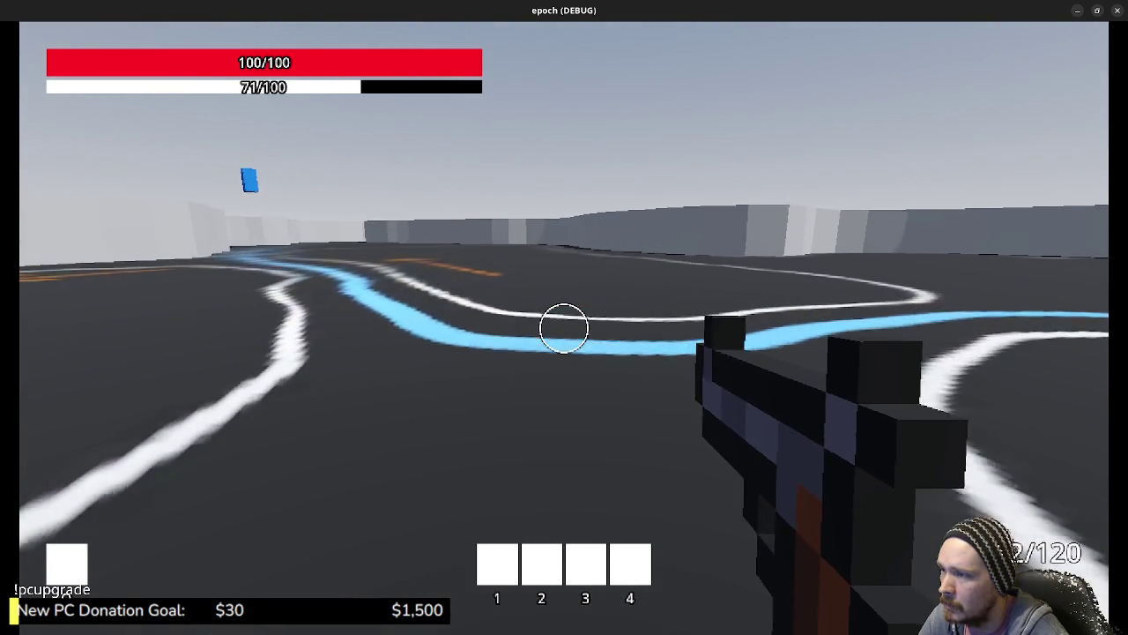
key(shift+w)
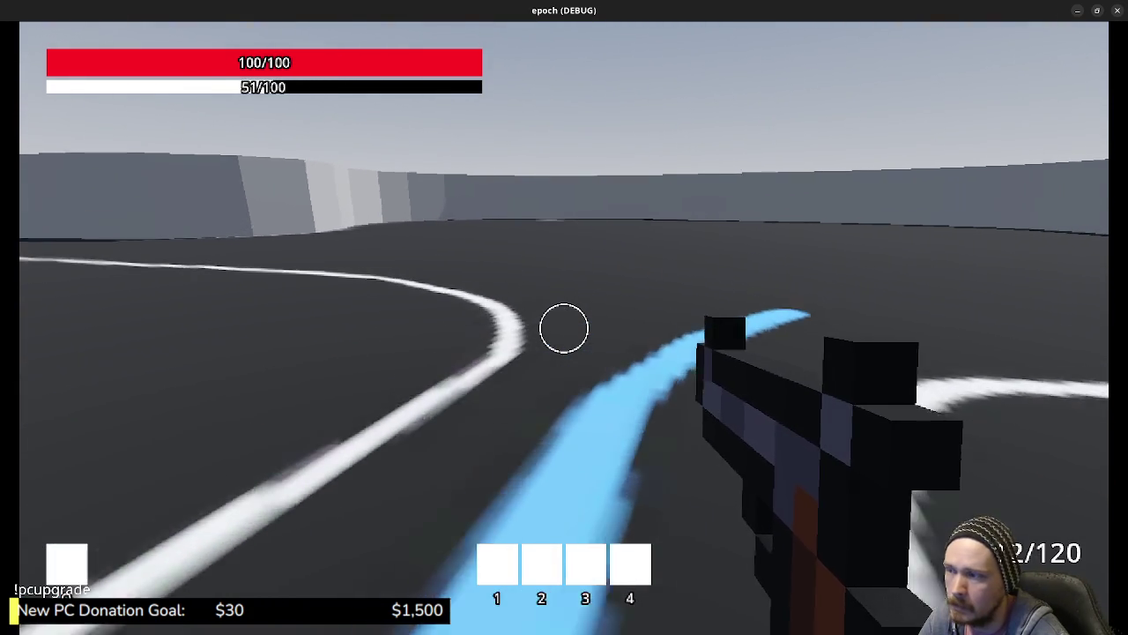
key(w)
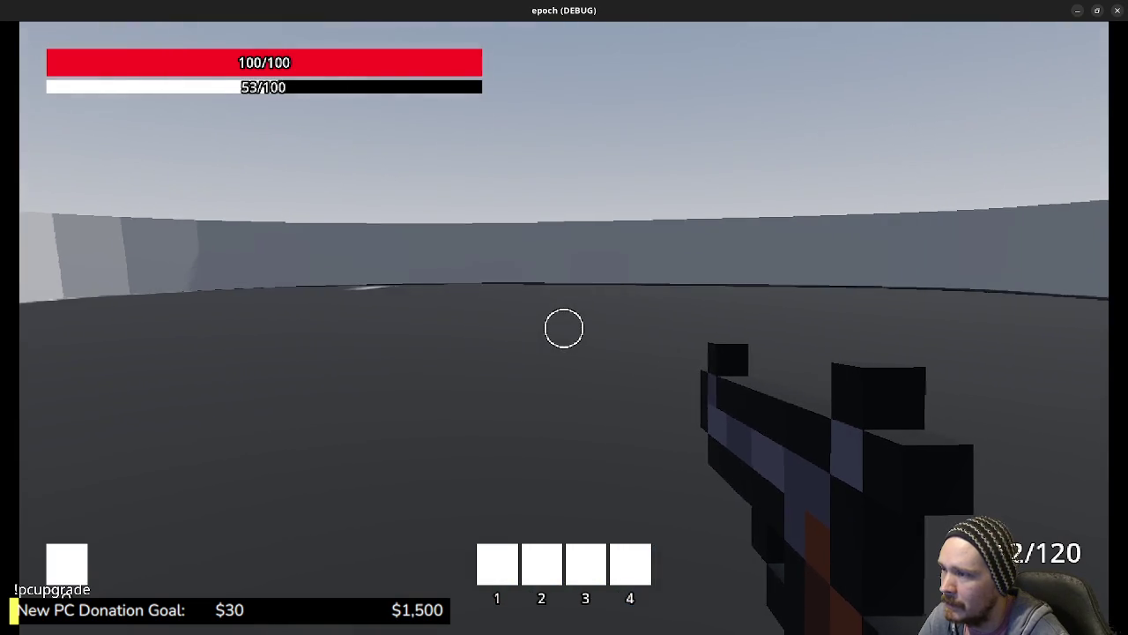
key(w)
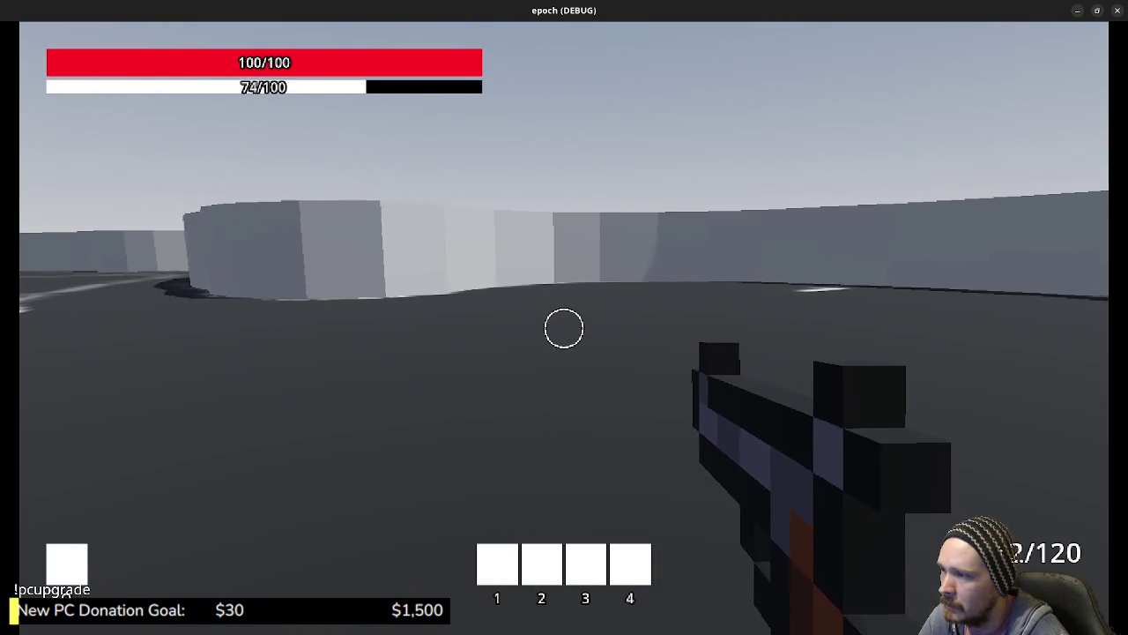
click(564, 328)
click(564, 327)
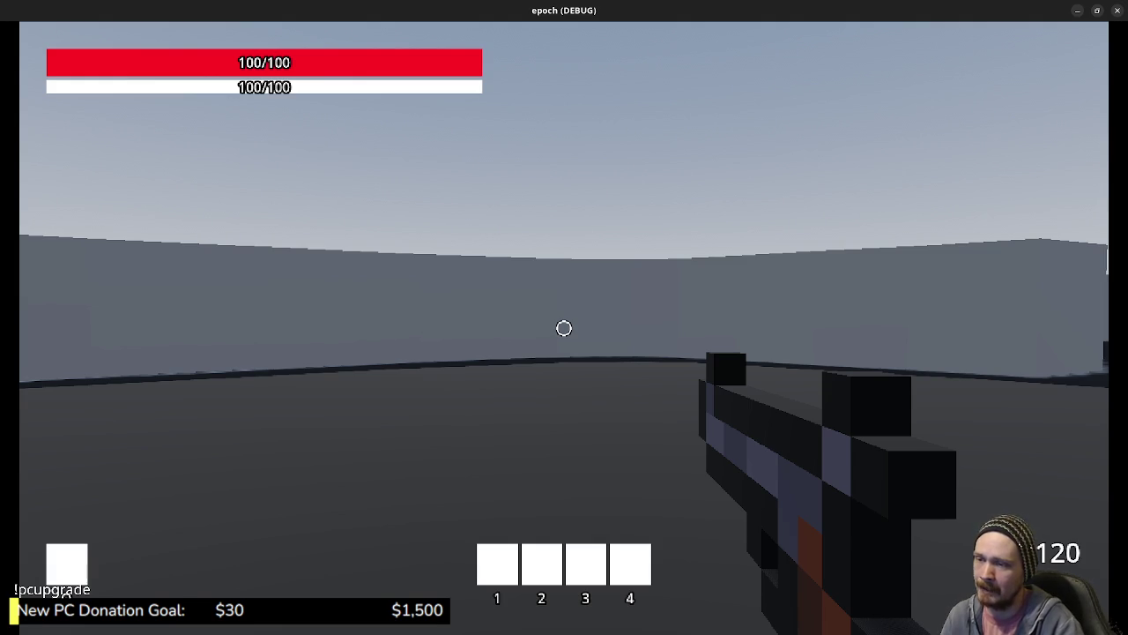
- Jump, then walk and sprint back and forth along the wilderness track
key(w)
key(space)
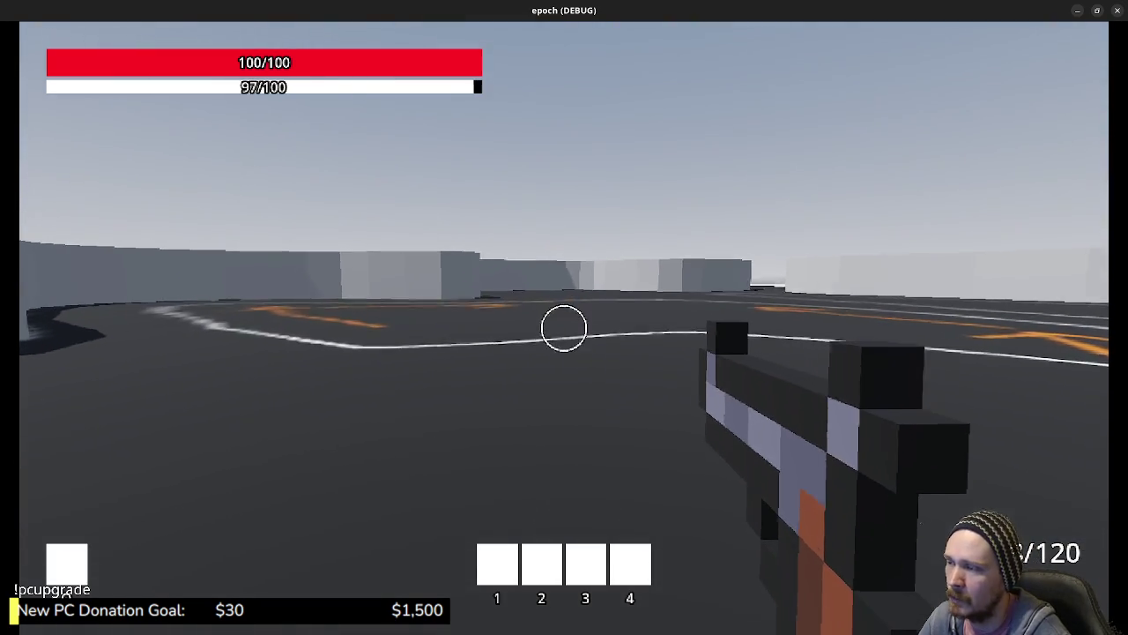
key(shift+w)
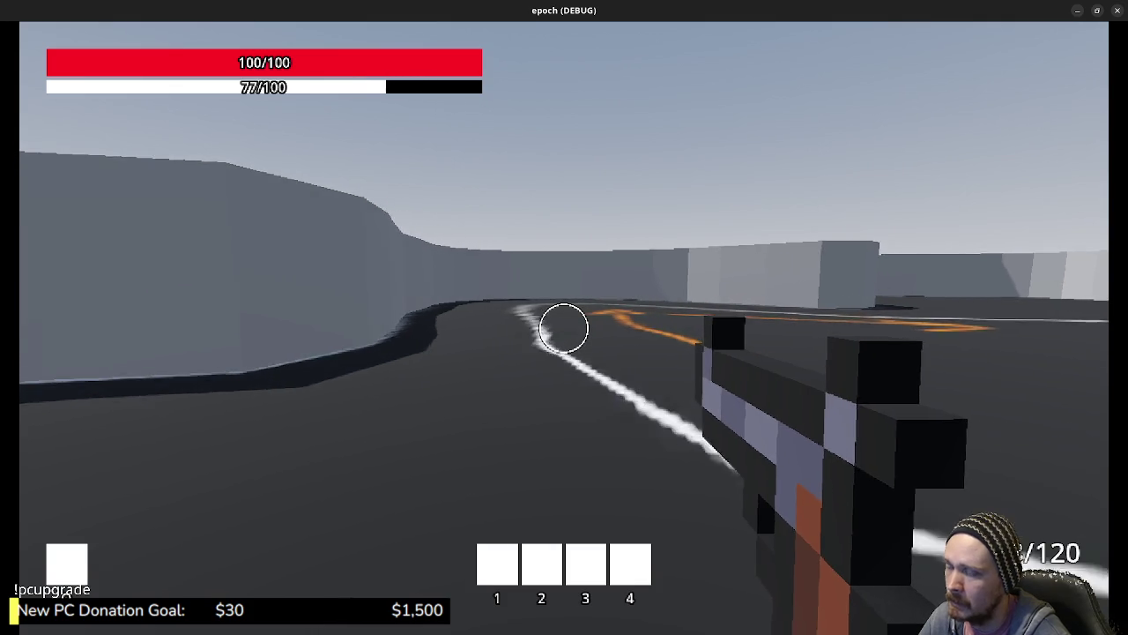
key(shift+w)
key(w)
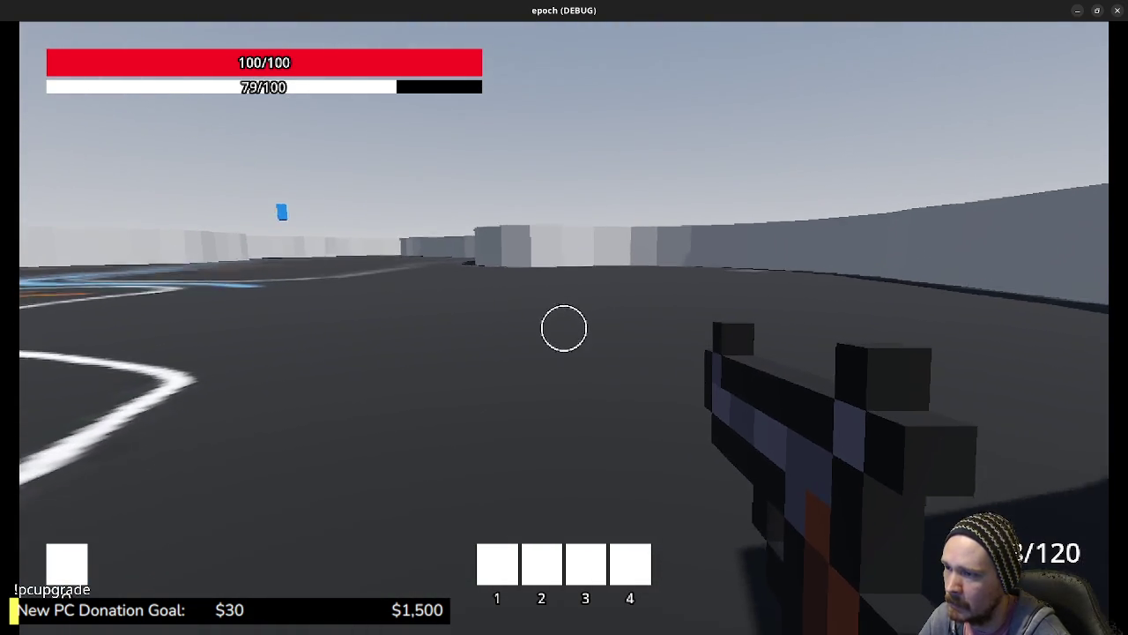
key(shift+w)
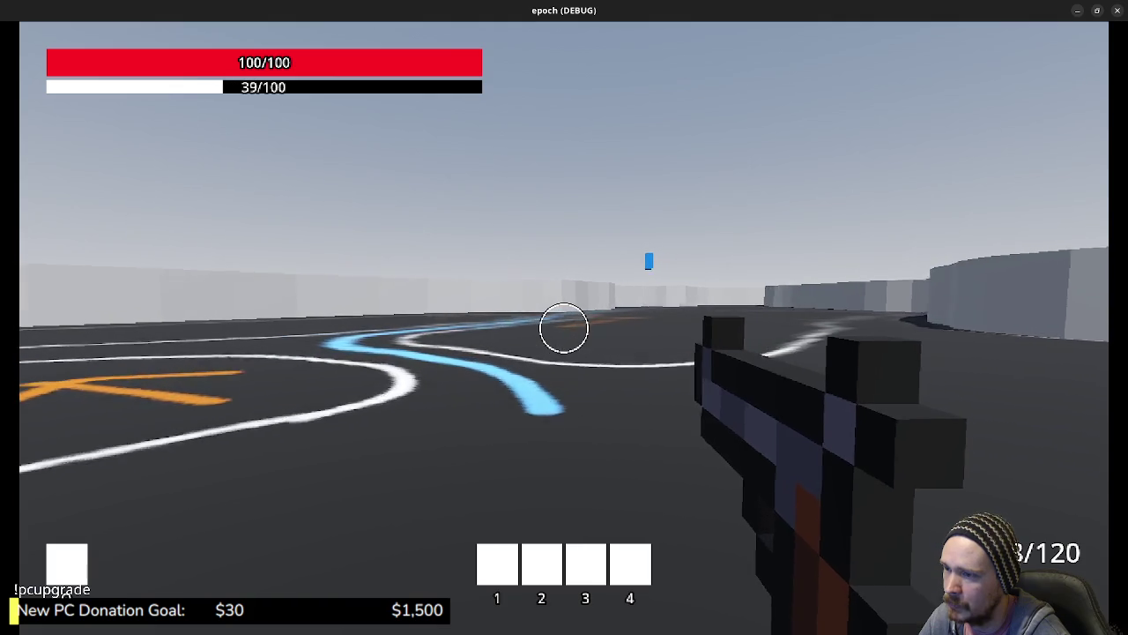
key(w)
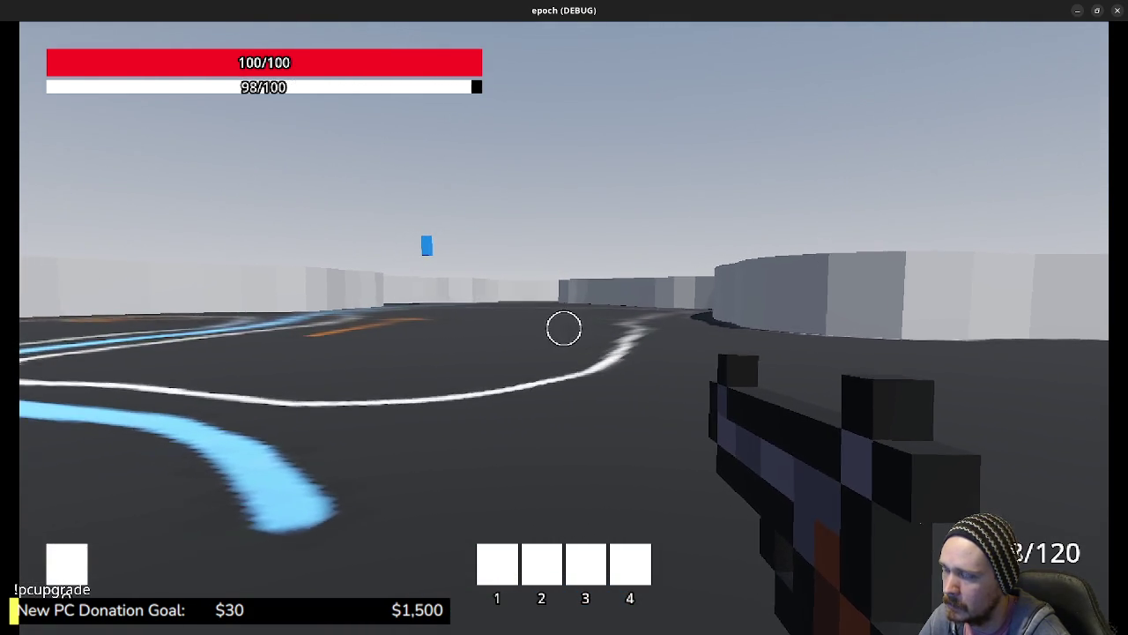
key(shift+w)
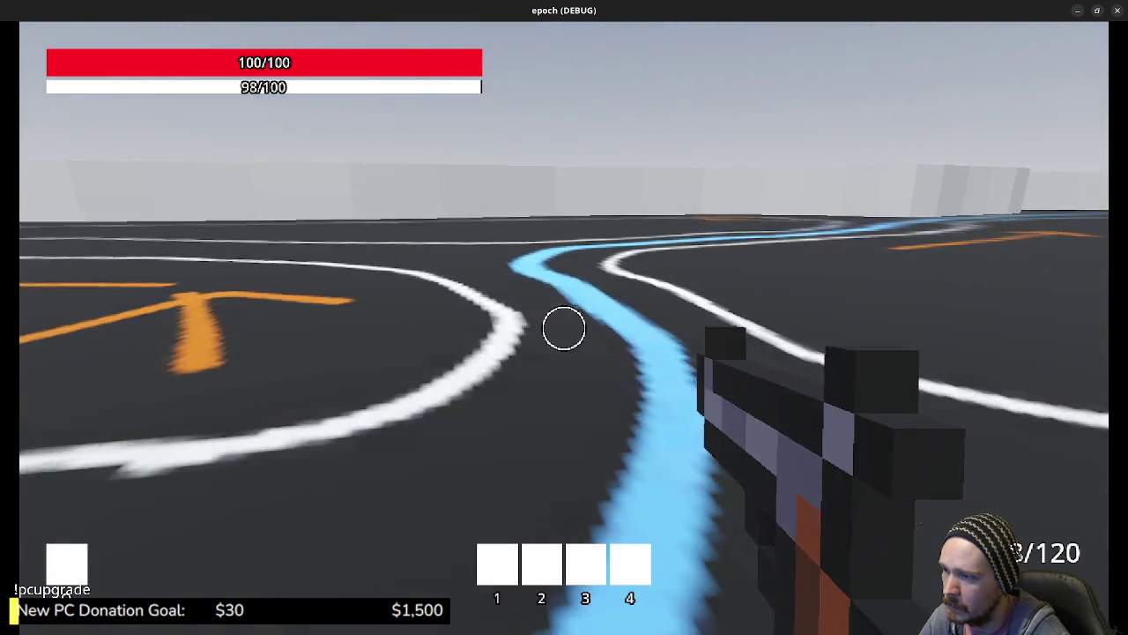
key(shift+w)
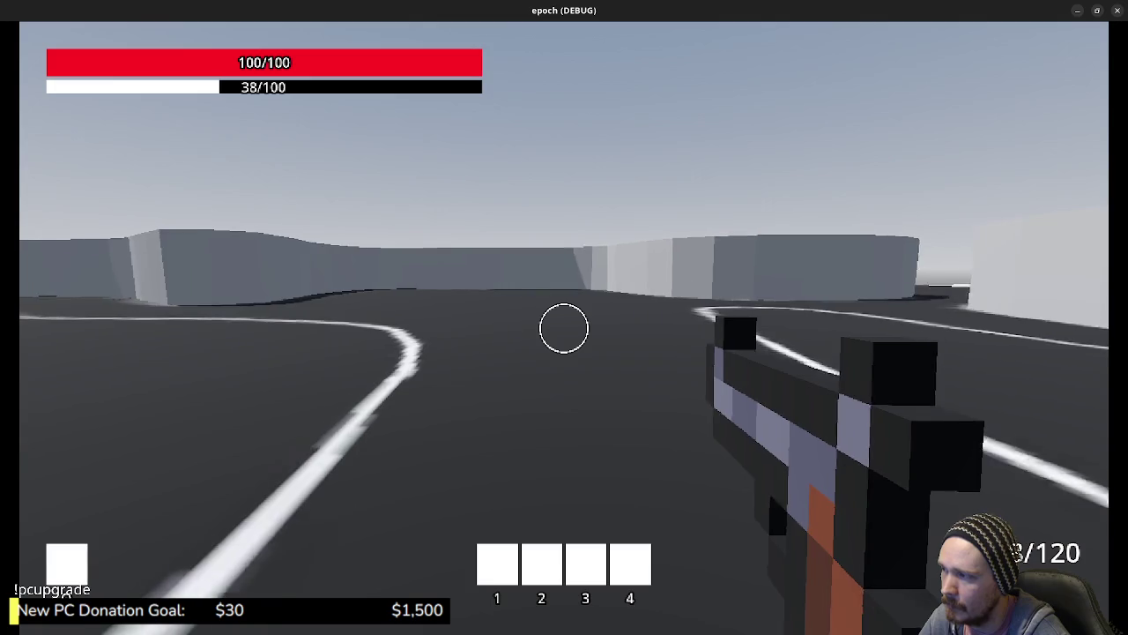
key(shift+w)
- Walk past the grey wall toward the blue pillar, then close the running game
key(w)
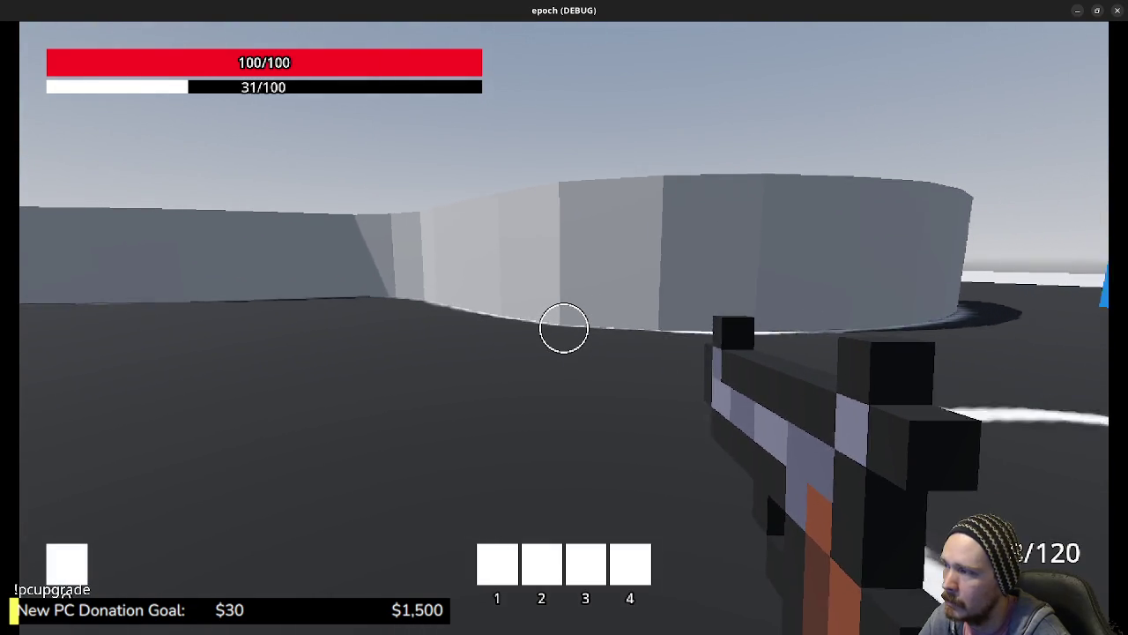
key(w)
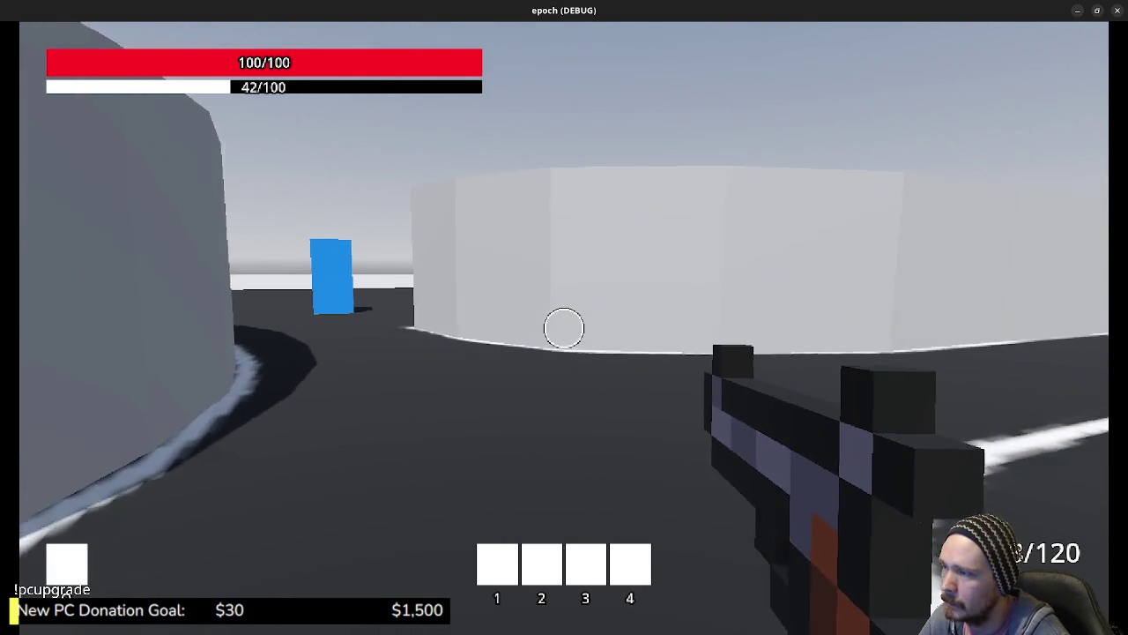
key(w)
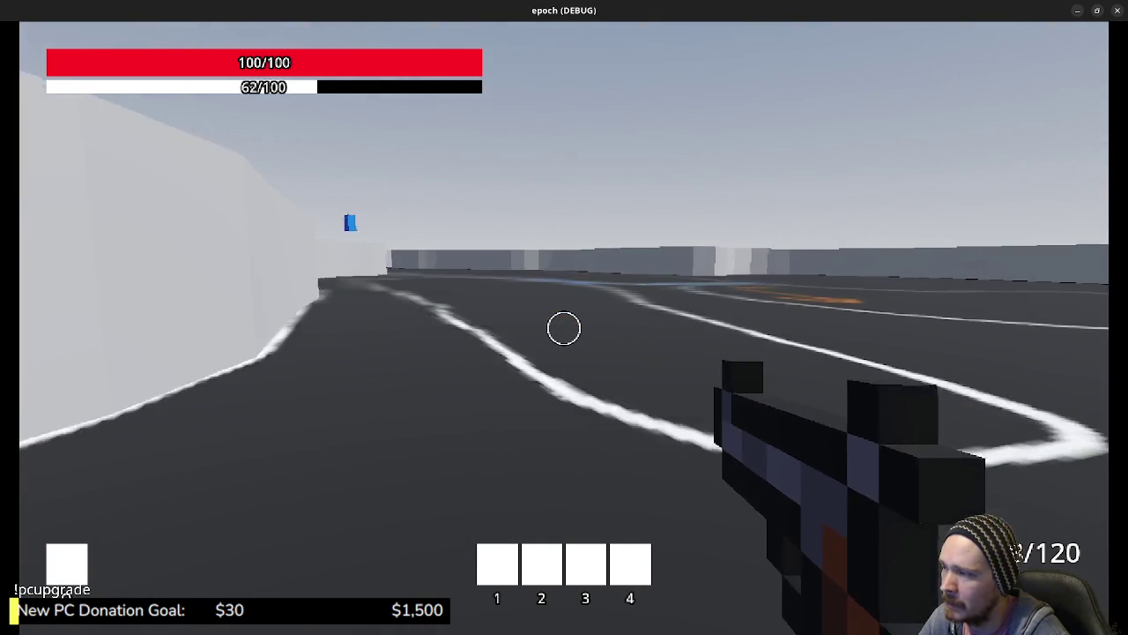
key(w)
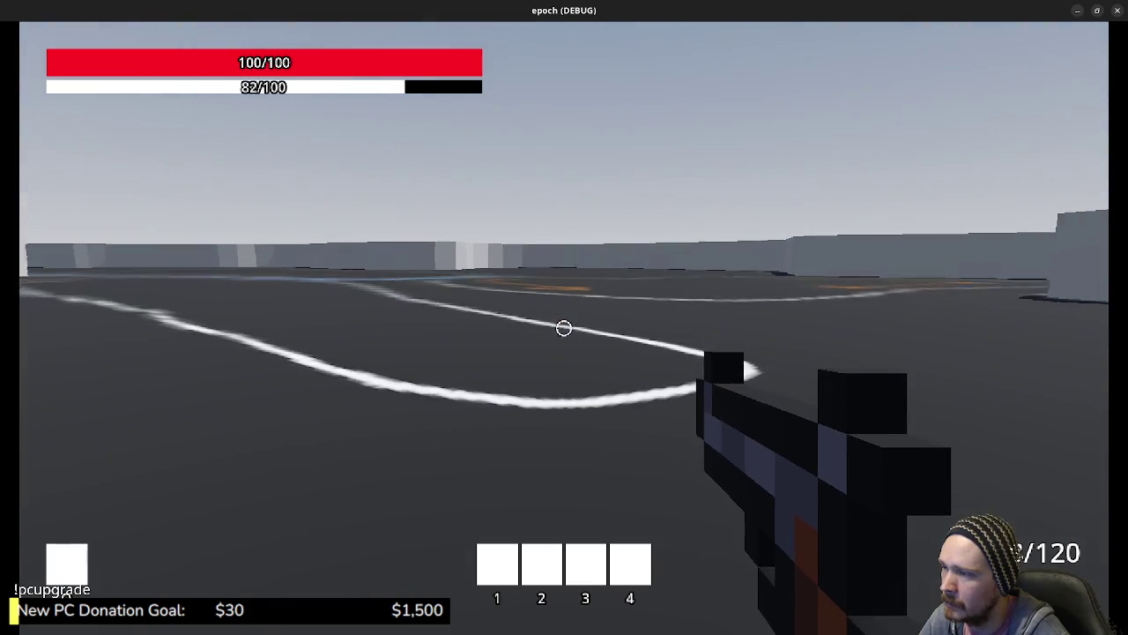
key(w)
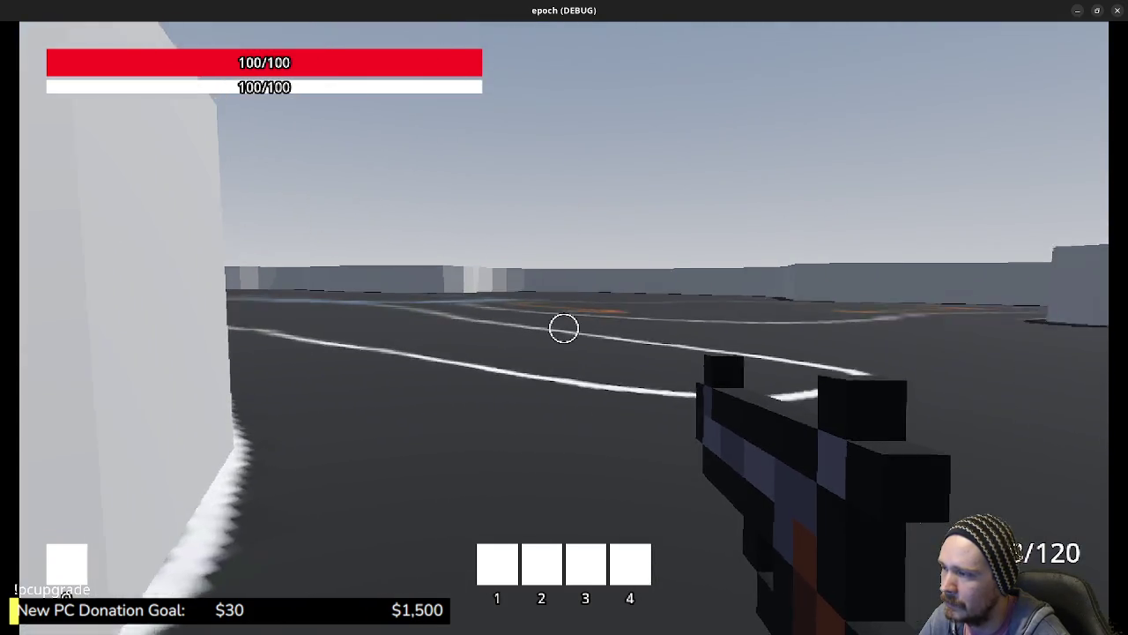
key(w)
key(w)
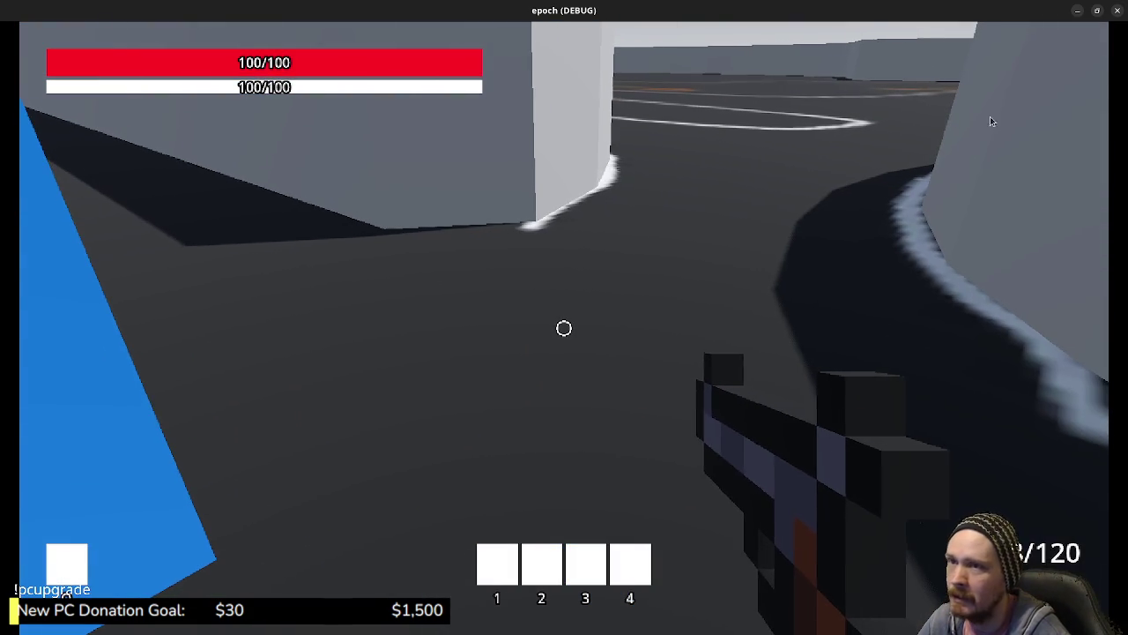
click(1117, 10)
scroll(542, 245, down, 10)
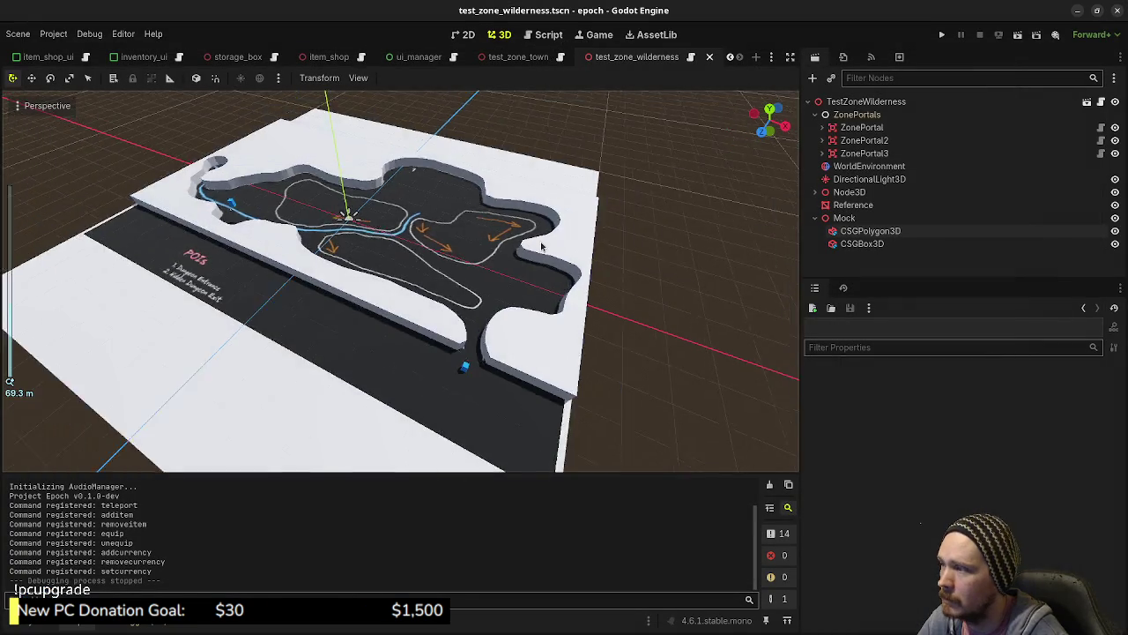
- Multiply the Reference map's X scale by 2, making it 0.175
click(859, 208)
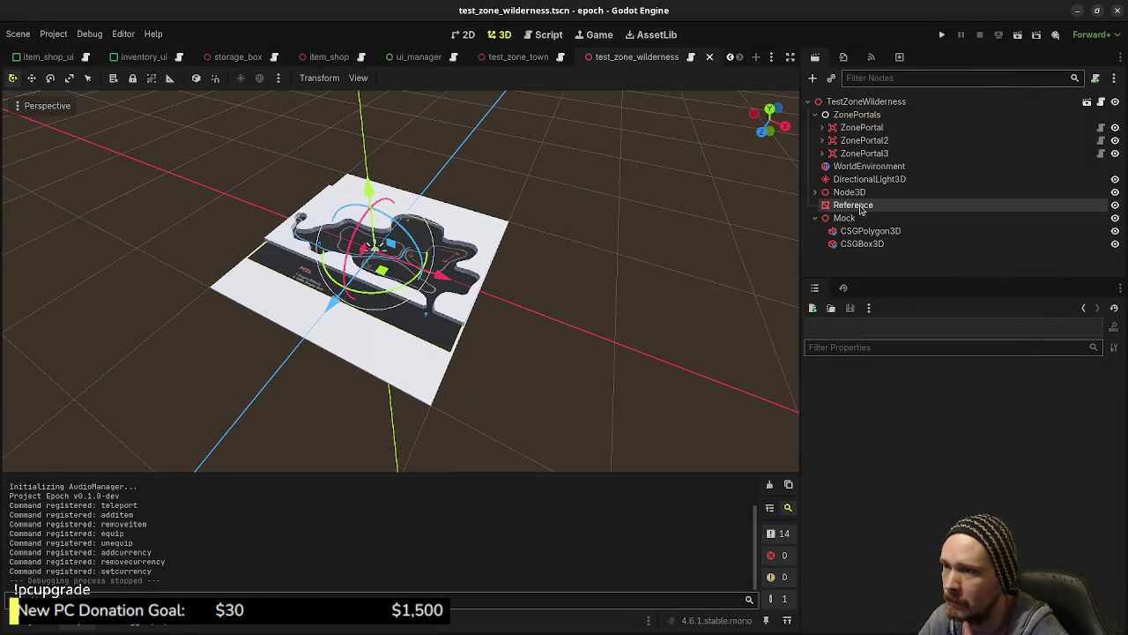
click(868, 608)
click(868, 608)
text(*2)
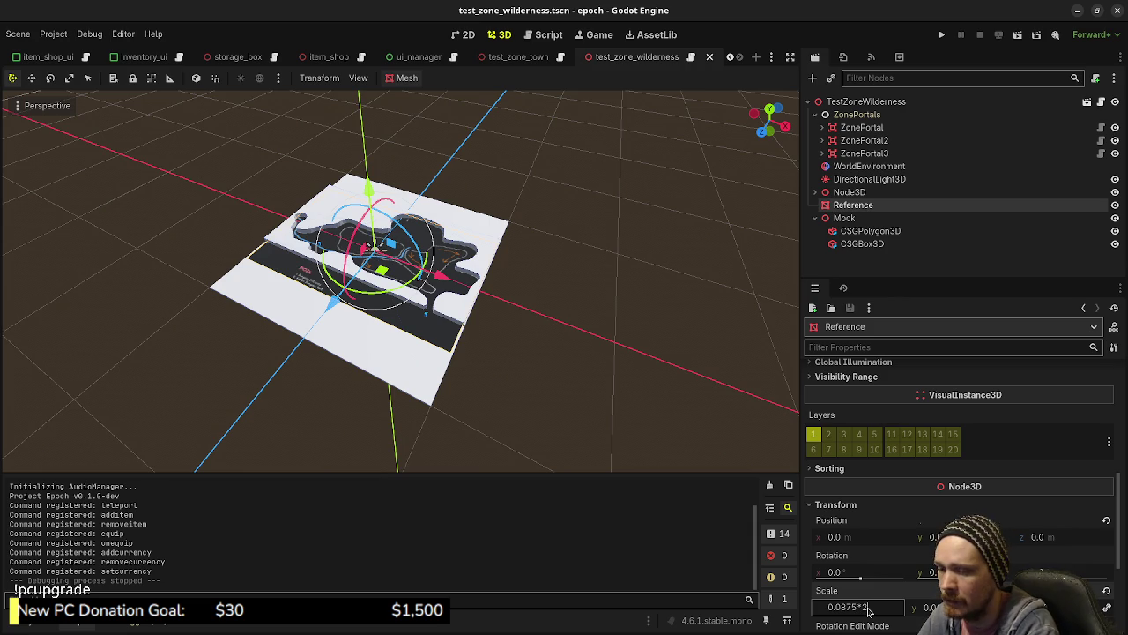
key(Return)
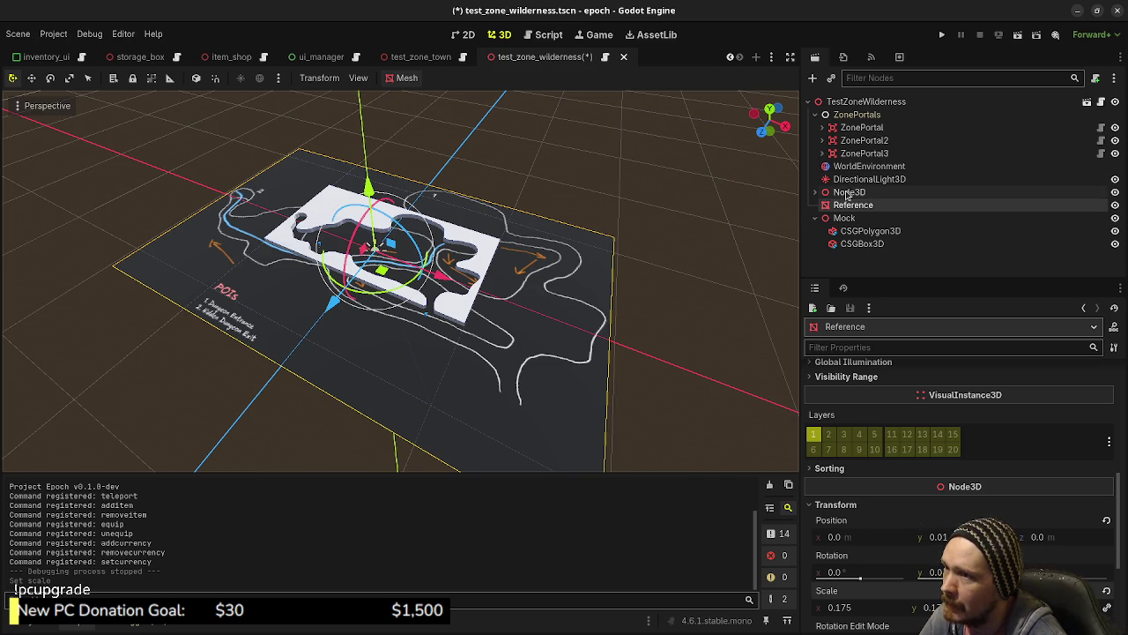
- Select the CSGBox3D floor inside the Mock group
click(841, 218)
click(849, 232)
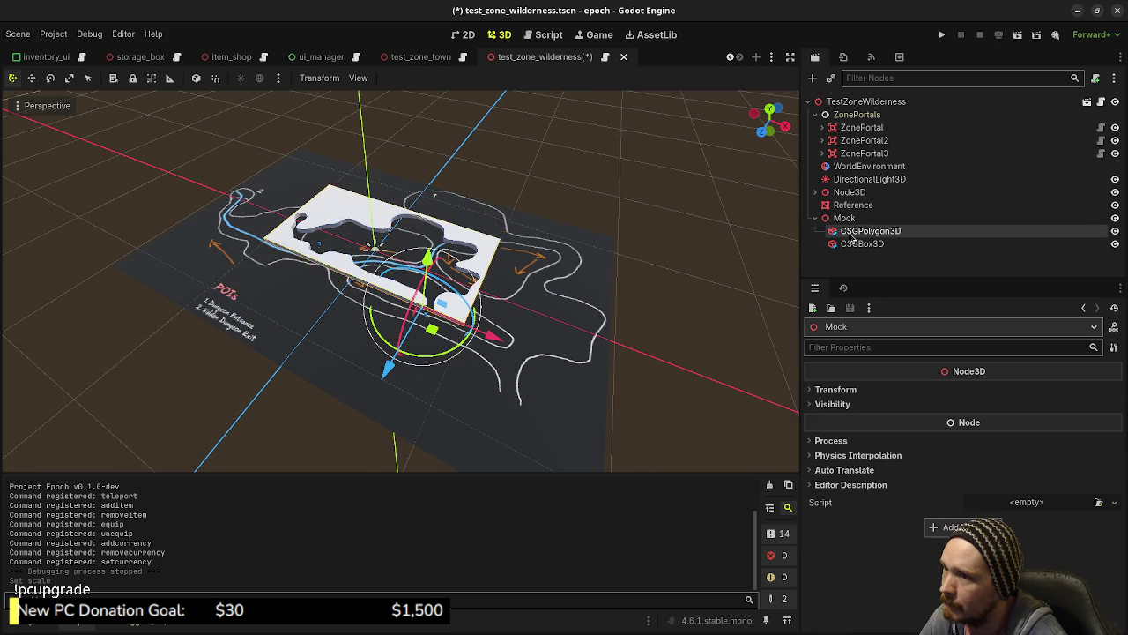
click(853, 244)
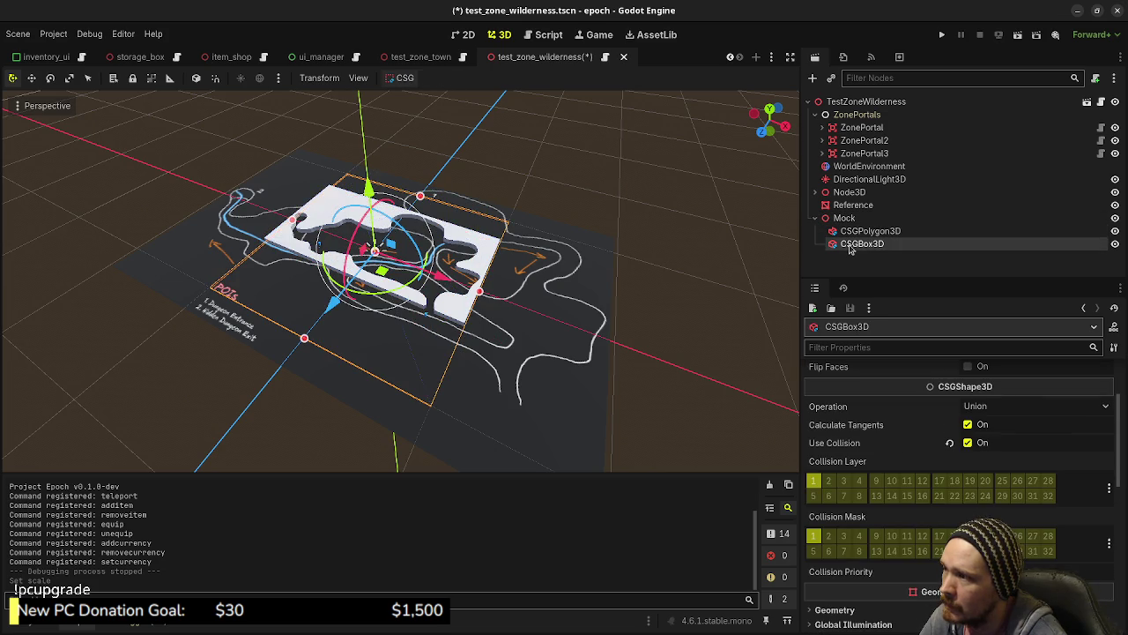
- Resize the CSGBox3D floor to 256 × 1 × 256 and save the wilderness scene
scroll(929, 475, up, 3)
click(861, 410)
text(256)
key(Tab)
text(2)
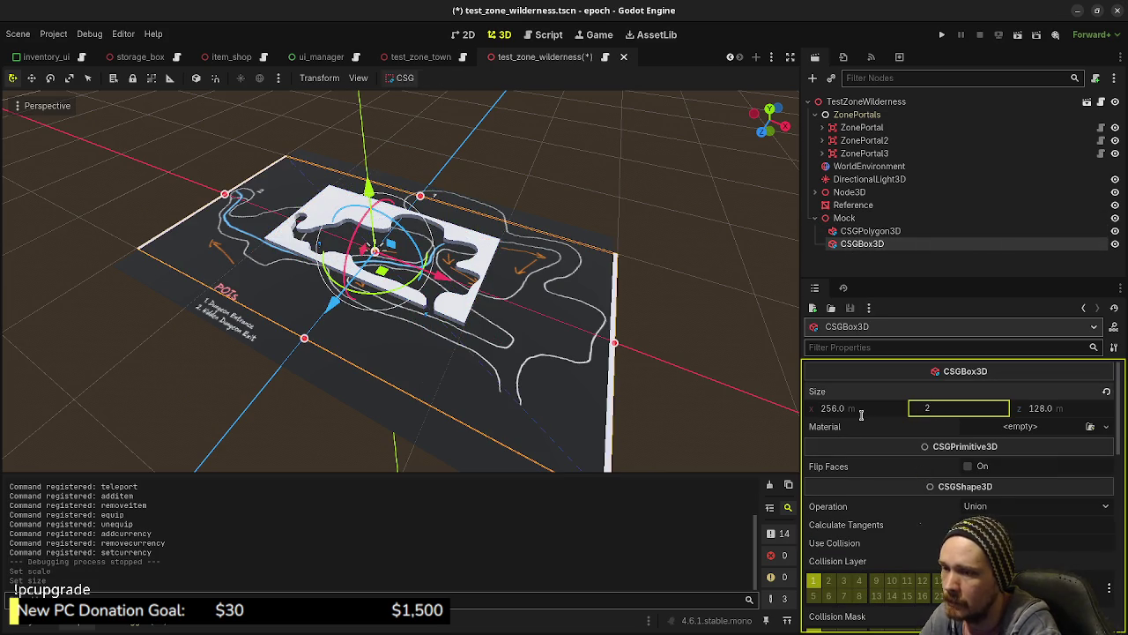
text(1)
key(Tab)
text(256)
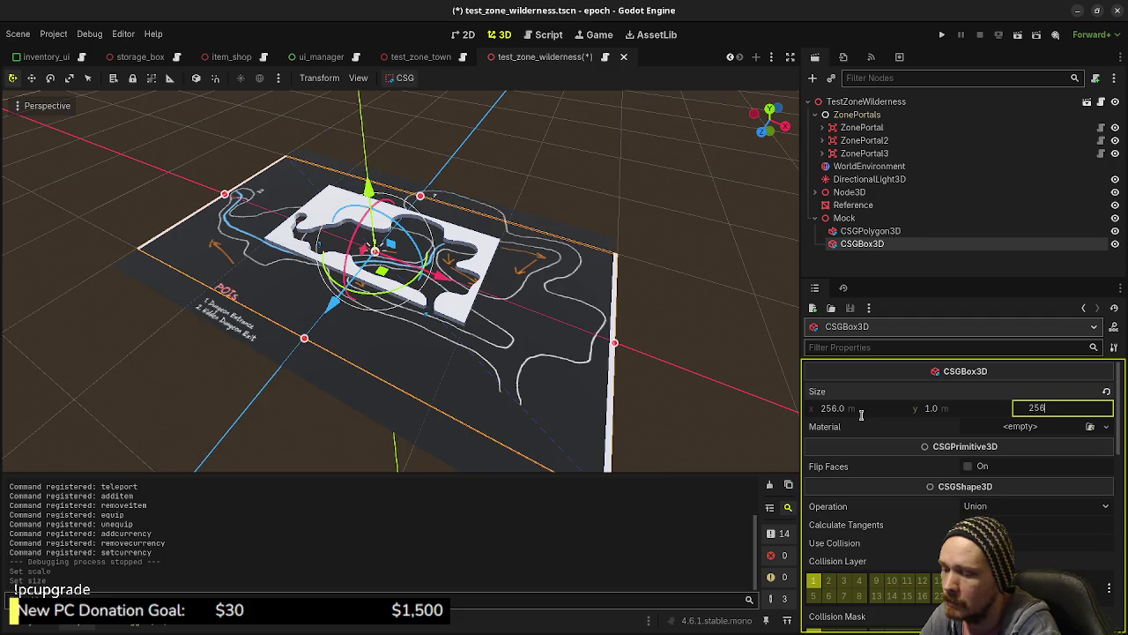
key(Return)
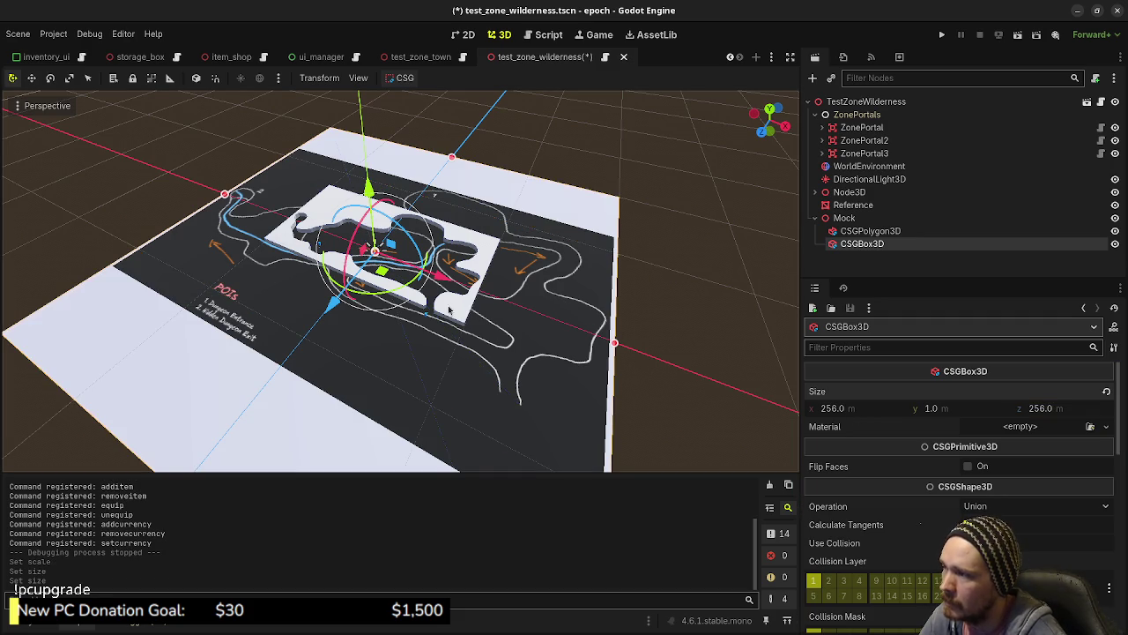
scroll(472, 330, up, 3)
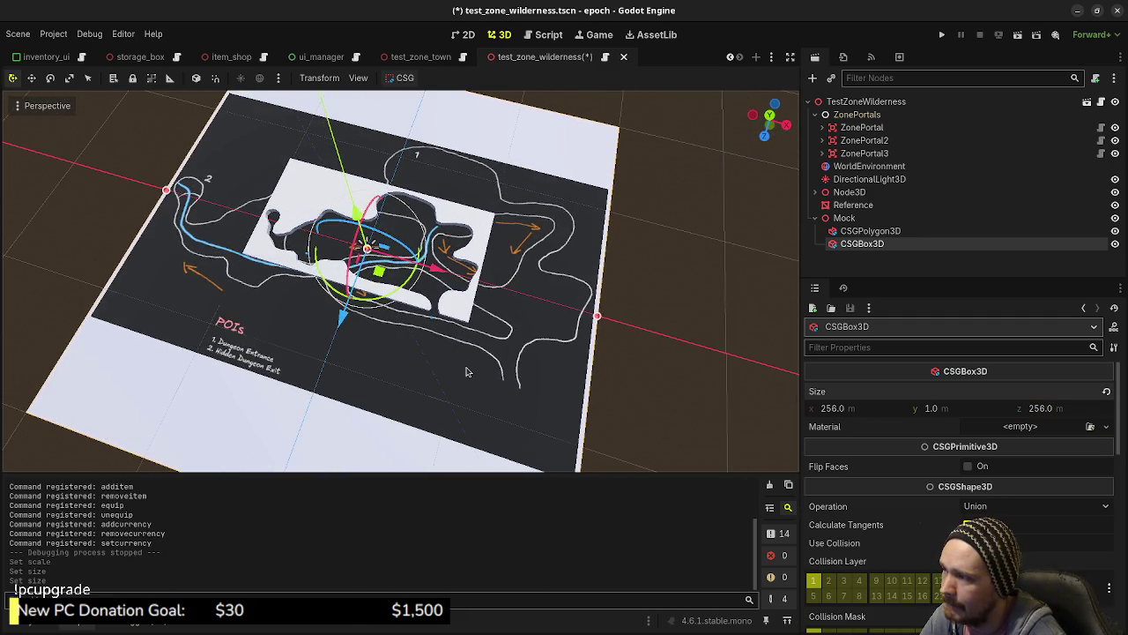
key(ctrl+s)
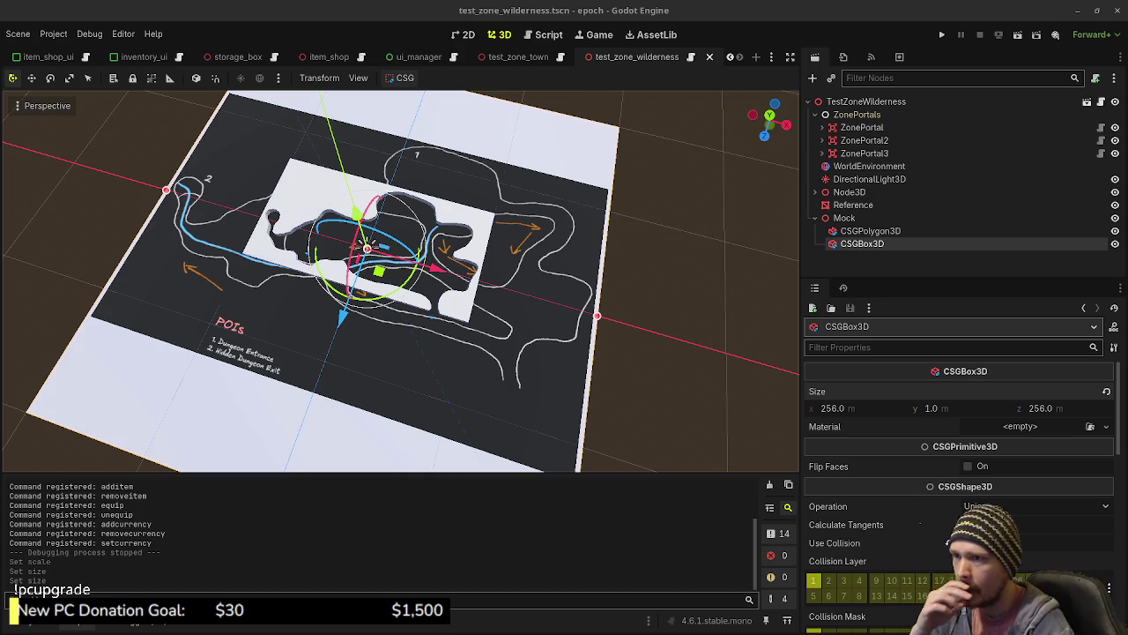
- Set the CSGPolygon3D walls' X and Y scale to 2
click(884, 231)
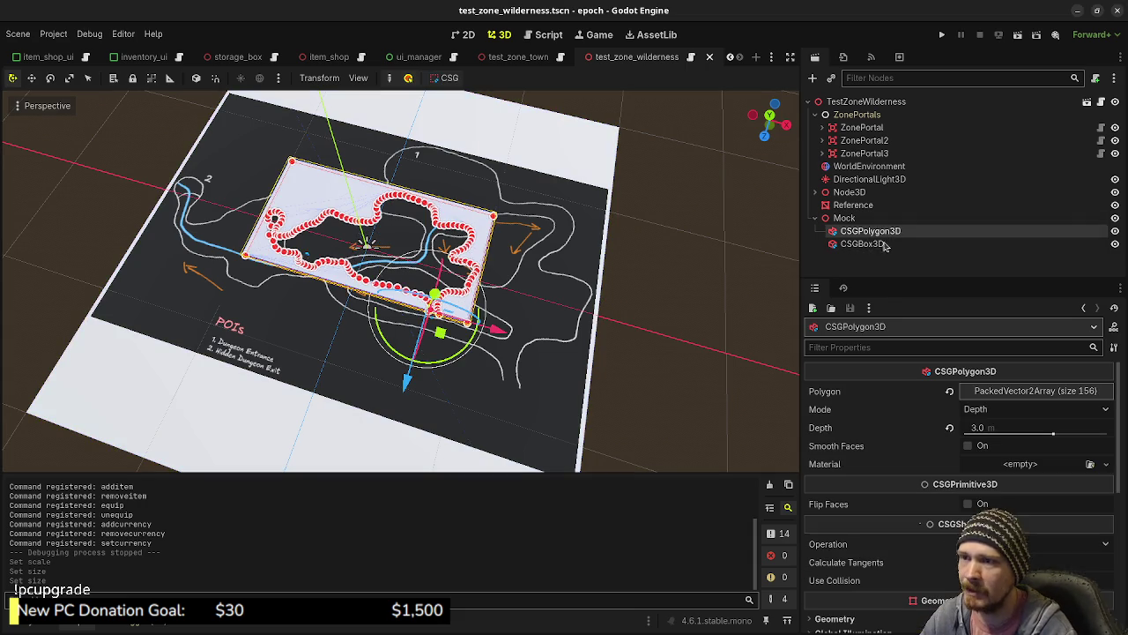
scroll(907, 536, down, 5)
click(844, 509)
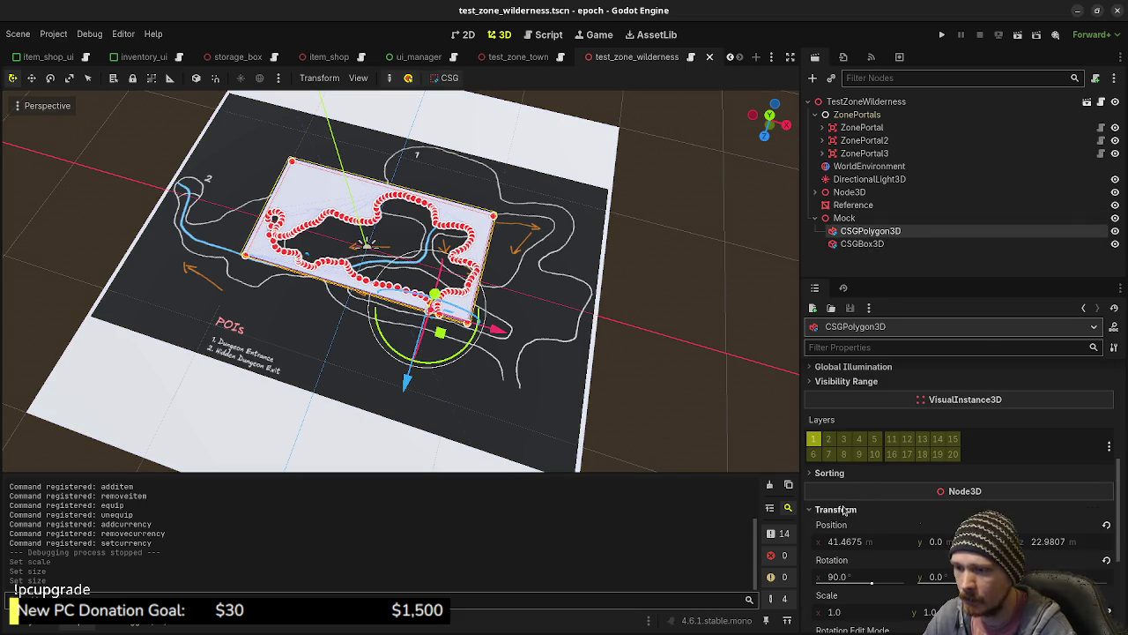
click(856, 612)
text(2)
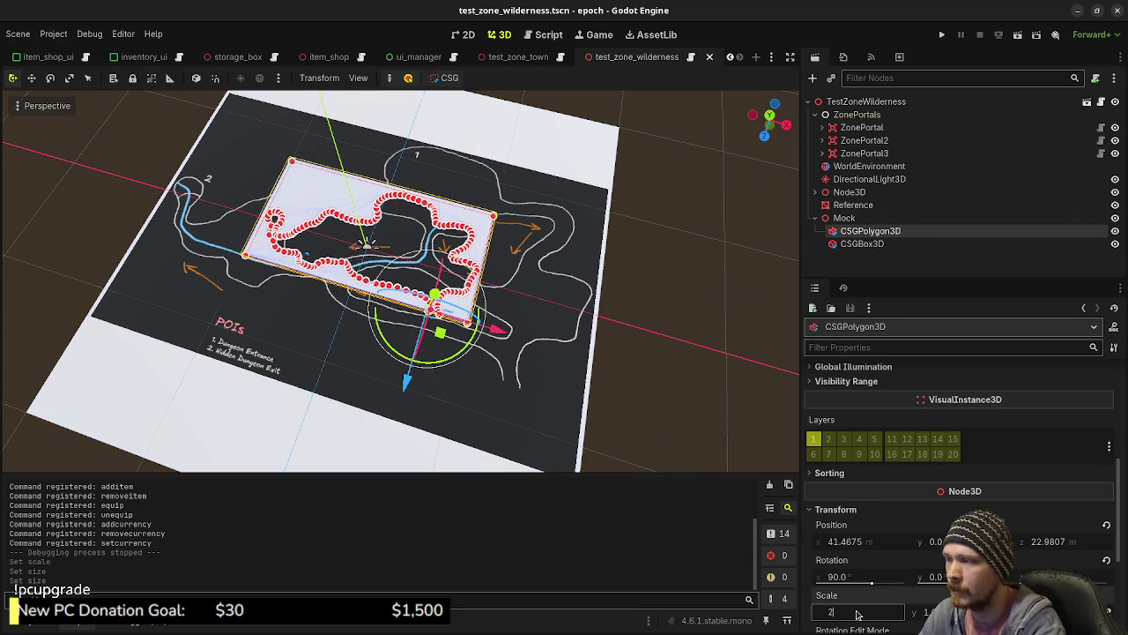
key(Tab)
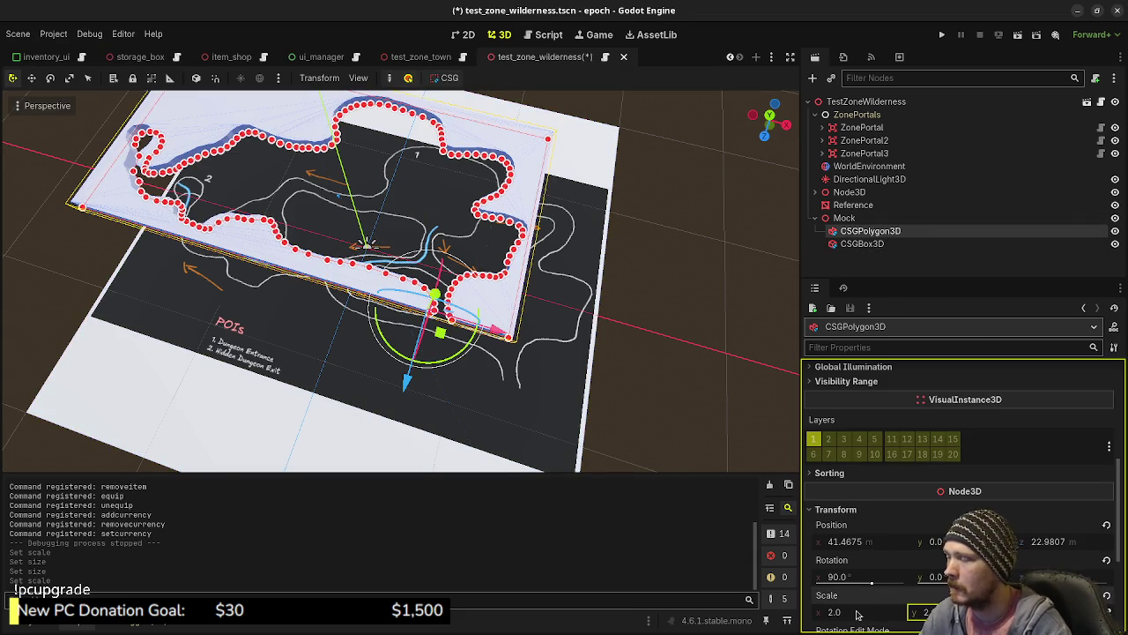
key(Return)
- In Top view, move the wall polygon right and down to X 82.81, Z 45.59 on the map
scroll(423, 262, up, 2)
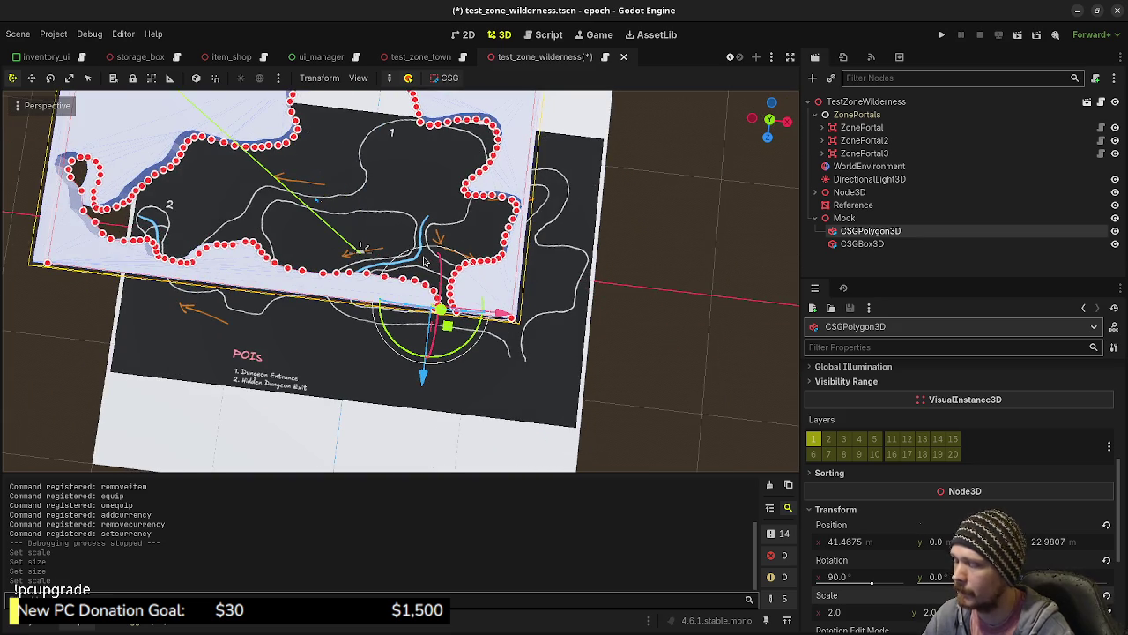
key(KP_7)
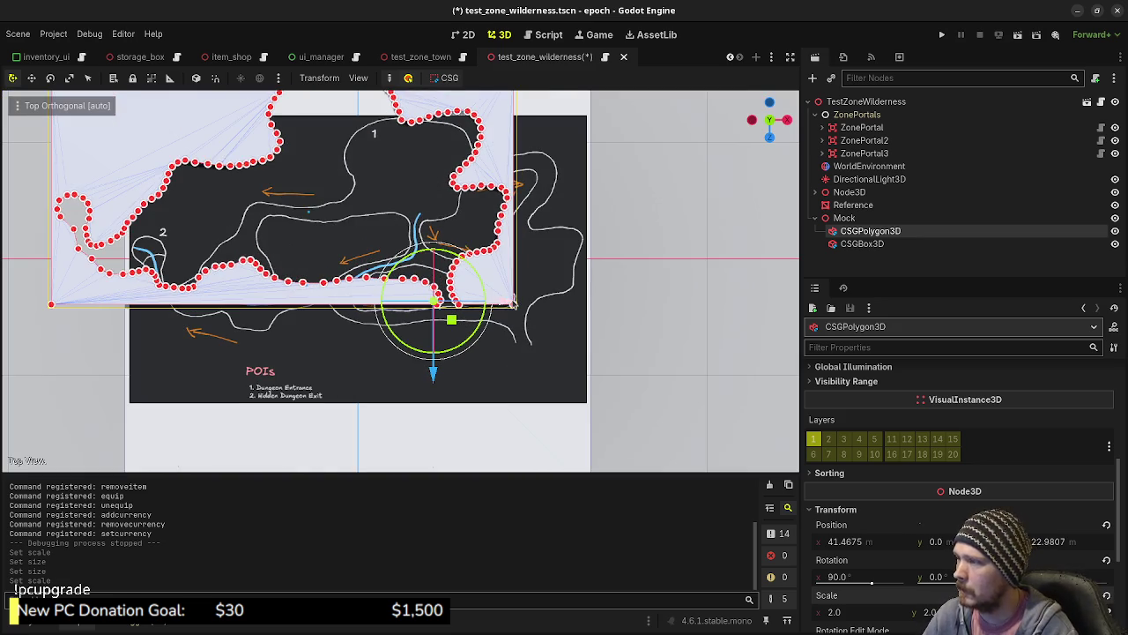
mouse_move(514, 304)
mouse_down()
mouse_move(593, 309)
mouse_move(584, 312)
mouse_up()
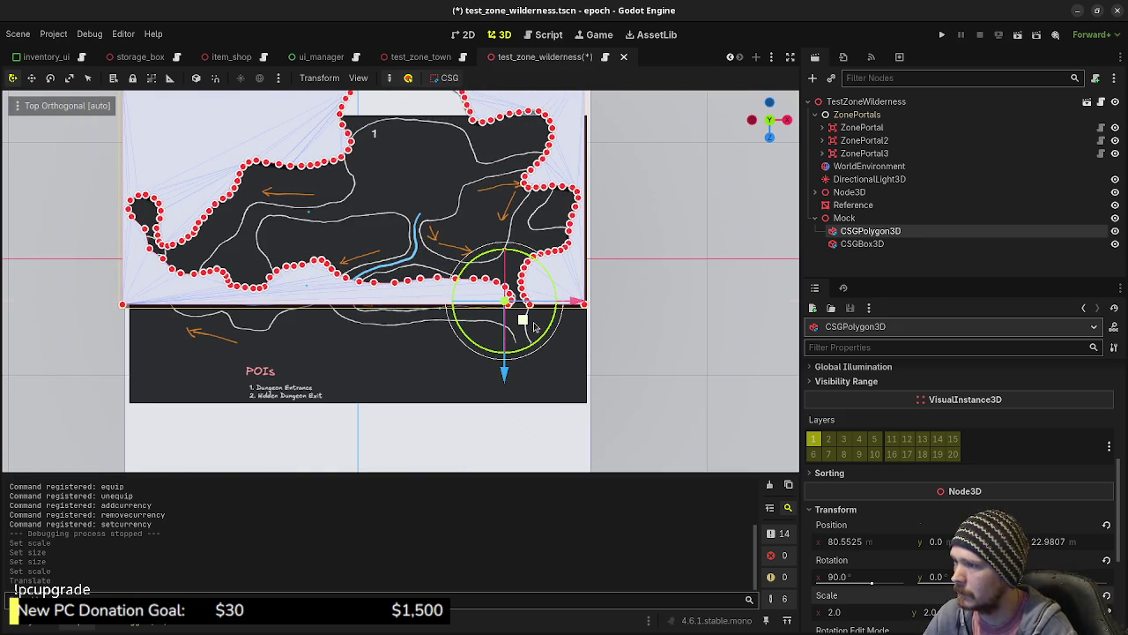
key(ctrl+z)
drag(506, 306, 580, 310)
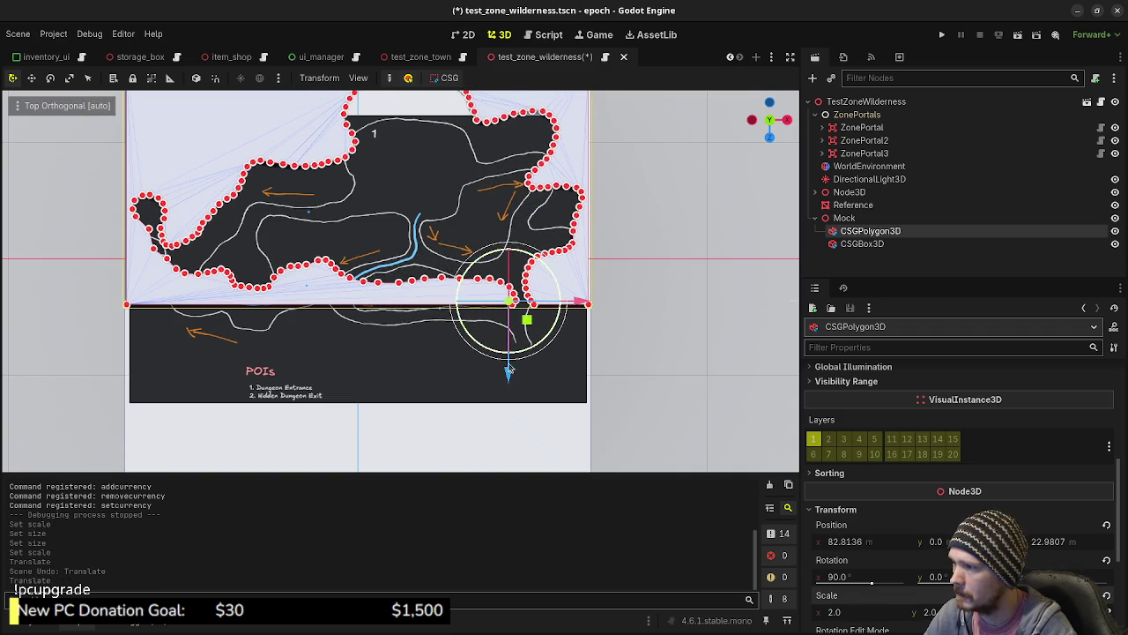
drag(509, 374, 504, 428)
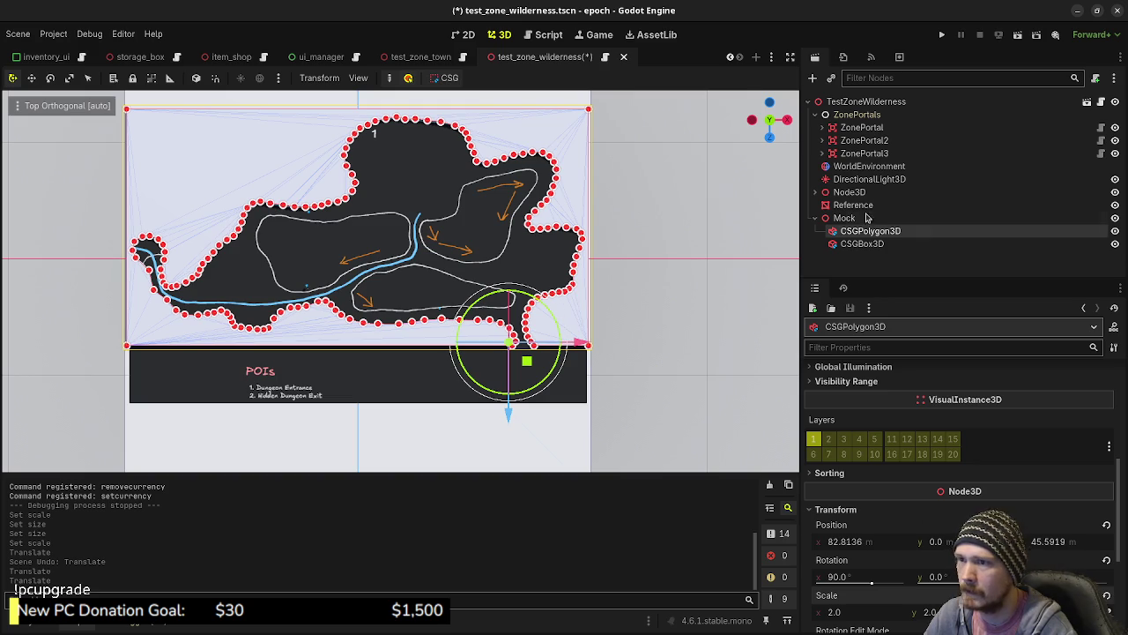
- Move the ZonePortal node to a new position
click(860, 127)
mouse_move(456, 333)
mouse_down()
mouse_move(552, 375)
mouse_move(540, 367)
mouse_up()
scroll(540, 367, up, 5)
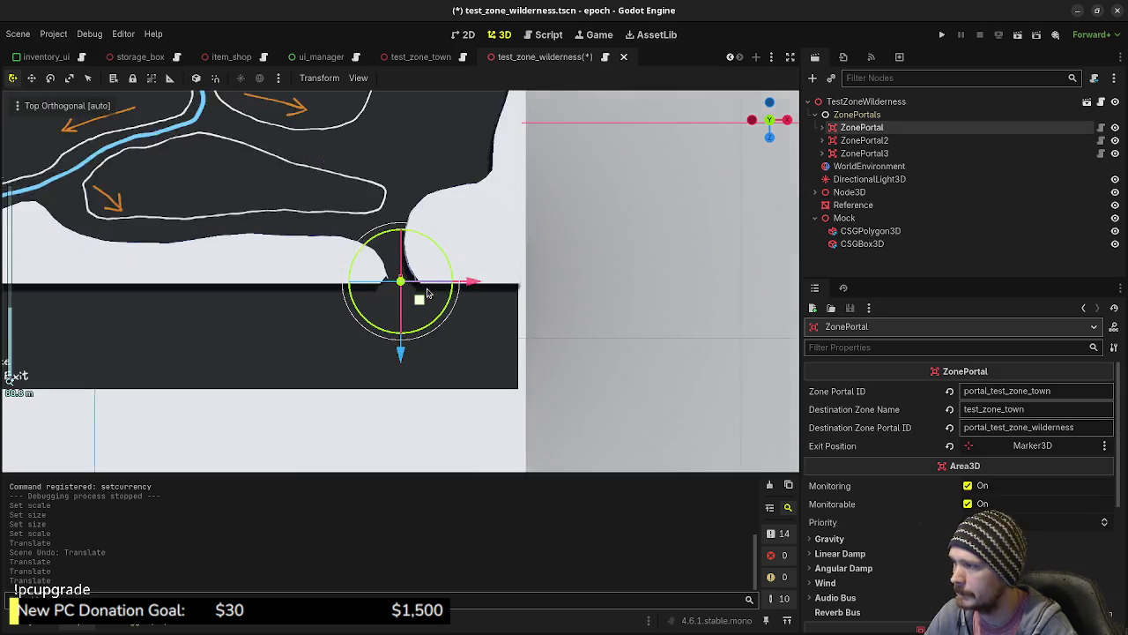
- Save the scene, then in the running game walk through the grey room along the wall
key(ctrl+s)
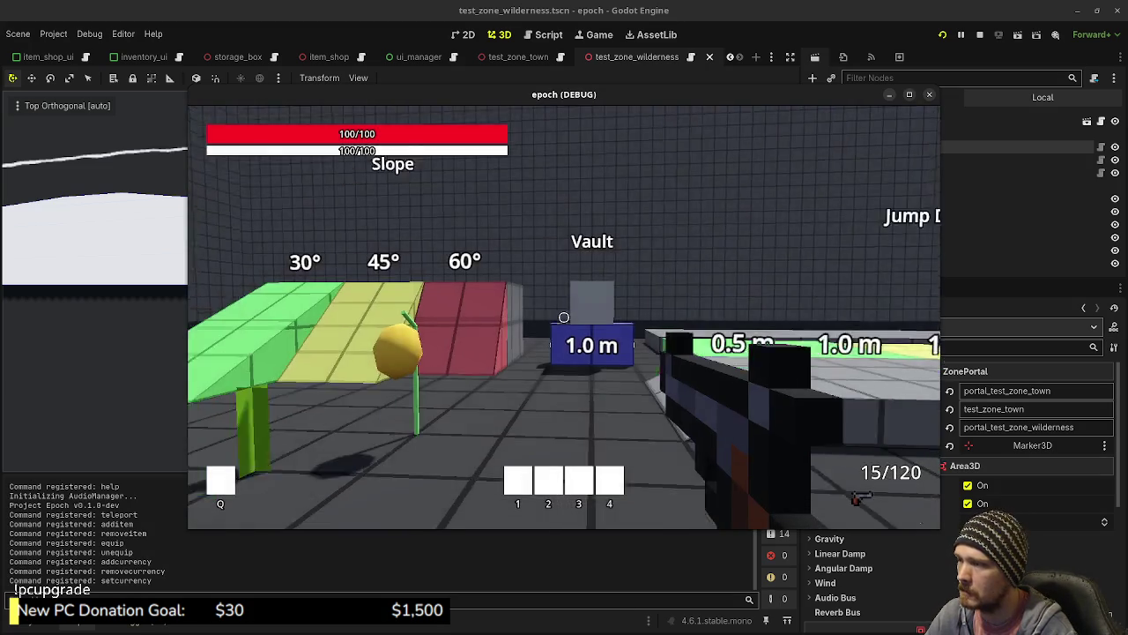
key(shift+w)
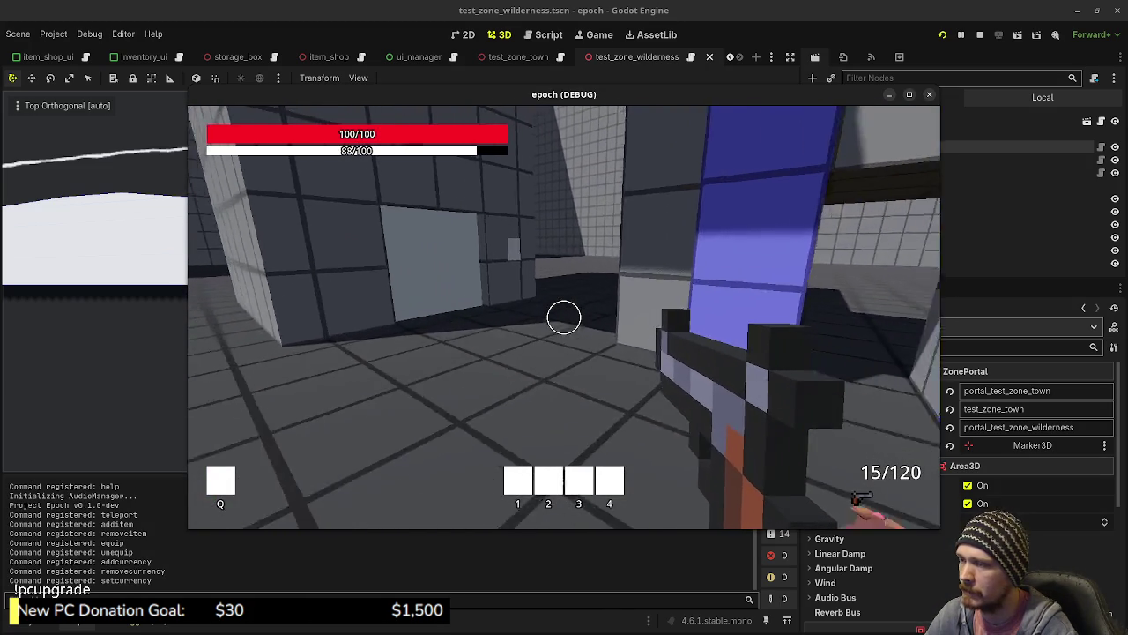
key(w)
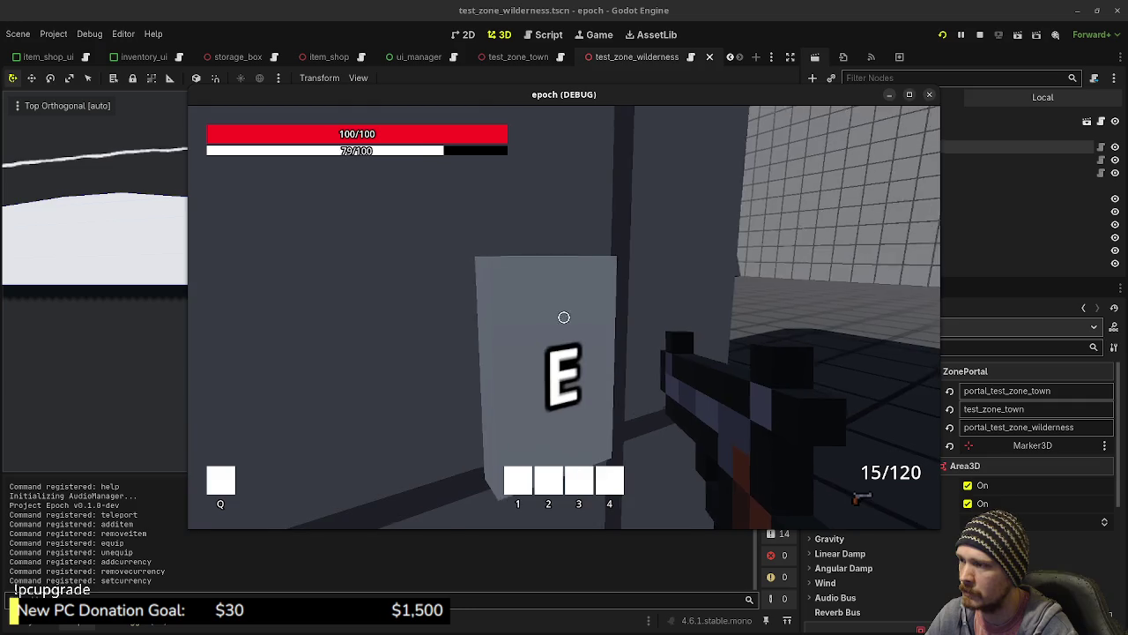
key(w)
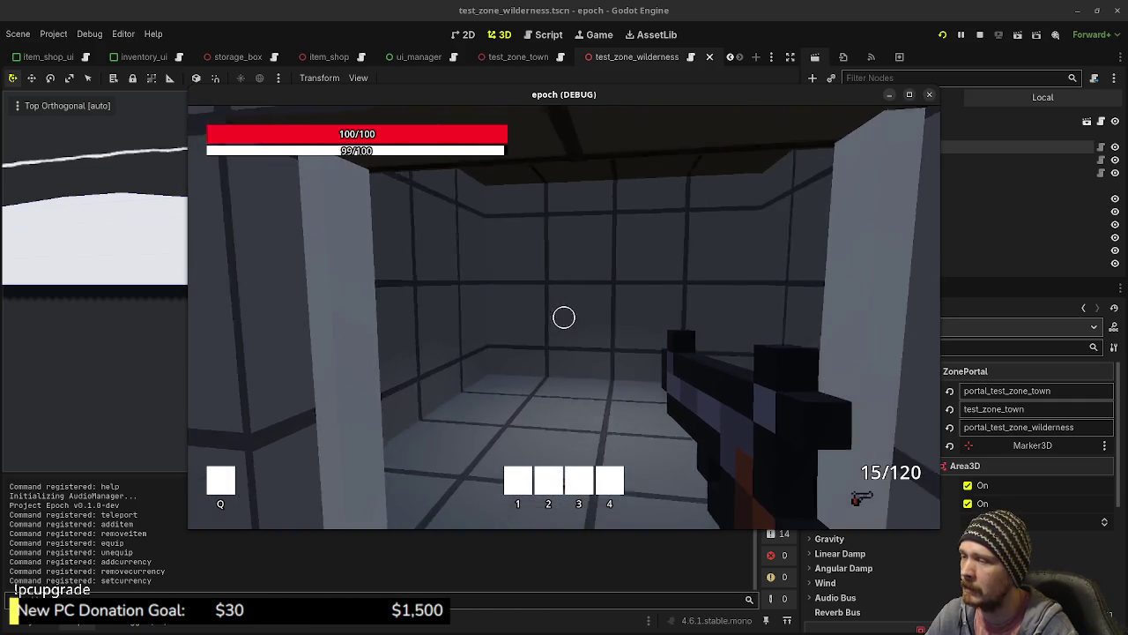
key(w)
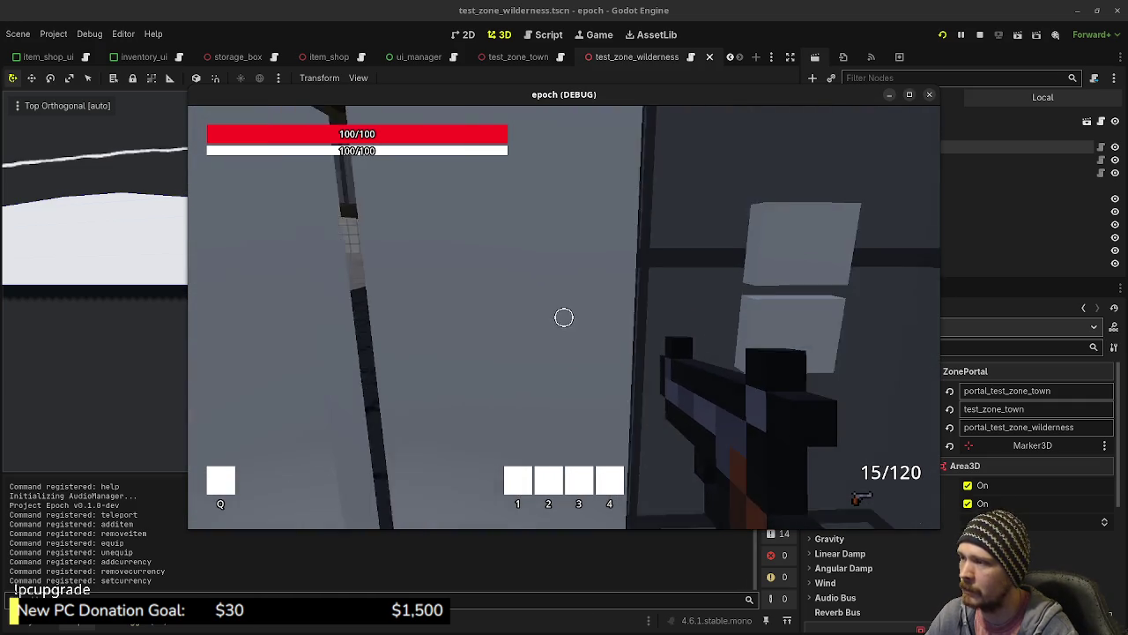
key(w)
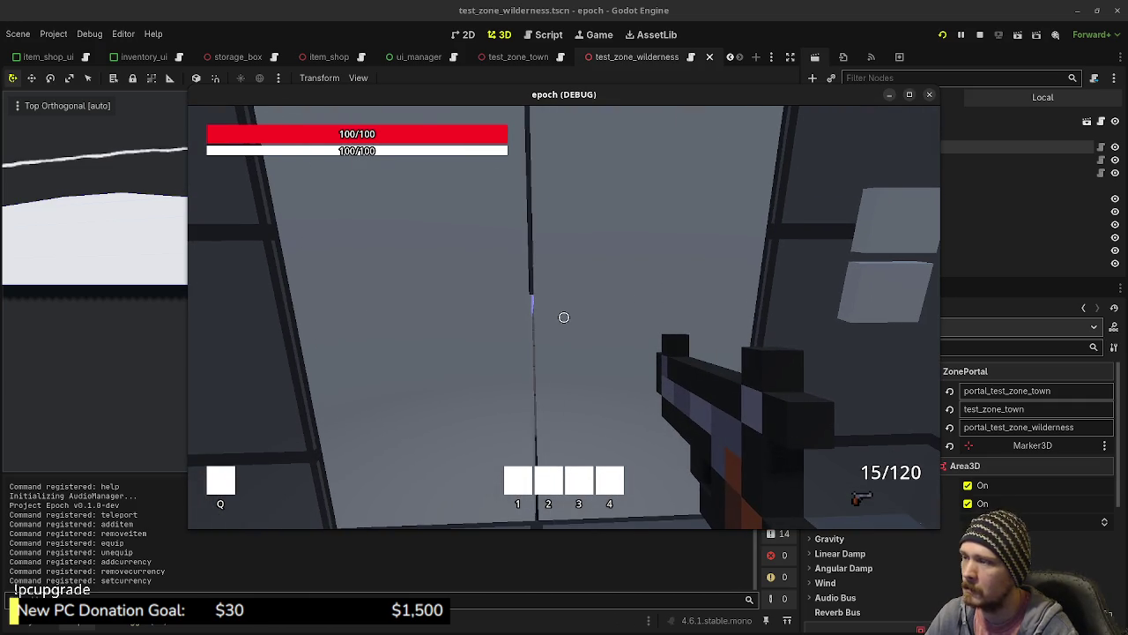
key(w)
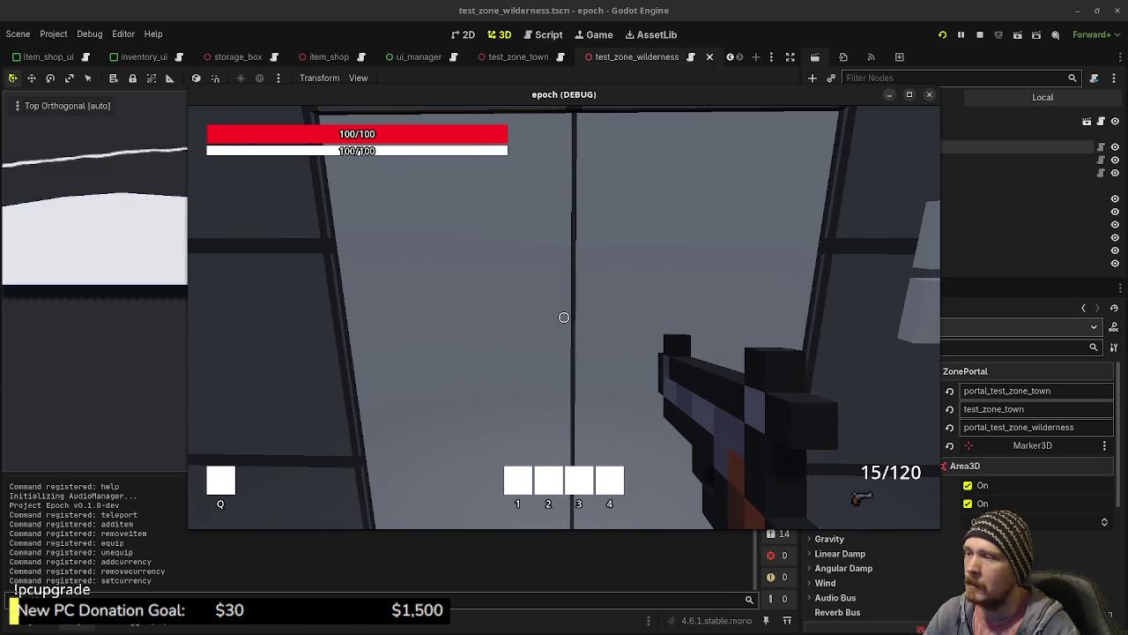
key(d)
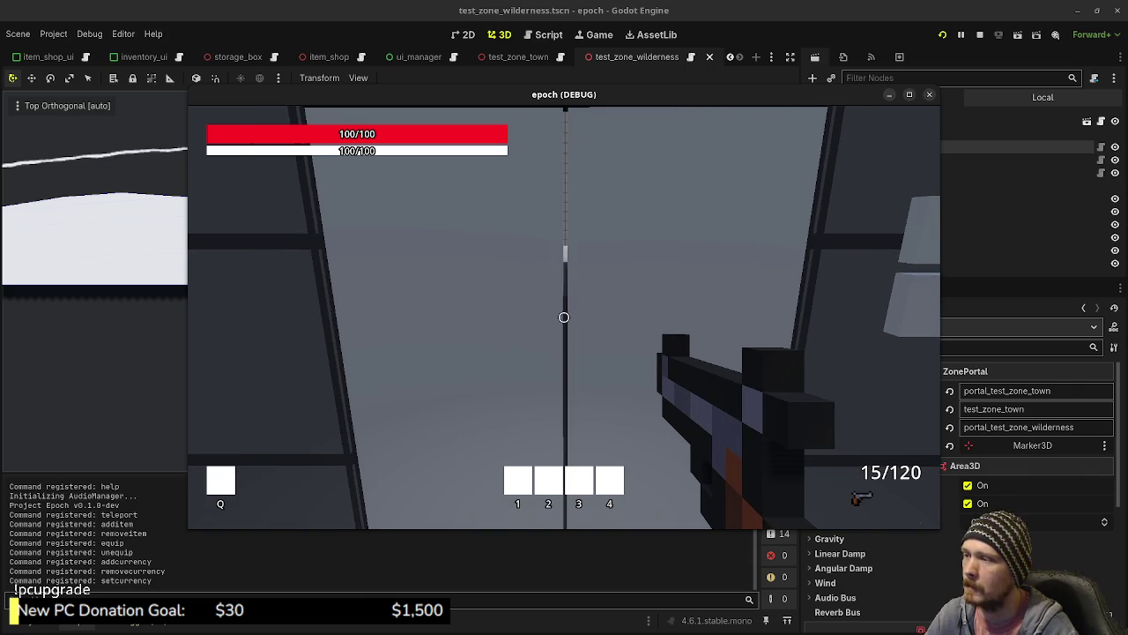
- Sprint through the large room and corridor into the blue portal
key(w)
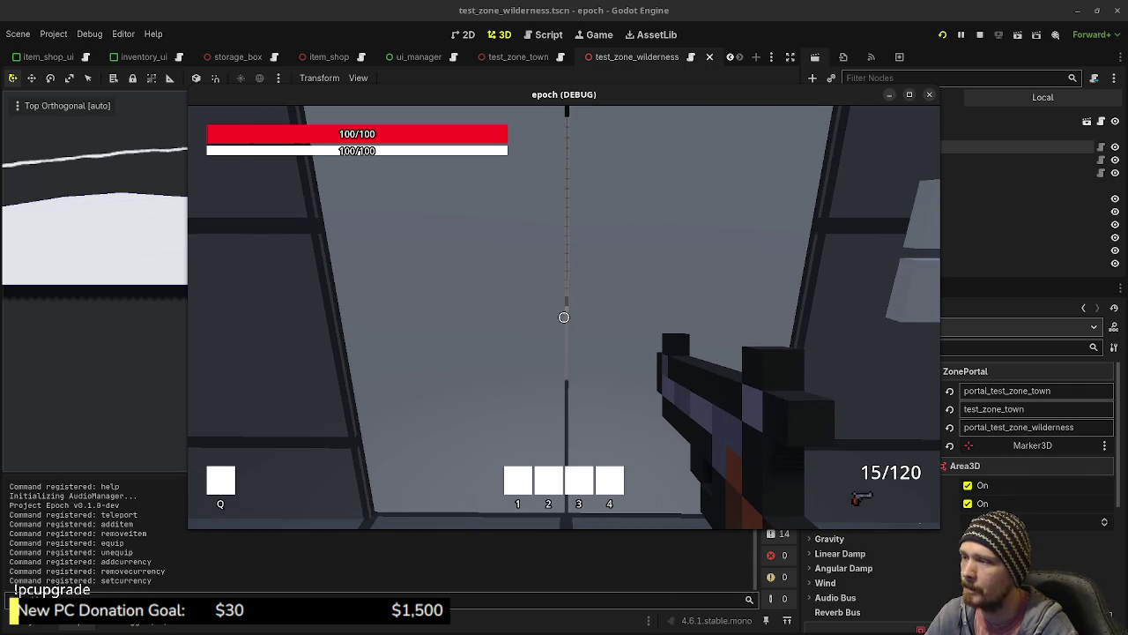
key(shift+w)
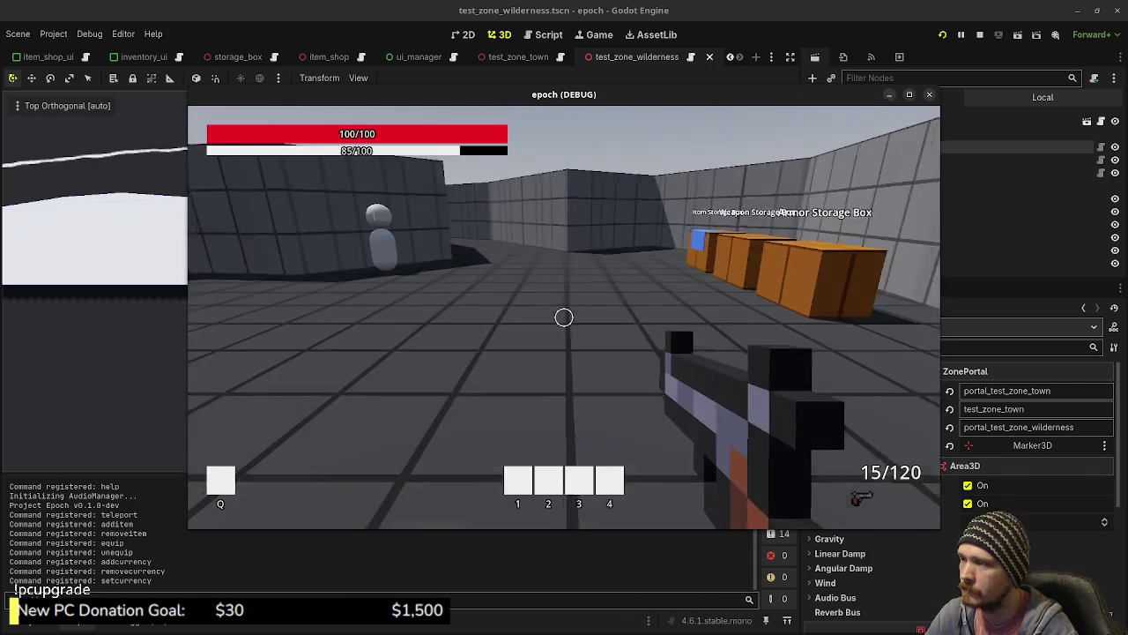
key(shift+w)
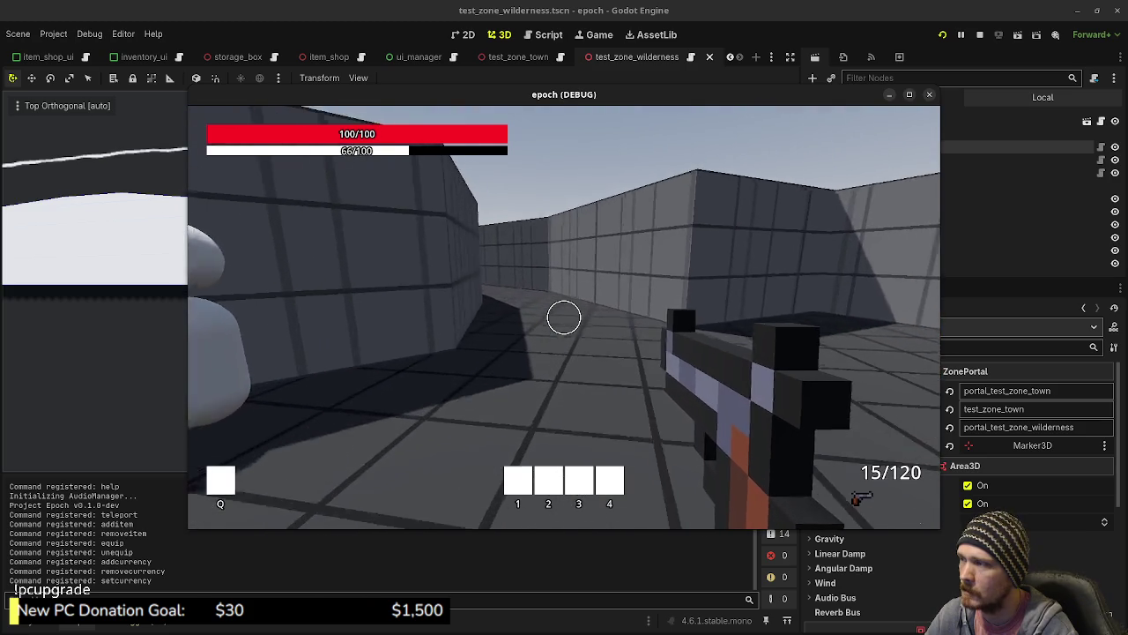
key(shift+w)
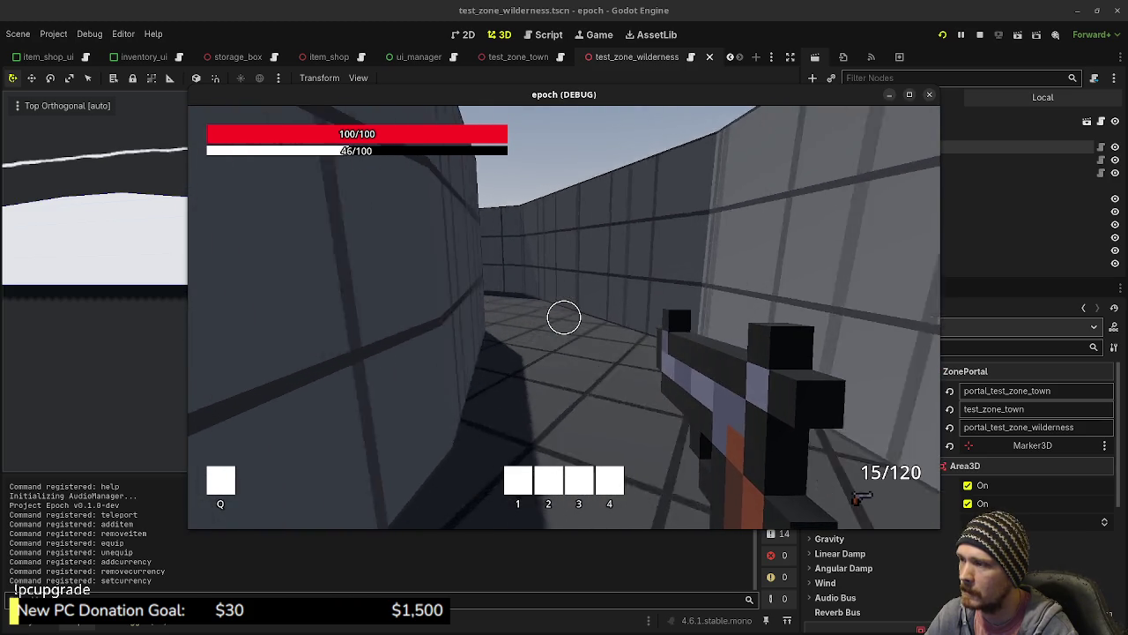
key(shift+w)
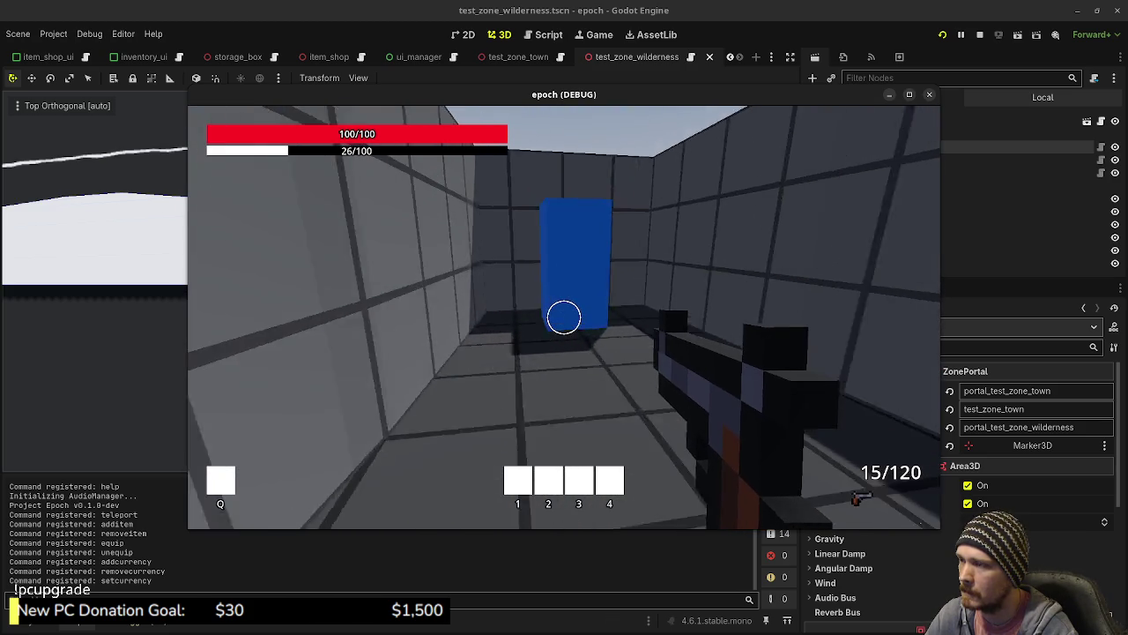
key(shift+w)
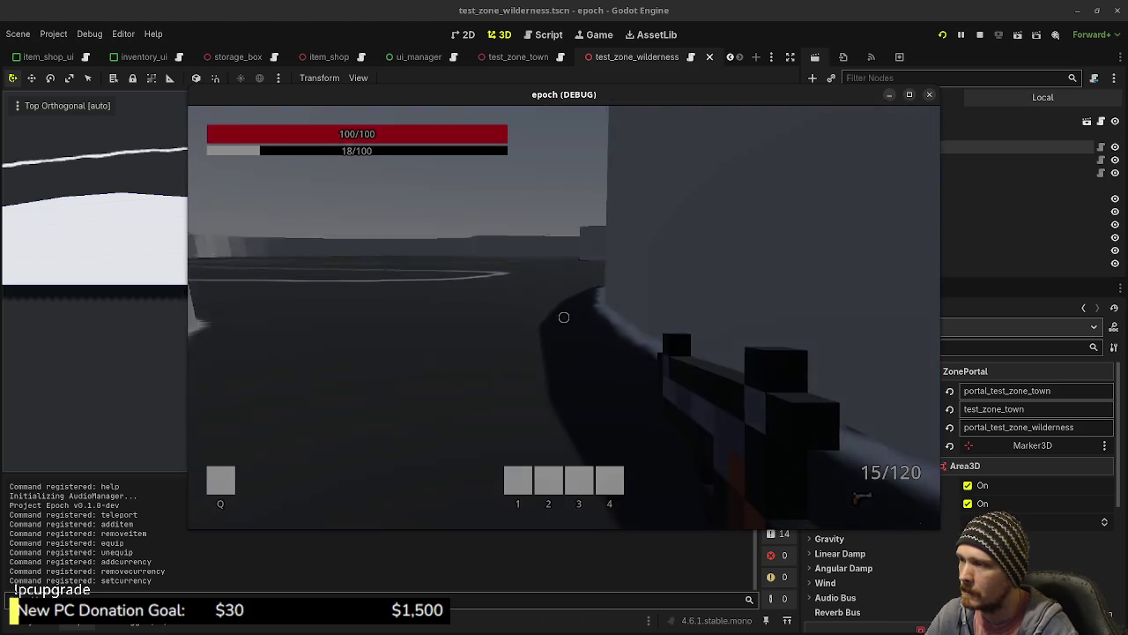
- Walk the wilderness zone, checking the pale walls, then sprint along the blue-painted path
key(shift+w)
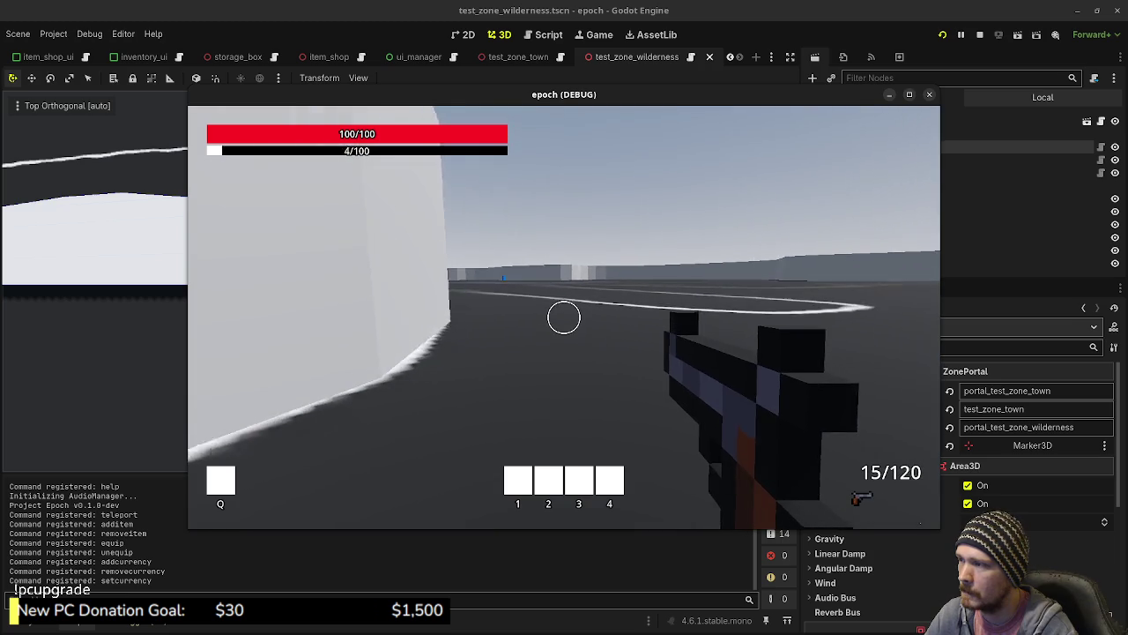
key(w)
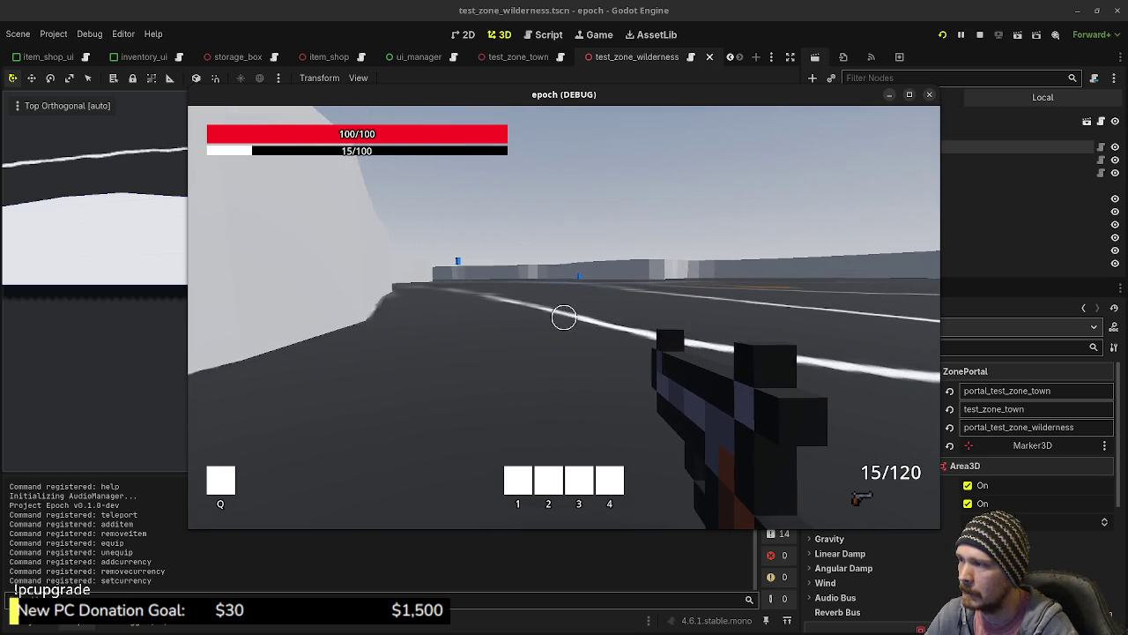
key(w)
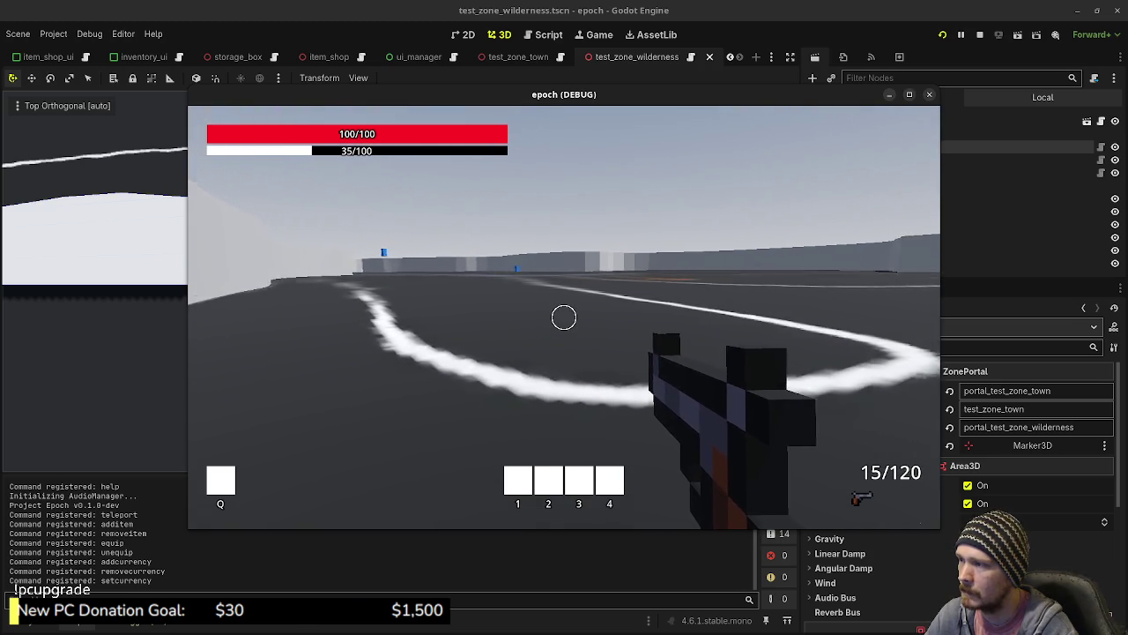
key(w)
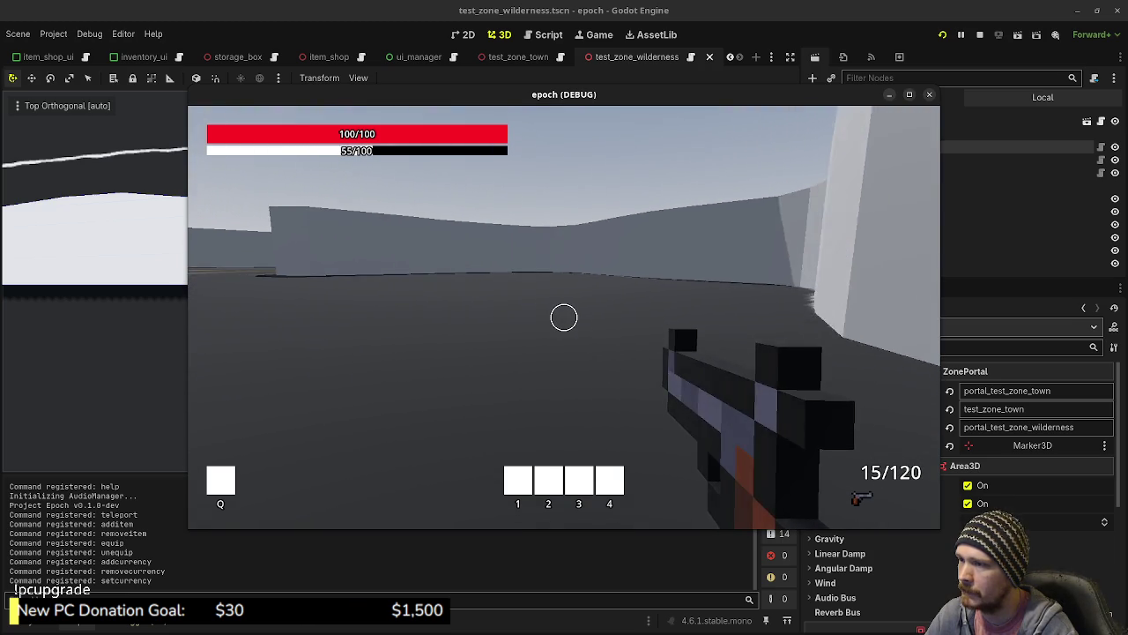
key(w)
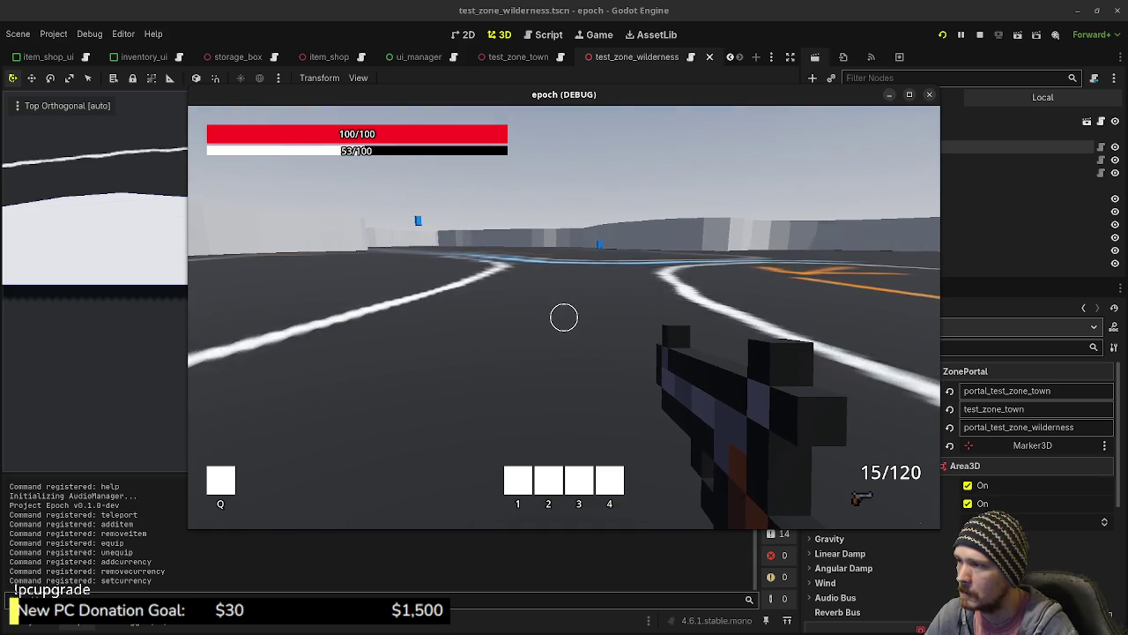
key(shift+w)
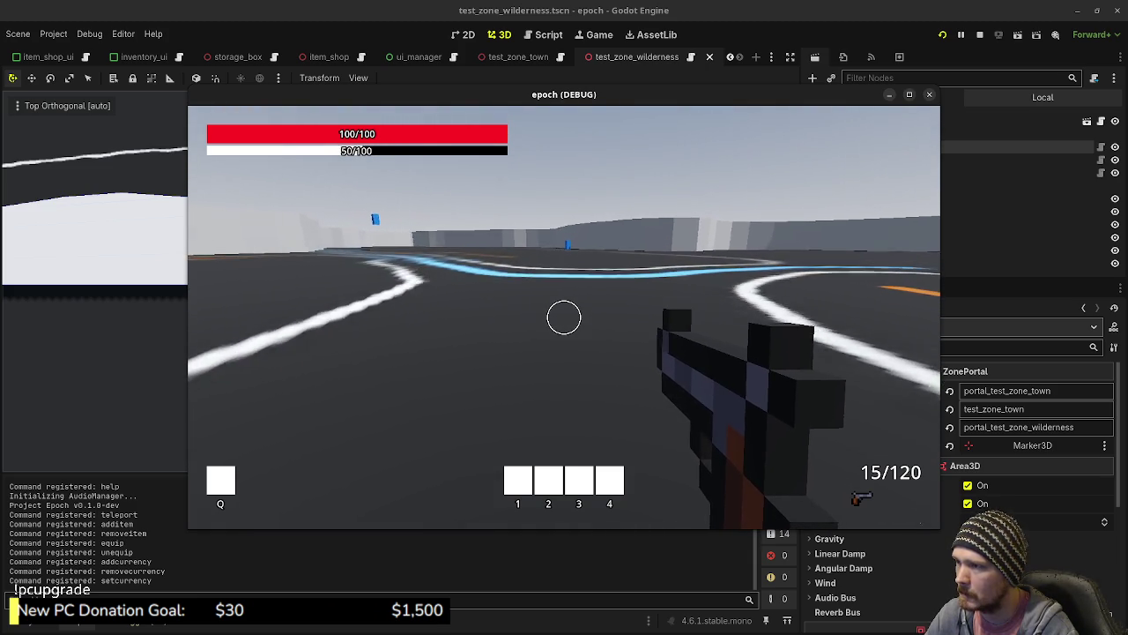
key(w)
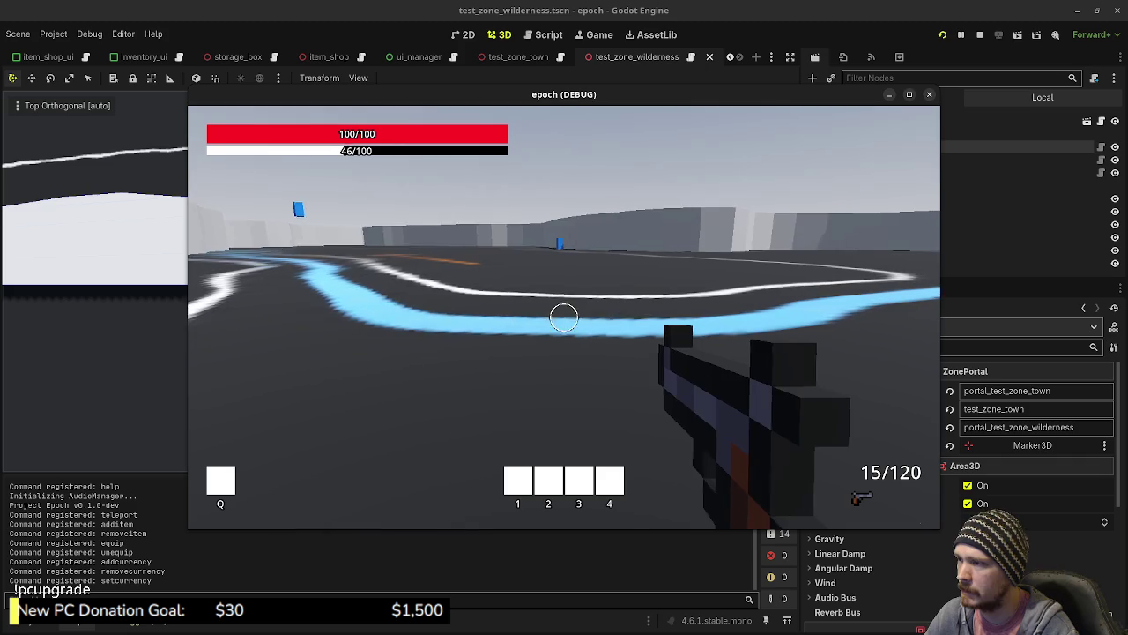
key(w)
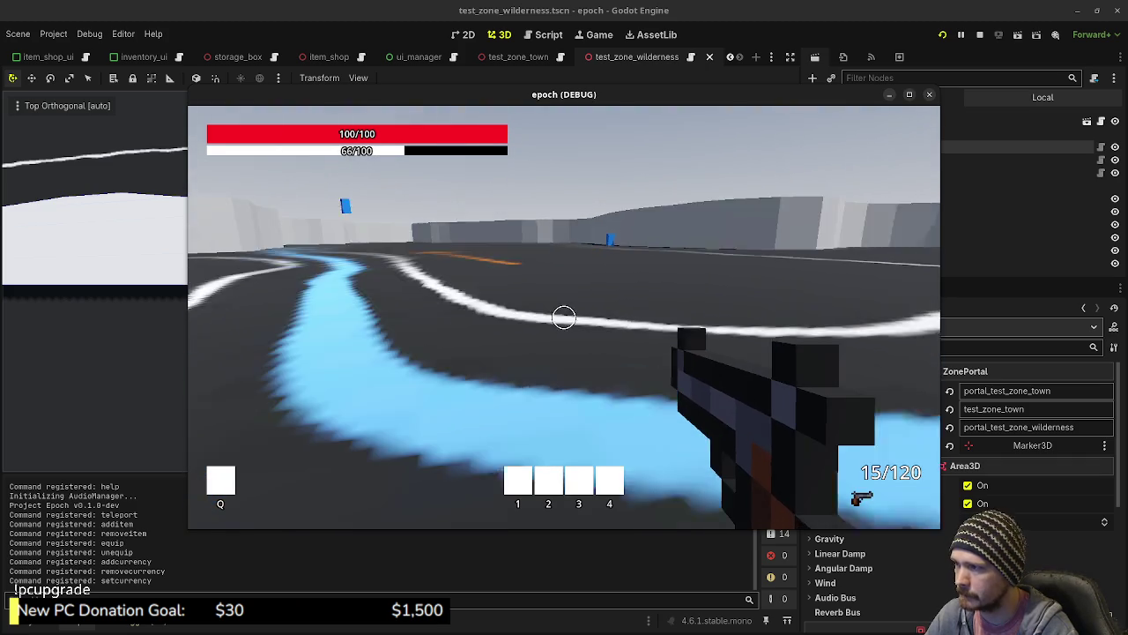